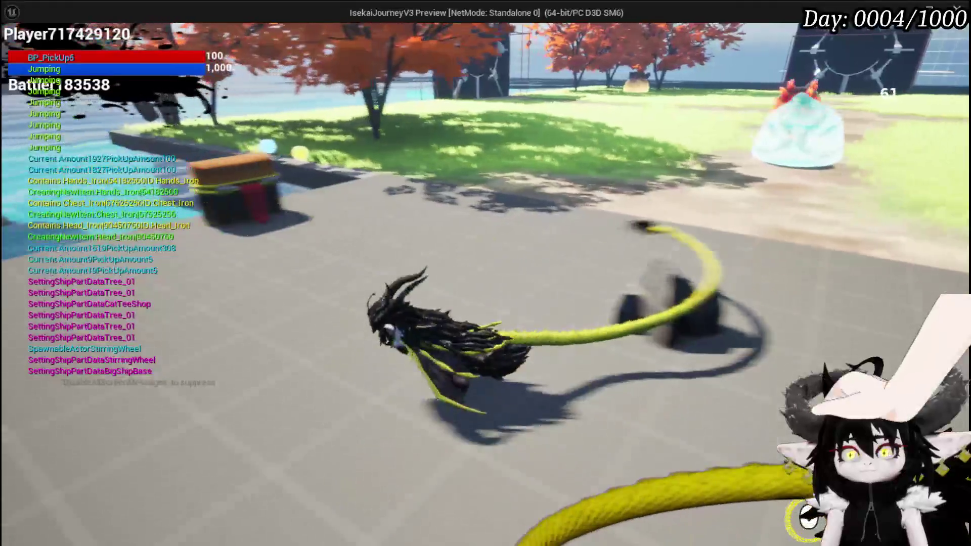
# Show the game menu and console, then view the inventory beside the Black Box (100/2,000).
pyautogui.press('Tab')
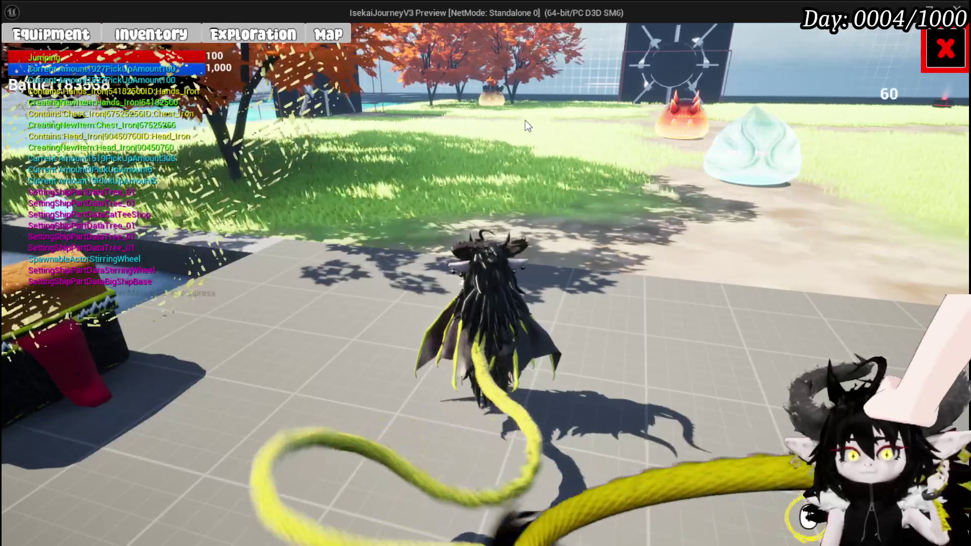
pyautogui.press('`')
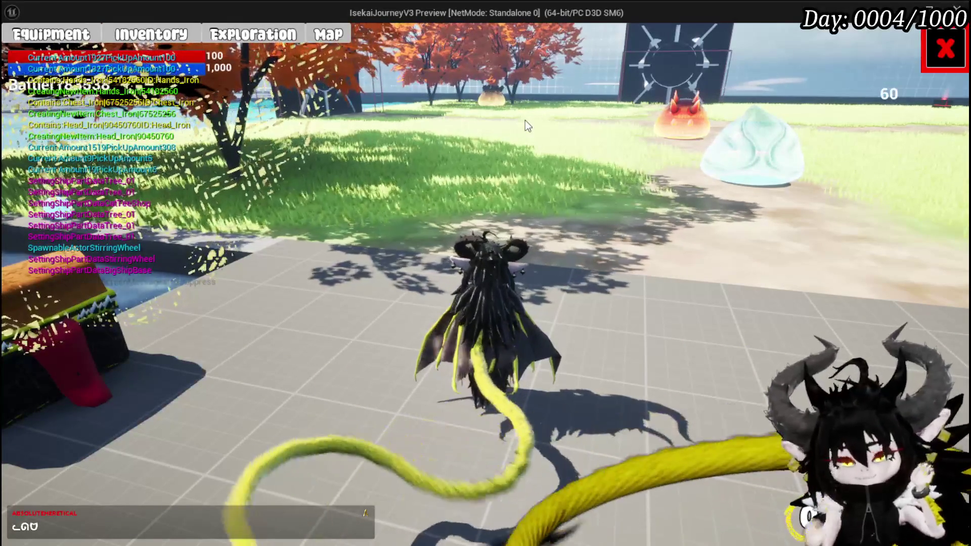
pyautogui.click(270, 34)
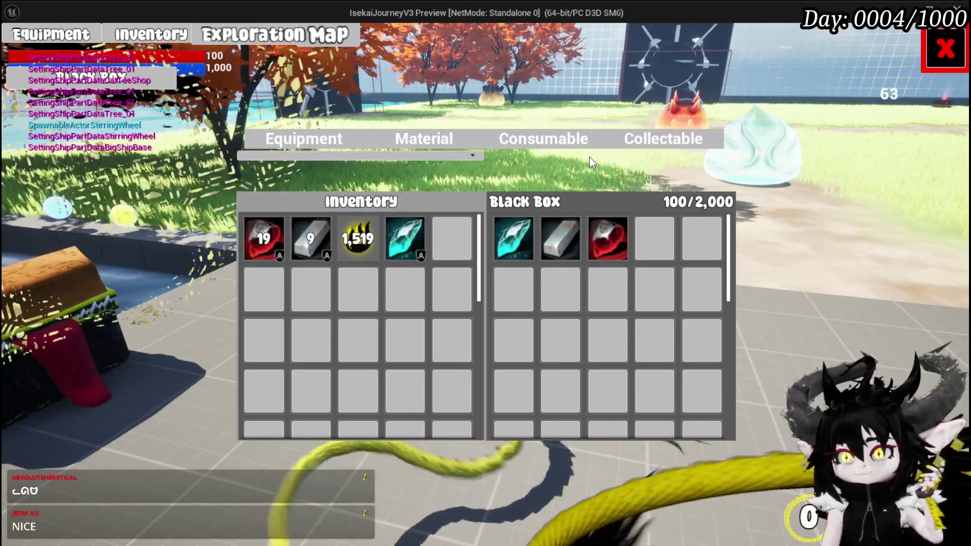
# Filter to Equipment, move four Iron_Legs into the Black Box (616/2,000), and close it.
pyautogui.moveTo(592, 243)
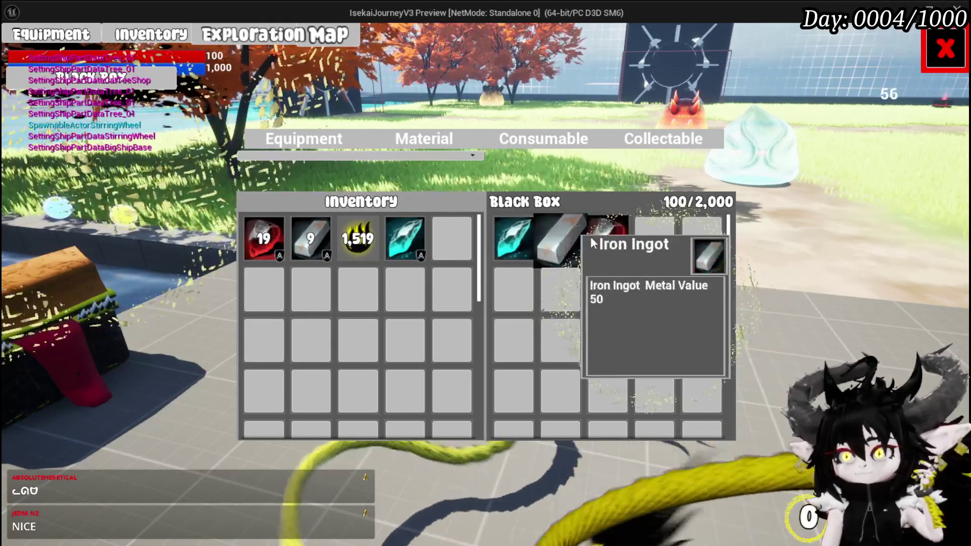
pyautogui.click(320, 137)
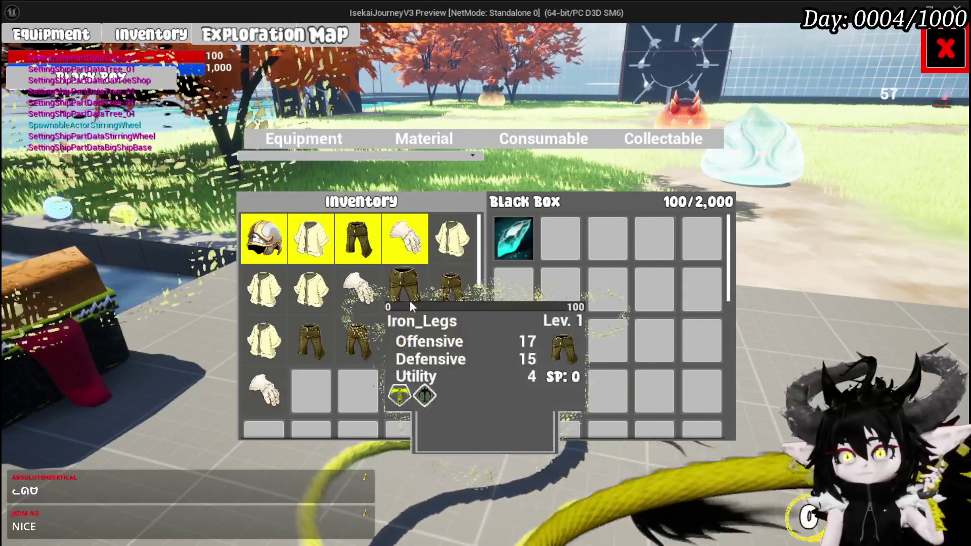
pyautogui.moveTo(399, 294)
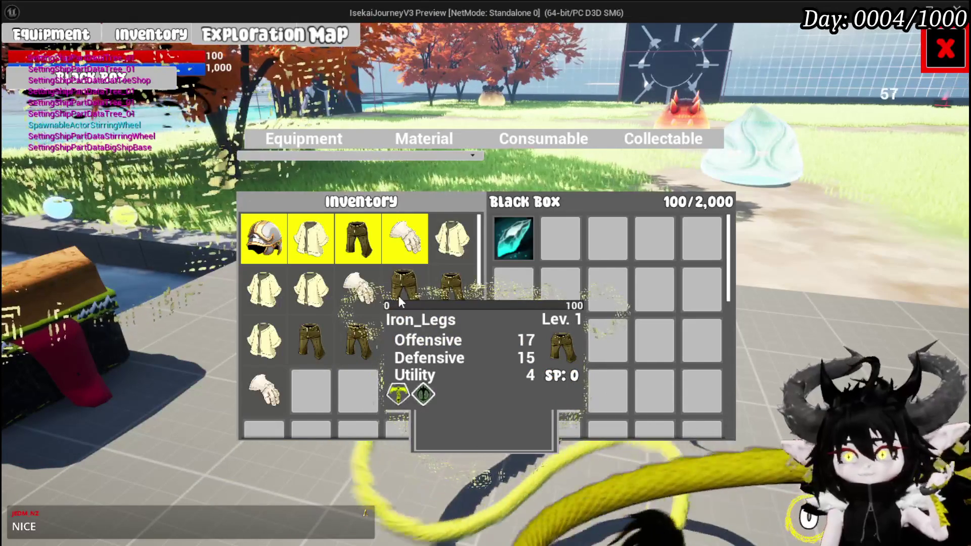
pyautogui.click(398, 297)
pyautogui.moveTo(554, 242)
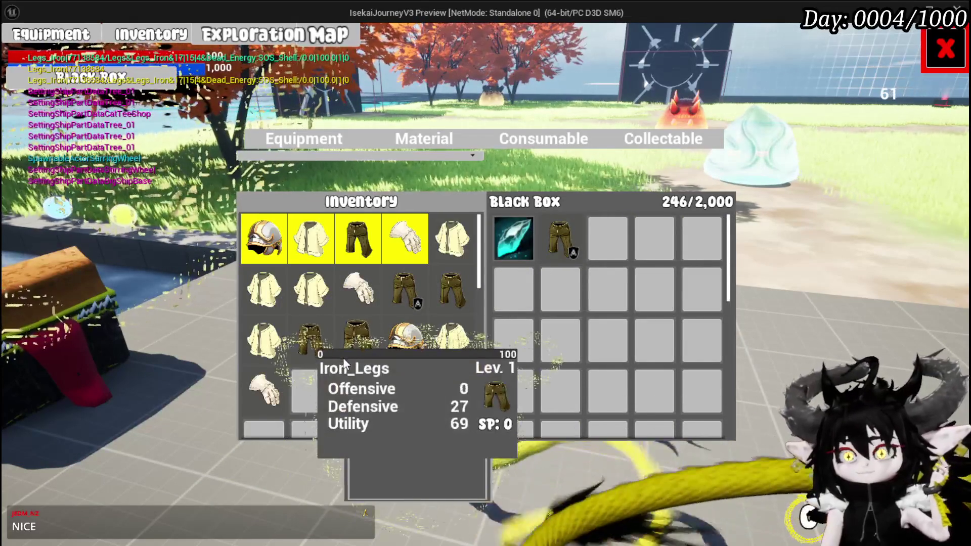
pyautogui.click(343, 357)
pyautogui.click(307, 343)
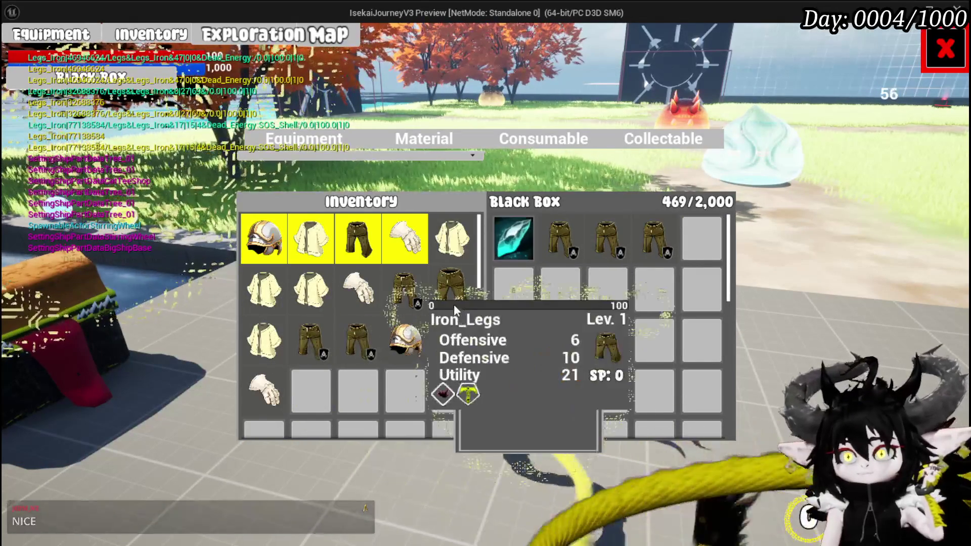
pyautogui.click(453, 303)
pyautogui.moveTo(695, 241)
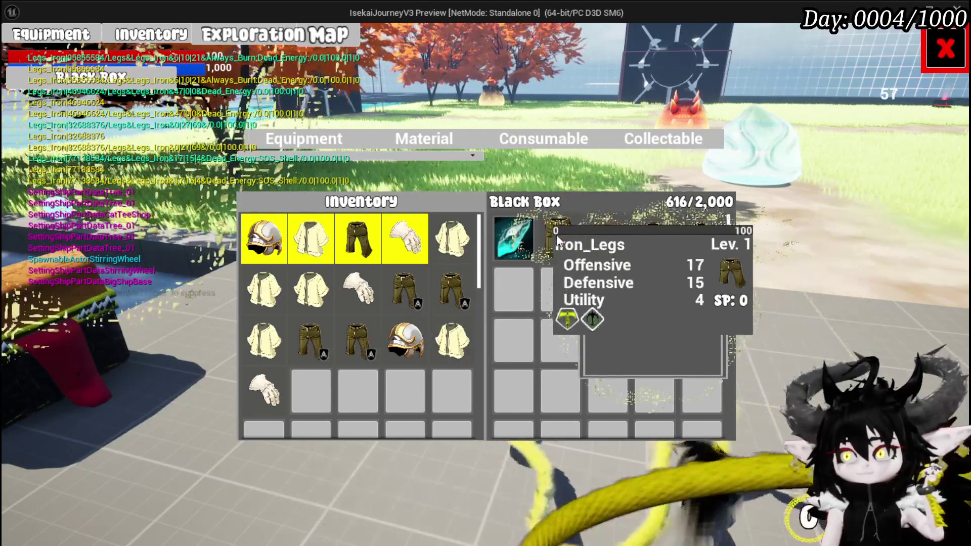
pyautogui.click(952, 43)
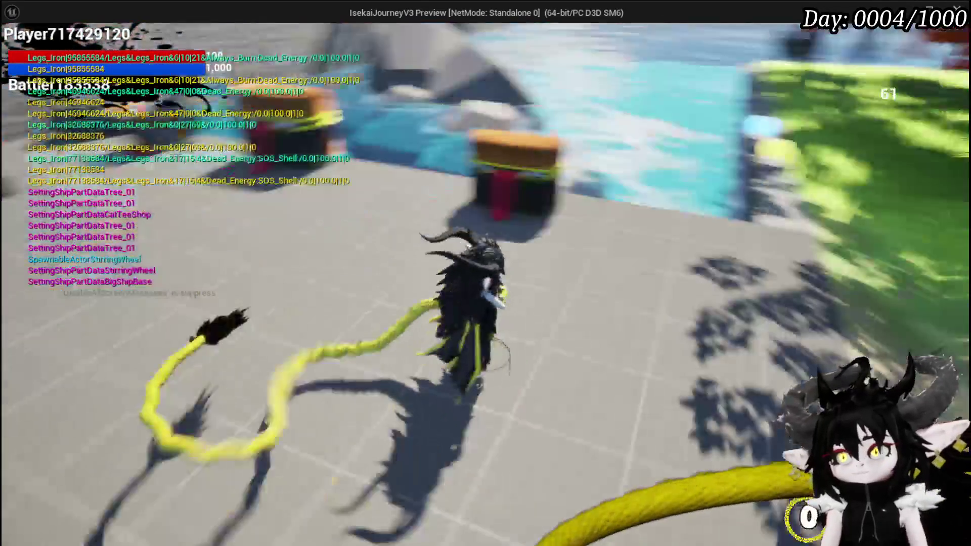
# Walk to the storage chest, check its contents, and close it.
pyautogui.press('w')
pyautogui.press('e')
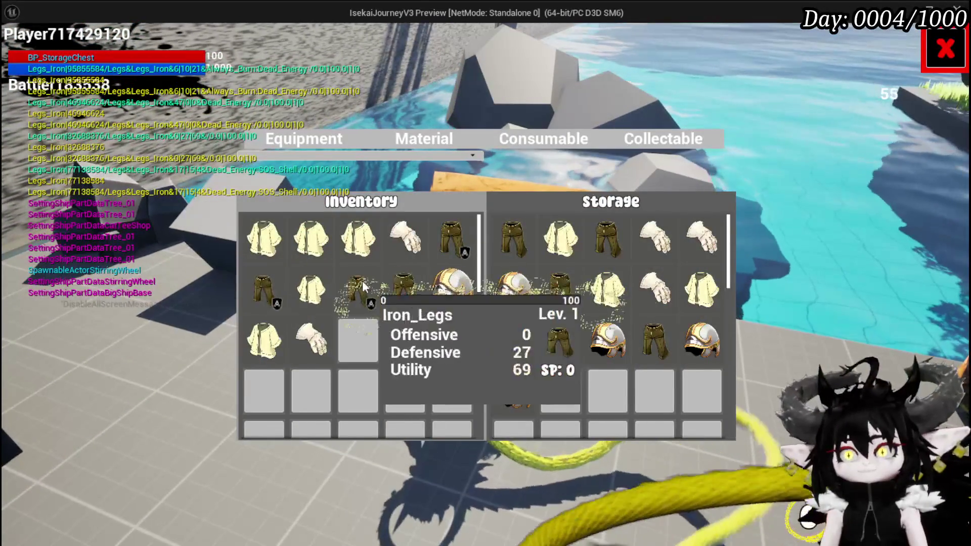
pyautogui.click(945, 67)
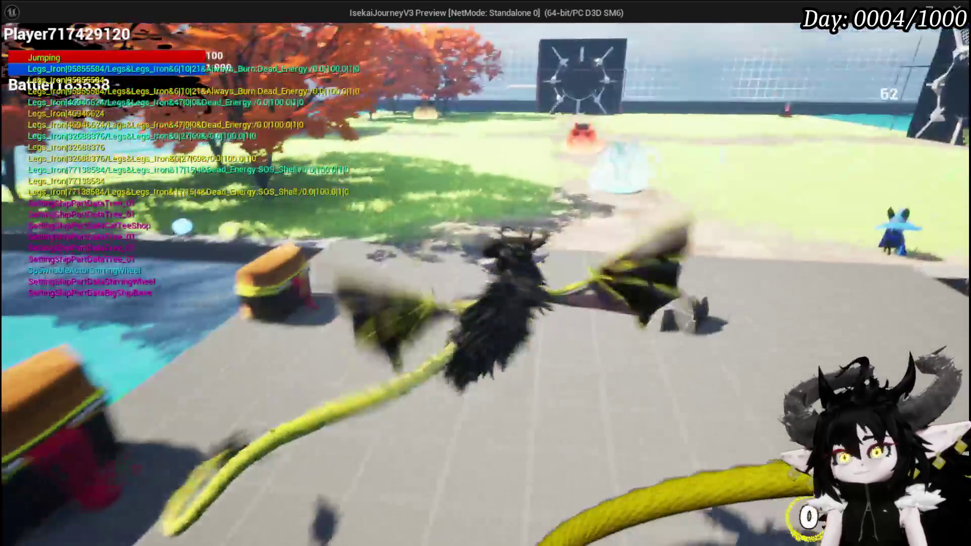
# Recheck the Black Box, then fly the character into the spiky slime to start a battle.
pyautogui.press('space')
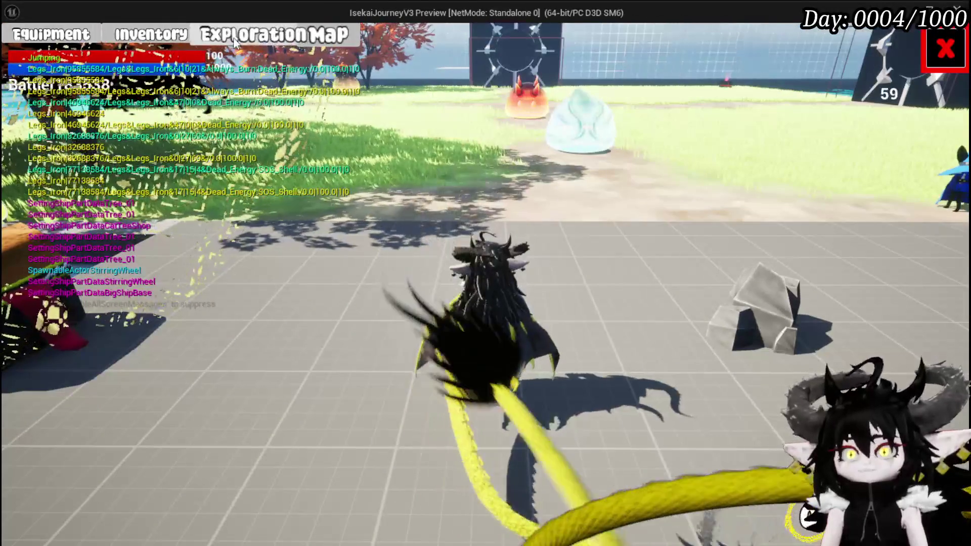
pyautogui.press('e')
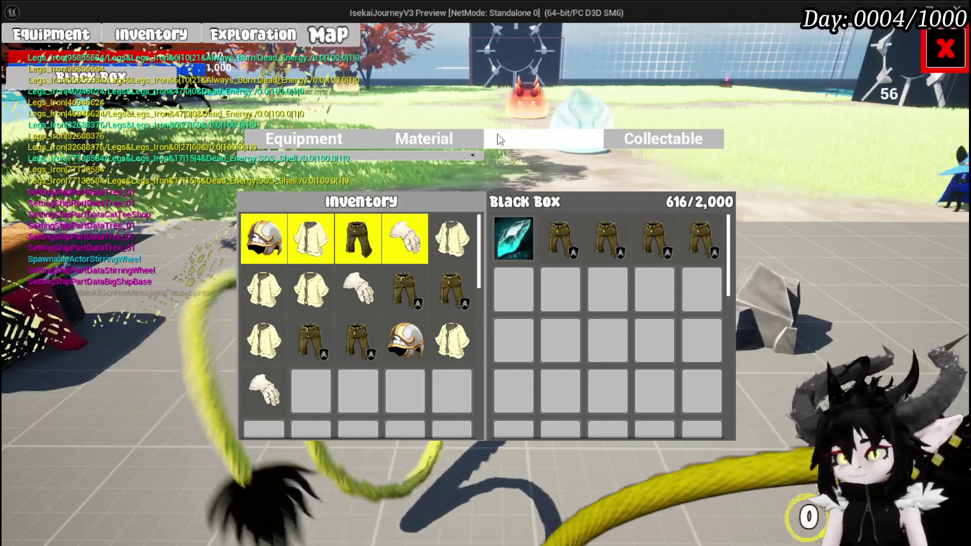
pyautogui.click(946, 48)
pyautogui.press('space')
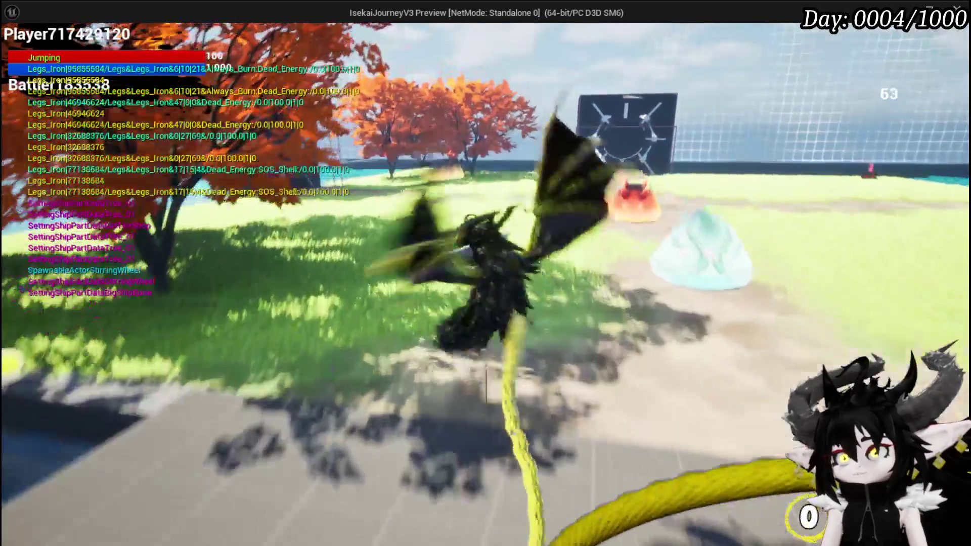
pyautogui.press('w')
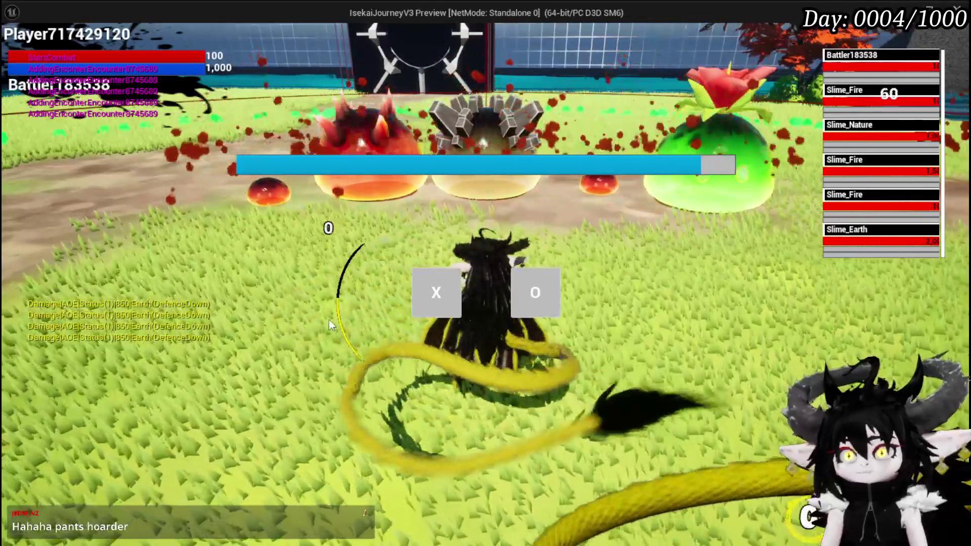
# After defeat, leave the black box message 'i Should have saved the money, dang it!'.
pyautogui.click(410, 293)
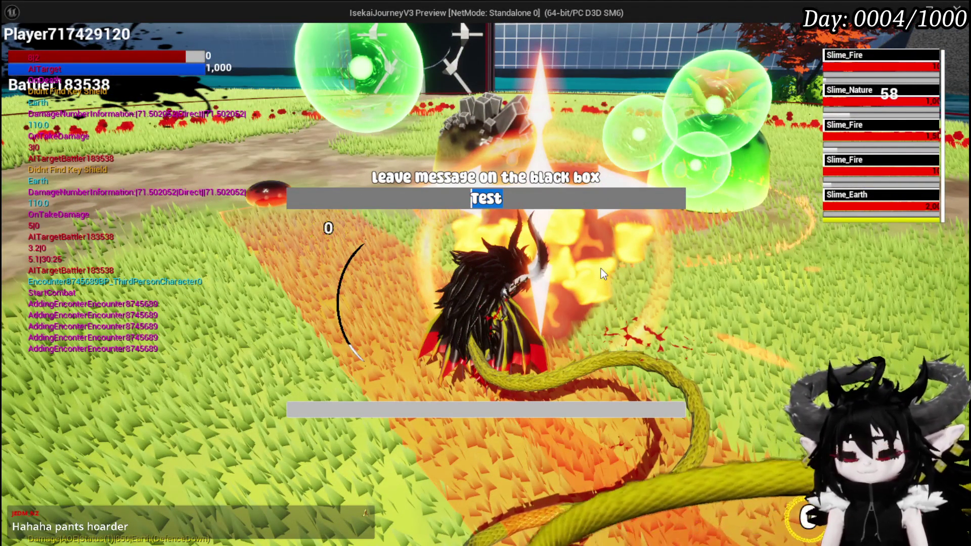
pyautogui.write('i Should have saved the money, dang it!')
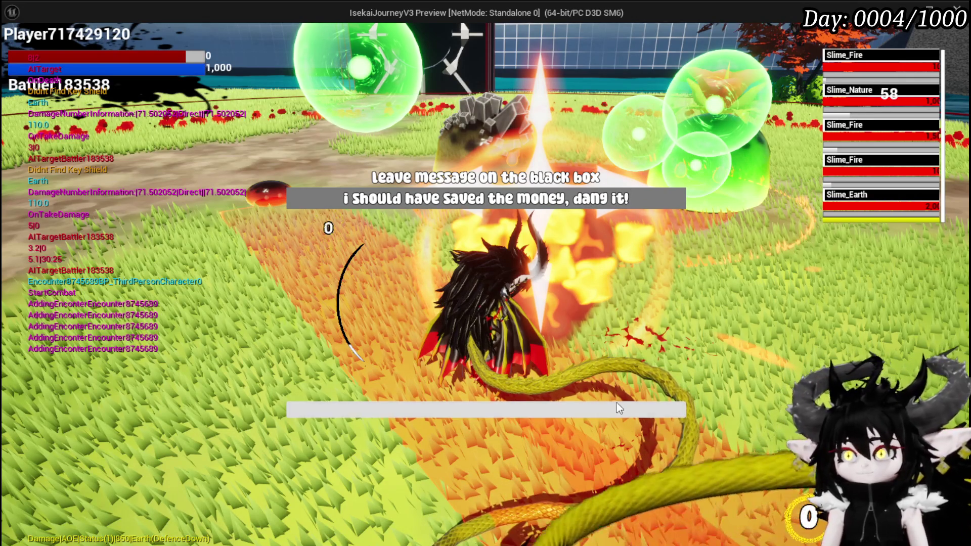
pyautogui.click(569, 407)
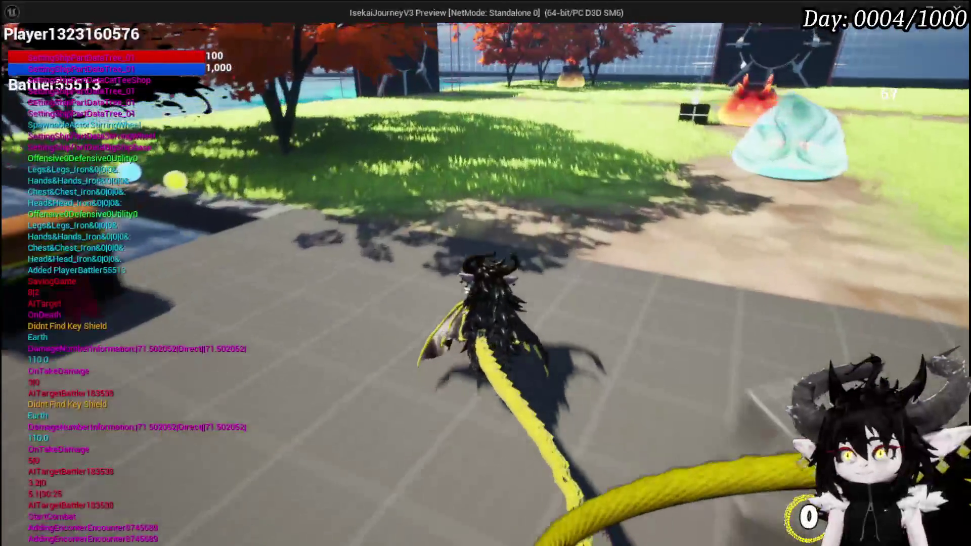
# Run to the dropped black box by the fire slime and choose Open on its message prompt.
pyautogui.press('w')
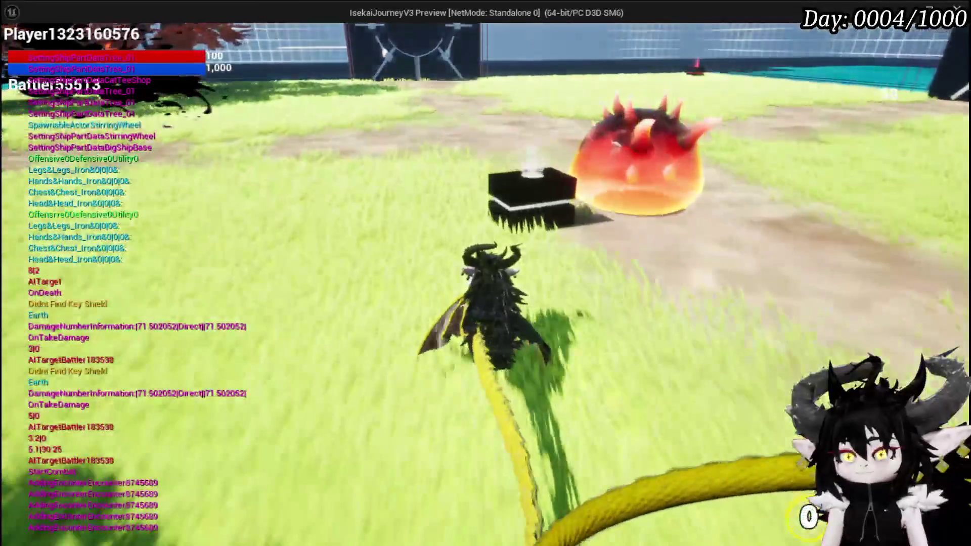
pyautogui.press('w')
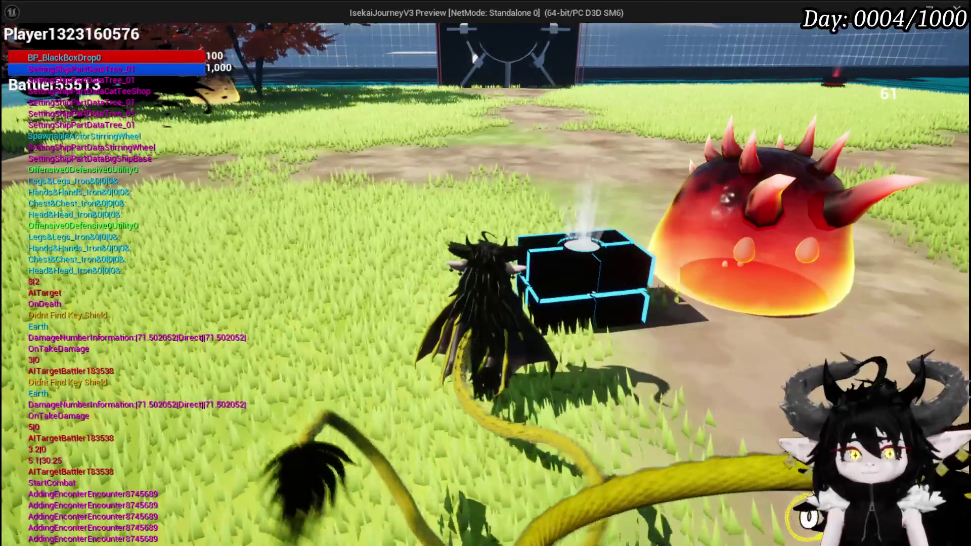
pyautogui.press('e')
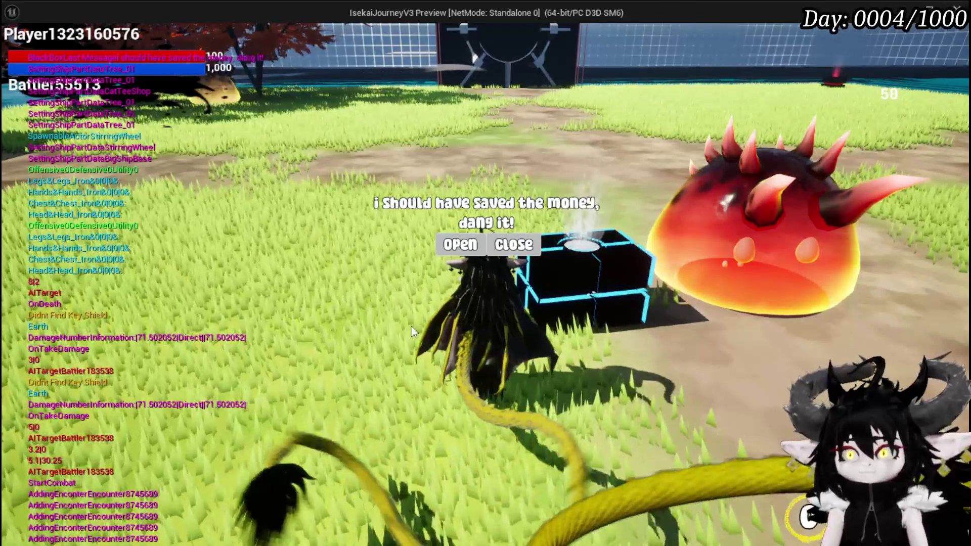
pyautogui.click(460, 244)
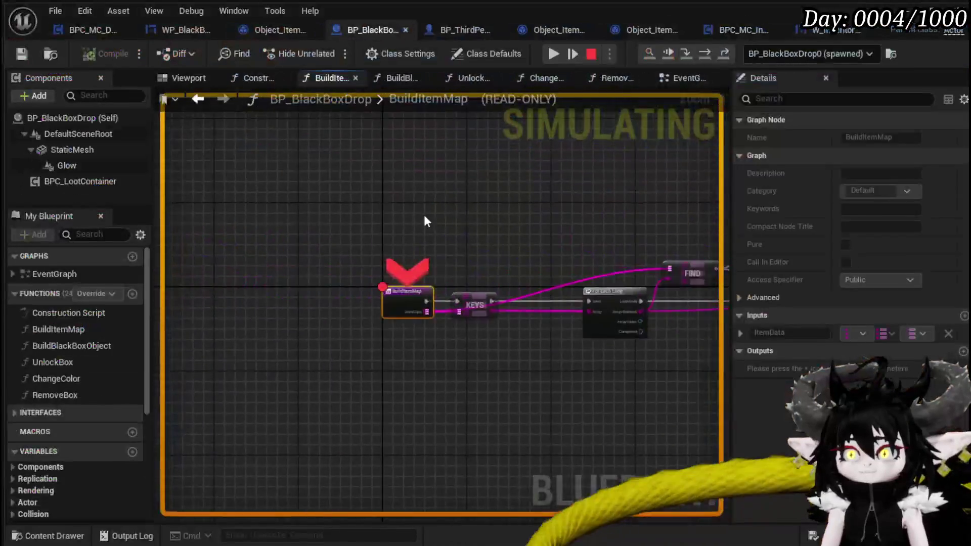
# Resume from the BuildItemMap breakpoint to reveal the black box's empty loot grid.
pyautogui.click(553, 54)
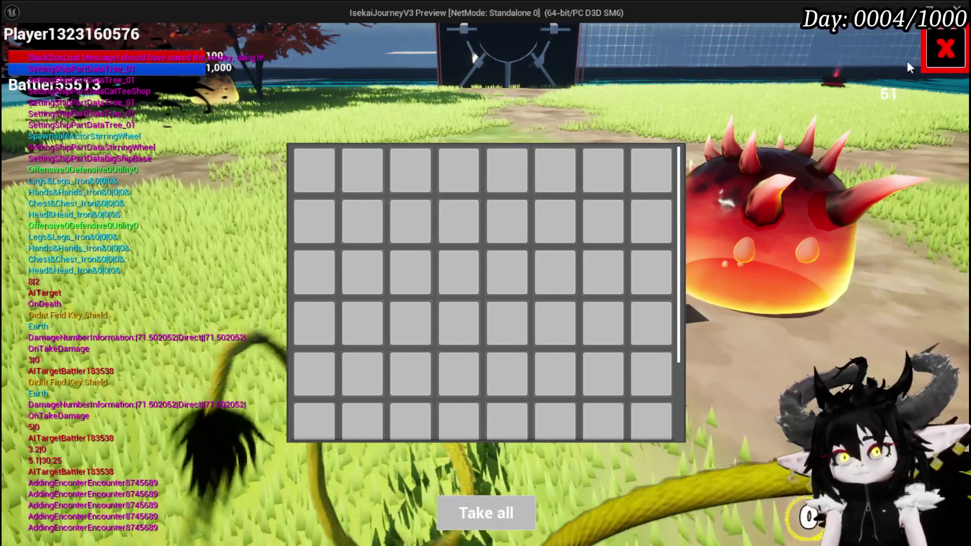
# Close the empty loot grid and move the character around the black box area.
pyautogui.click(944, 49)
pyautogui.press('space')
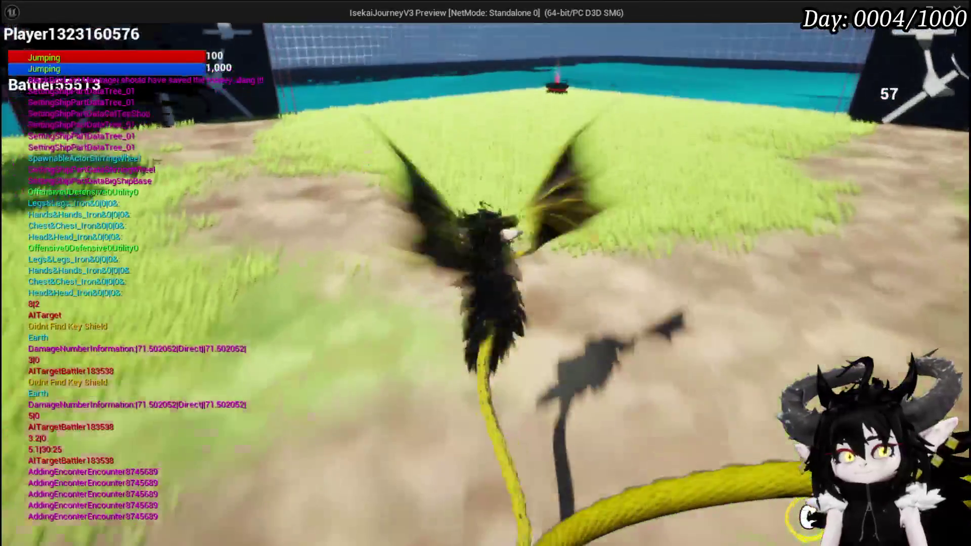
pyautogui.press('Tab')
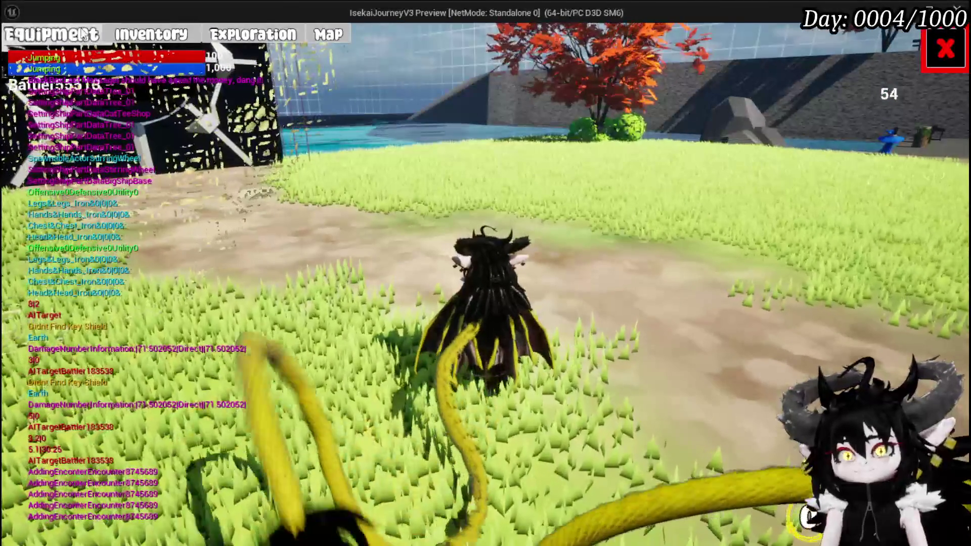
pyautogui.press('w')
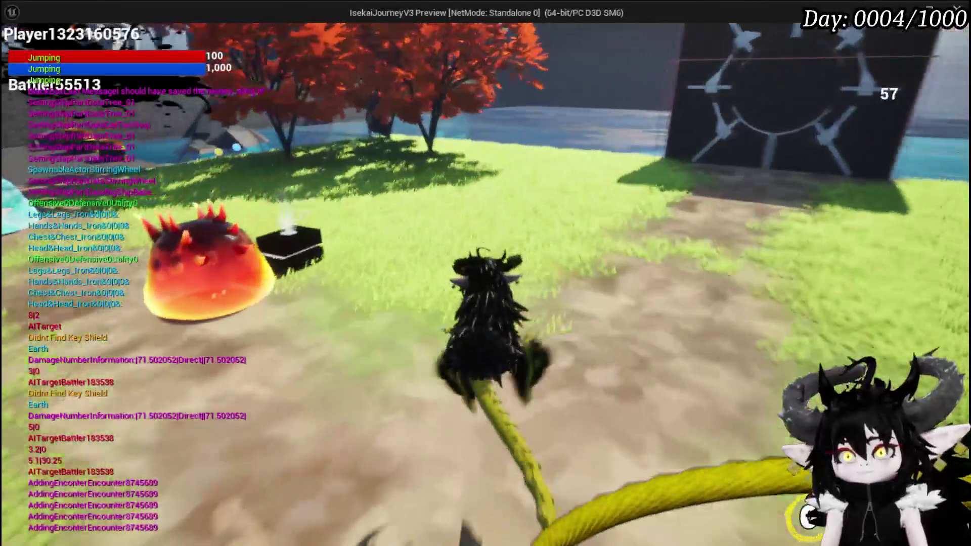
pyautogui.press('d')
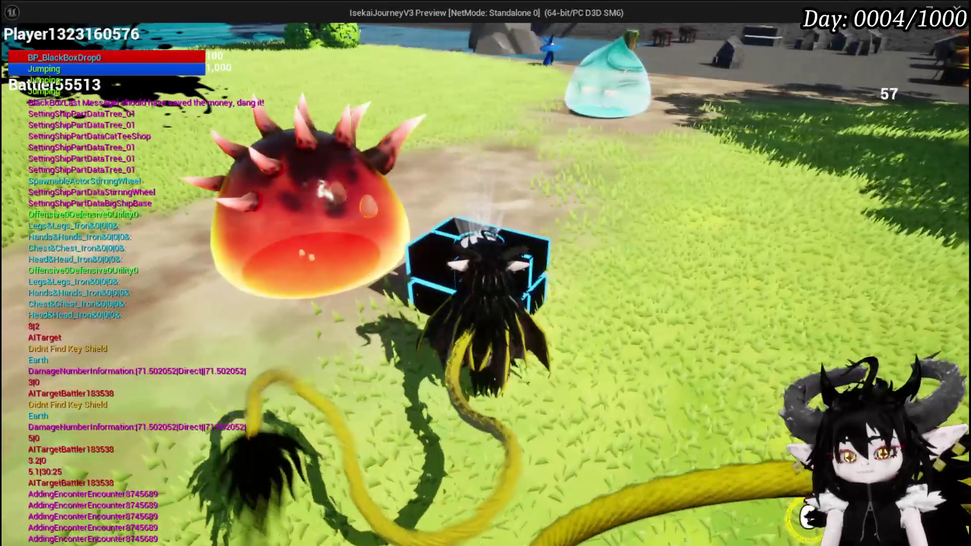
# Open the Black Box menu entry, then interact with the water-side box reading 'Oof my knee'.
pyautogui.press('Tab')
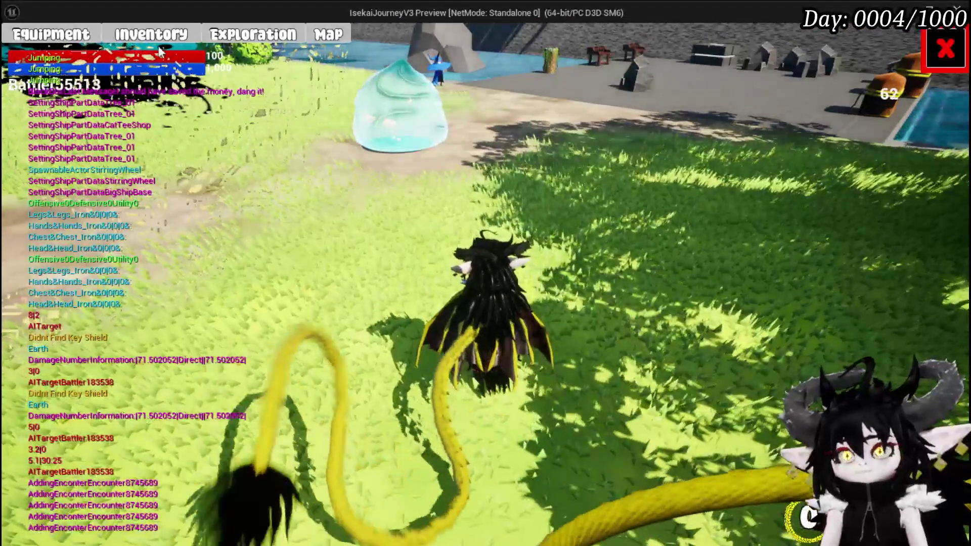
pyautogui.click(259, 41)
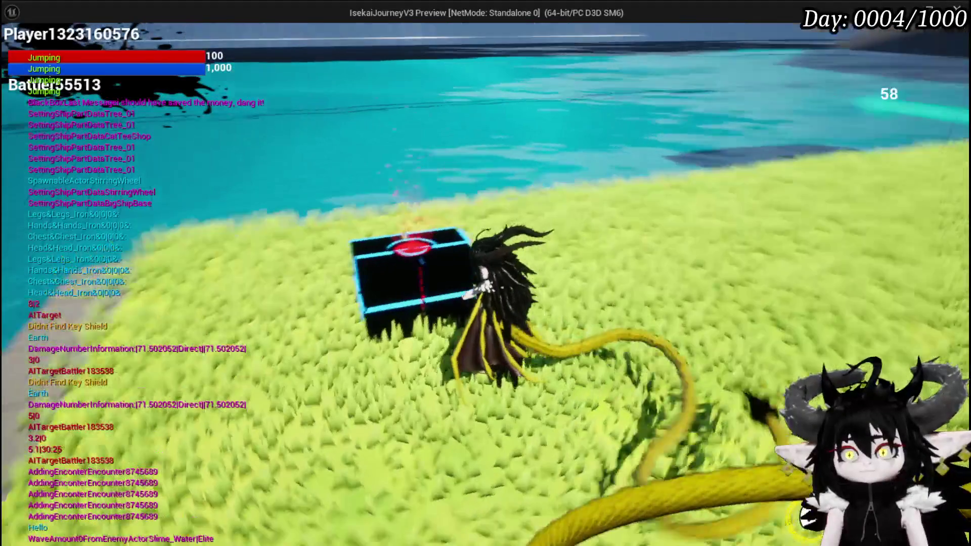
pyautogui.press('e')
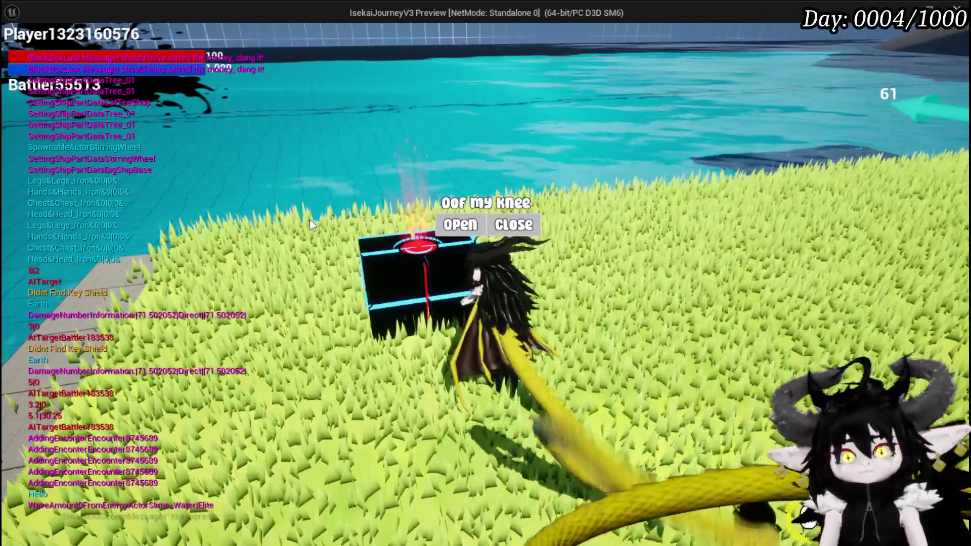
# Close the 'Oof my knee' prompt, return to the black box, and trigger a Slime_Fire battle.
pyautogui.click(514, 224)
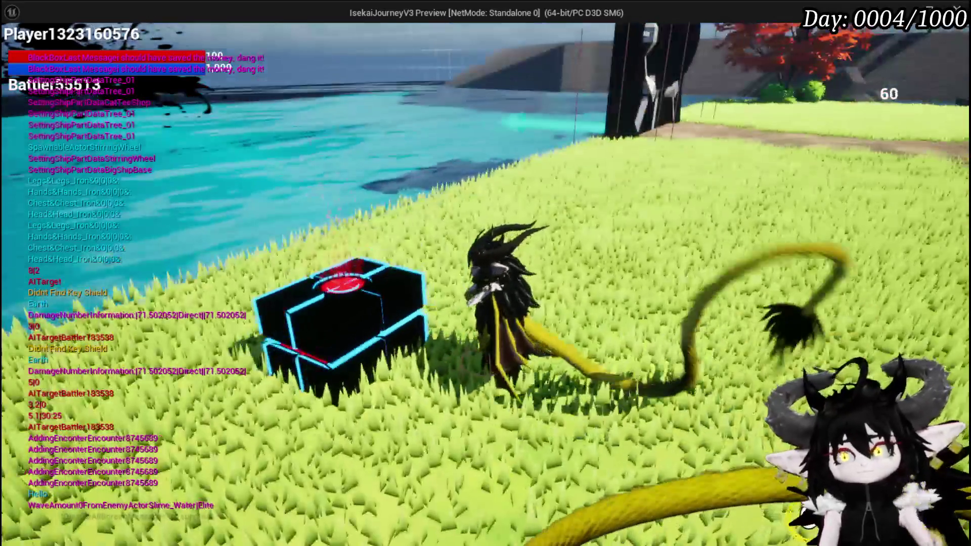
pyautogui.press('space')
pyautogui.press('w')
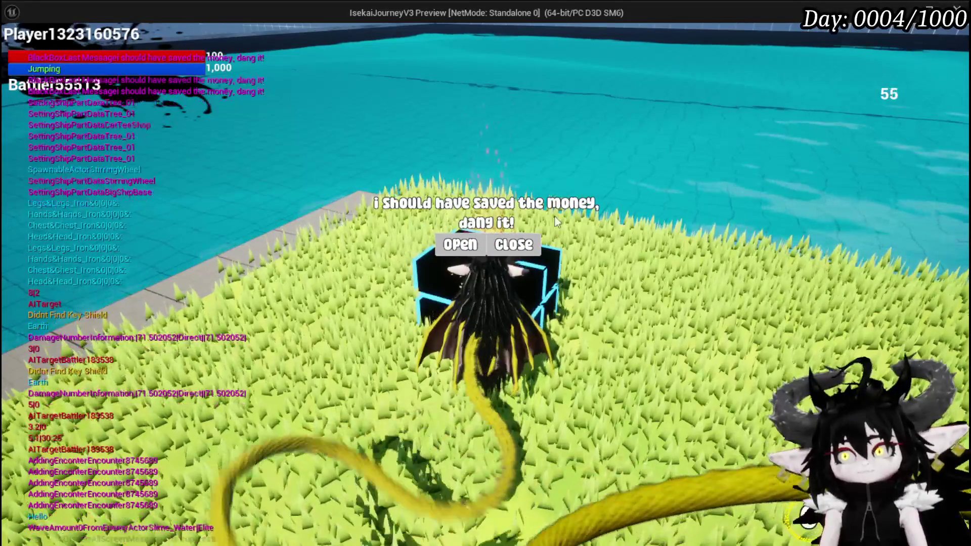
pyautogui.click(458, 244)
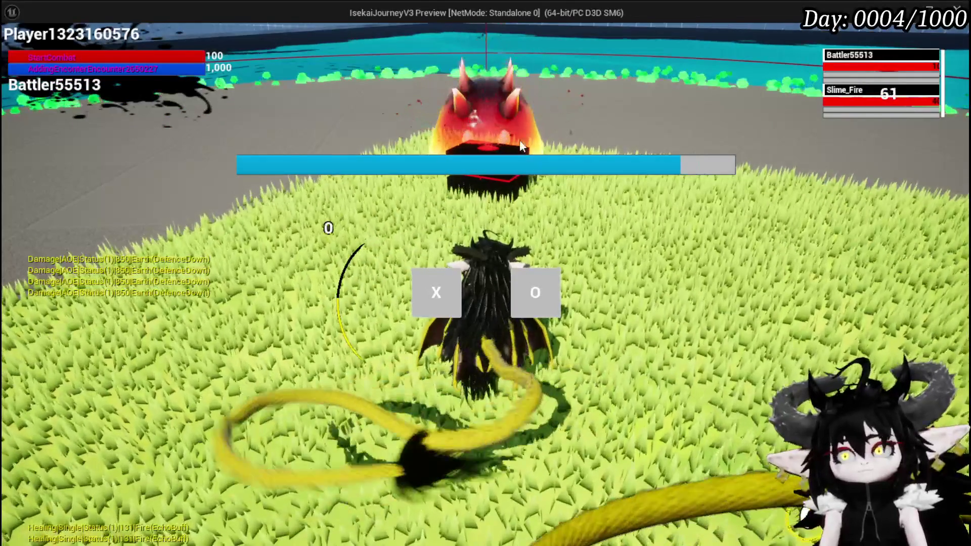
# Answer the timed X/O prompt, then defeat Slime_Fire with Defence Down and an aimed Free AIM Fire.
pyautogui.click(448, 283)
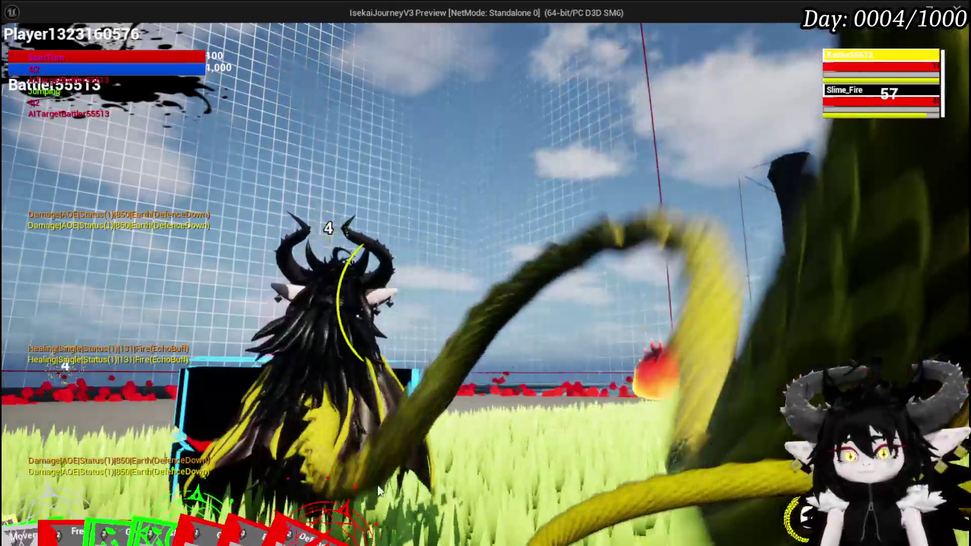
pyautogui.moveTo(398, 469)
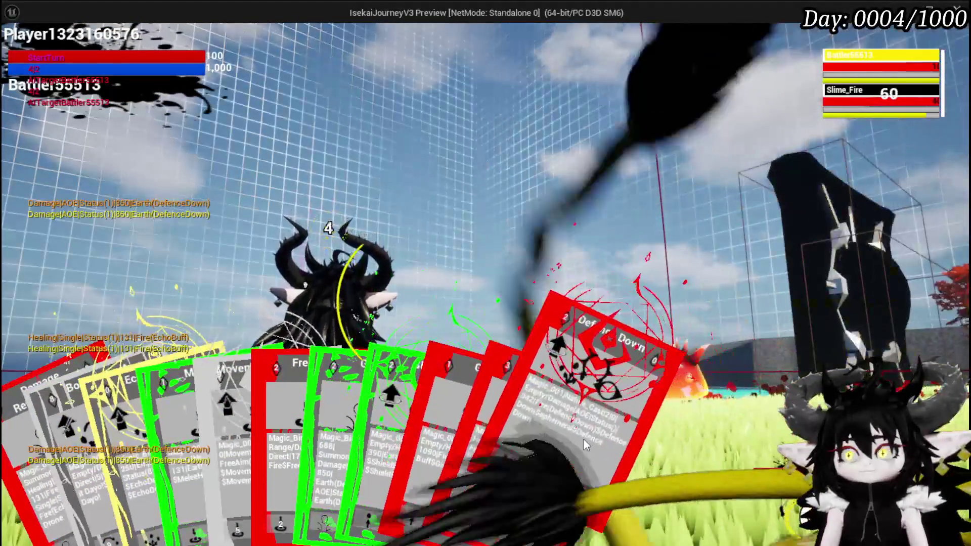
pyautogui.click(583, 439)
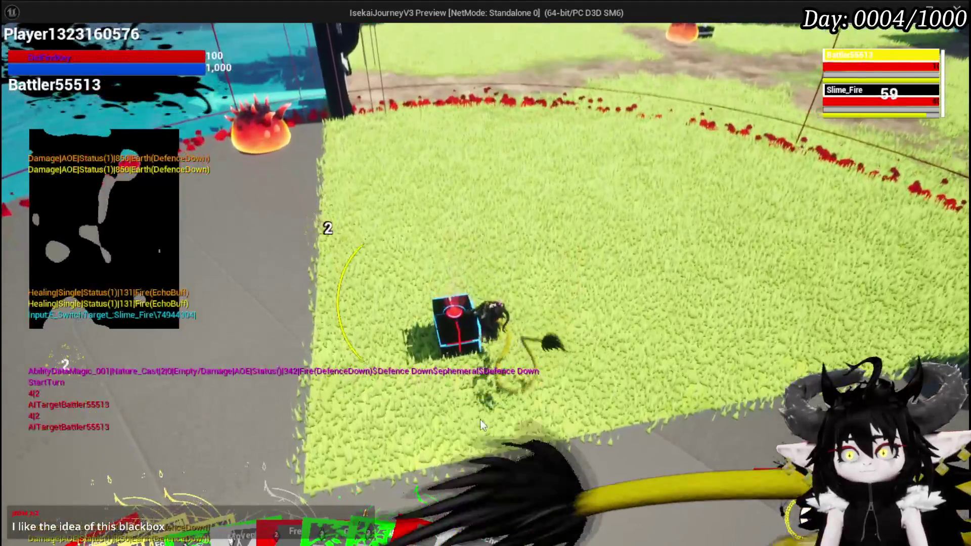
pyautogui.moveTo(278, 476)
pyautogui.click(261, 401)
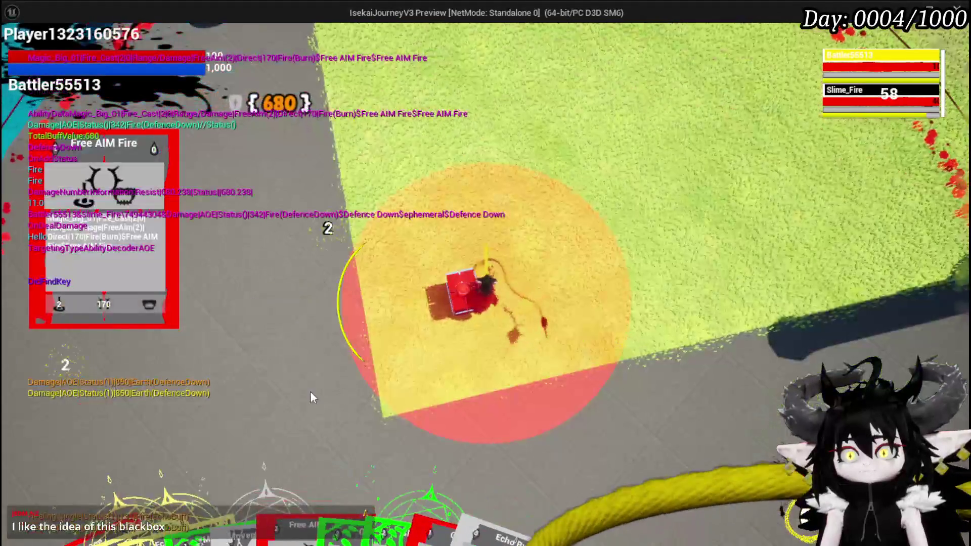
pyautogui.click(502, 353)
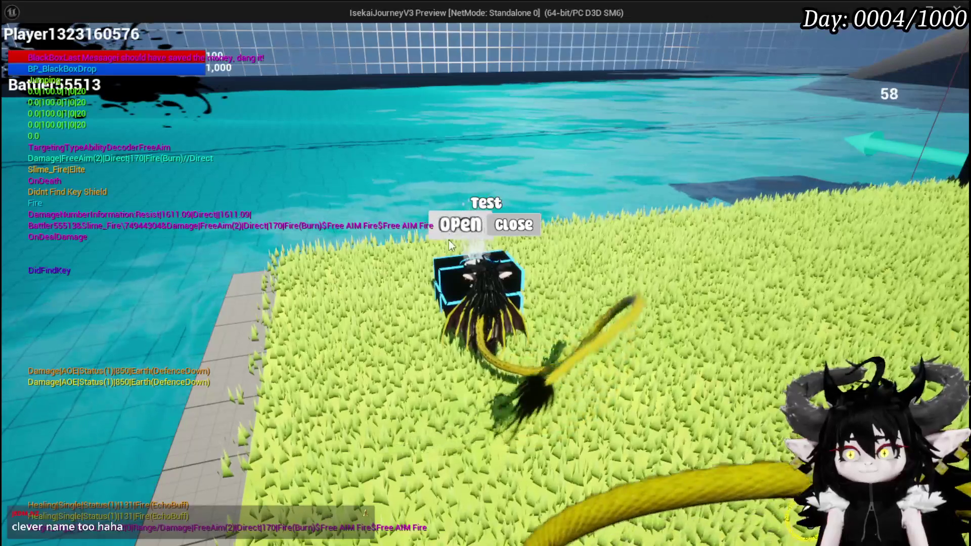
# Take all loot from the Test black box, then open the new box, hitting the BuildItemMap breakpoint.
pyautogui.click(454, 231)
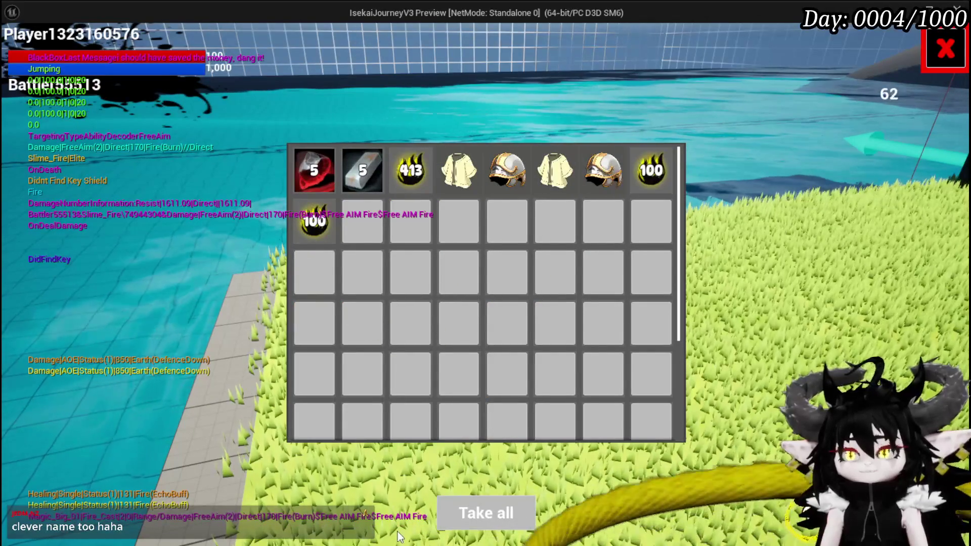
pyautogui.press('w')
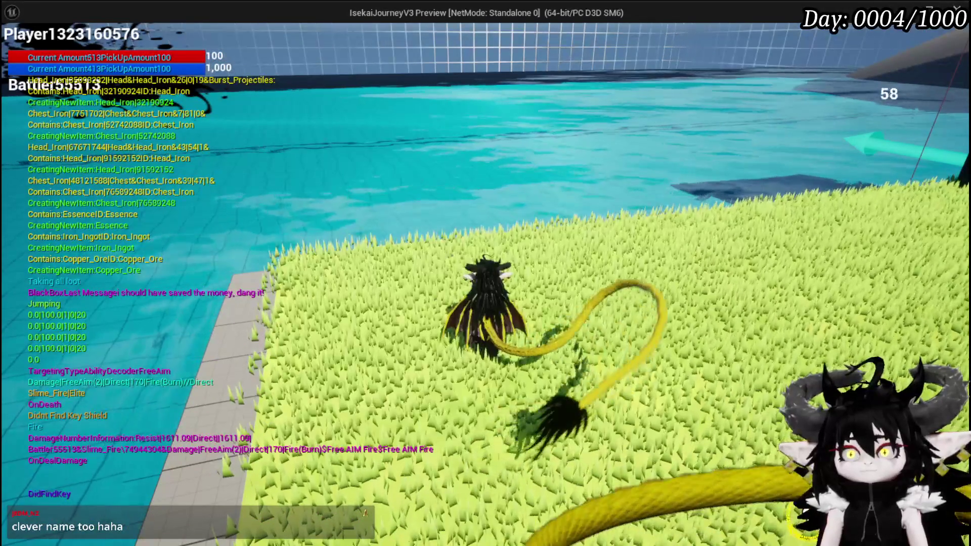
pyautogui.press('space')
pyautogui.press('space')
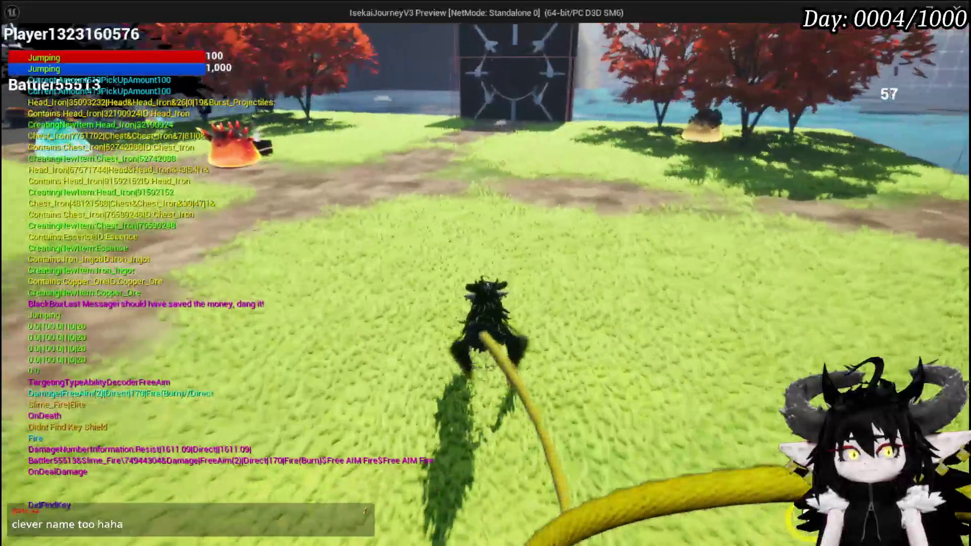
pyautogui.press('space')
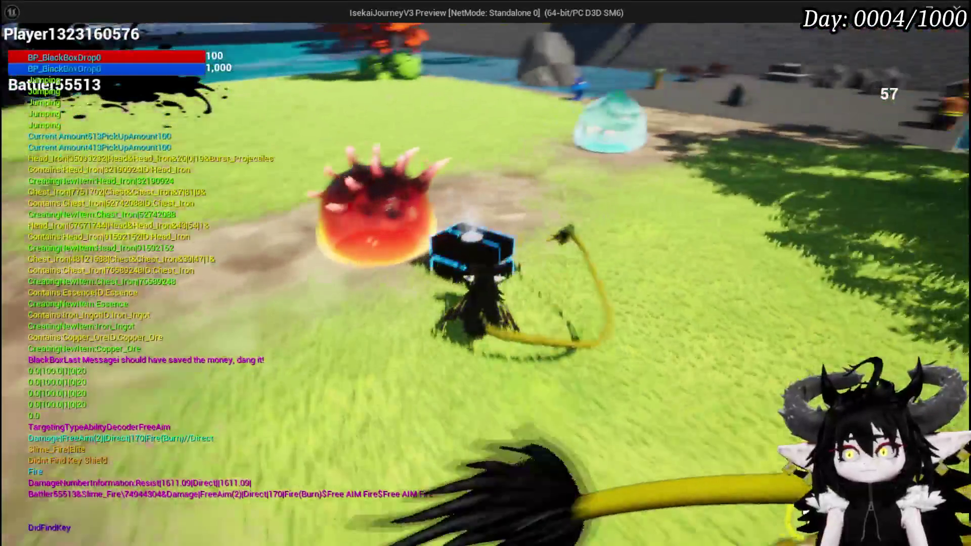
pyautogui.press('e')
pyautogui.click(451, 244)
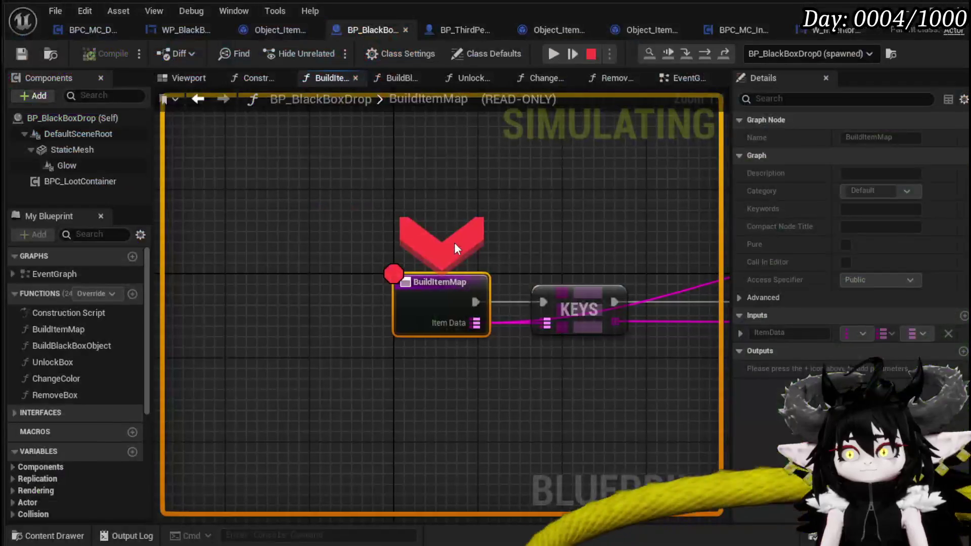
# Resume past the breakpoint, take all from the empty box, then run on and bring up the game menu.
pyautogui.click(548, 50)
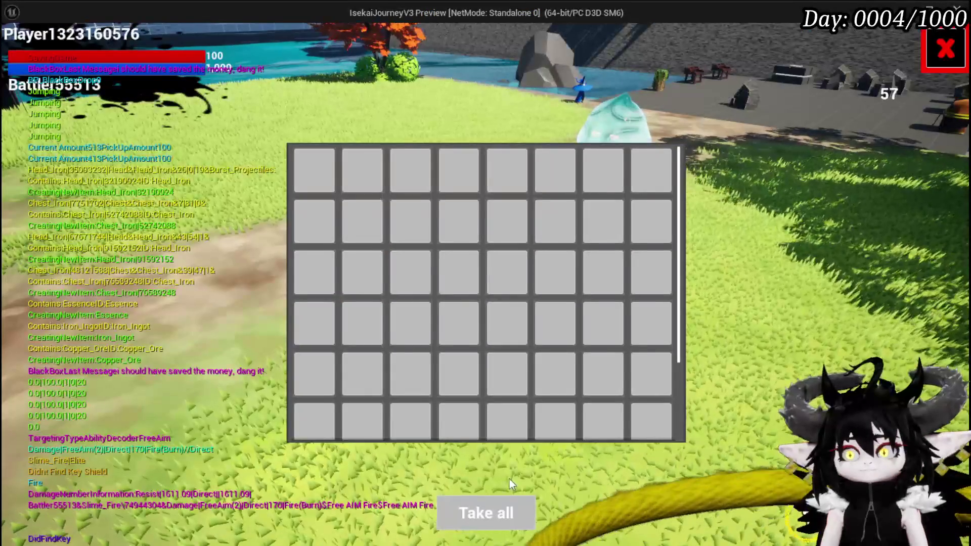
pyautogui.click(505, 513)
pyautogui.press('space')
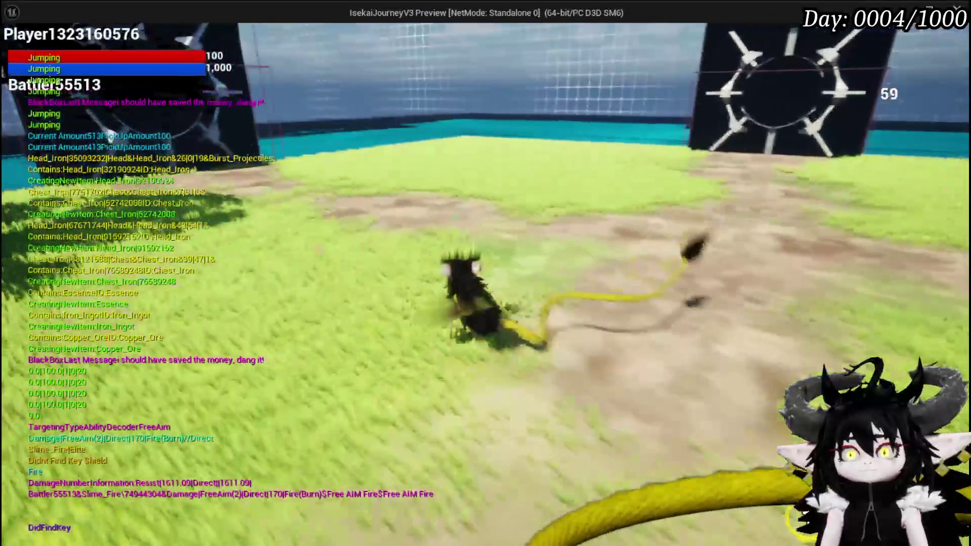
pyautogui.press('space')
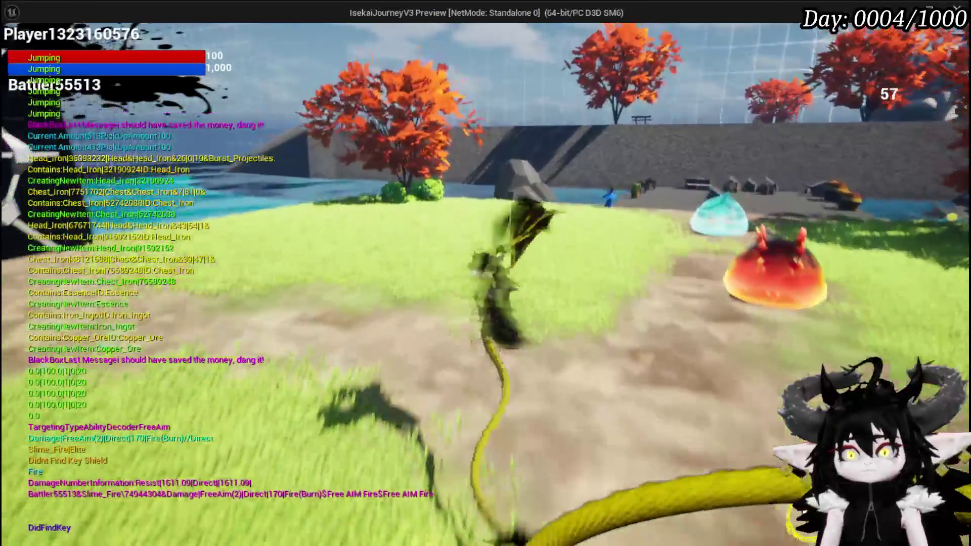
pyautogui.press('Tab')
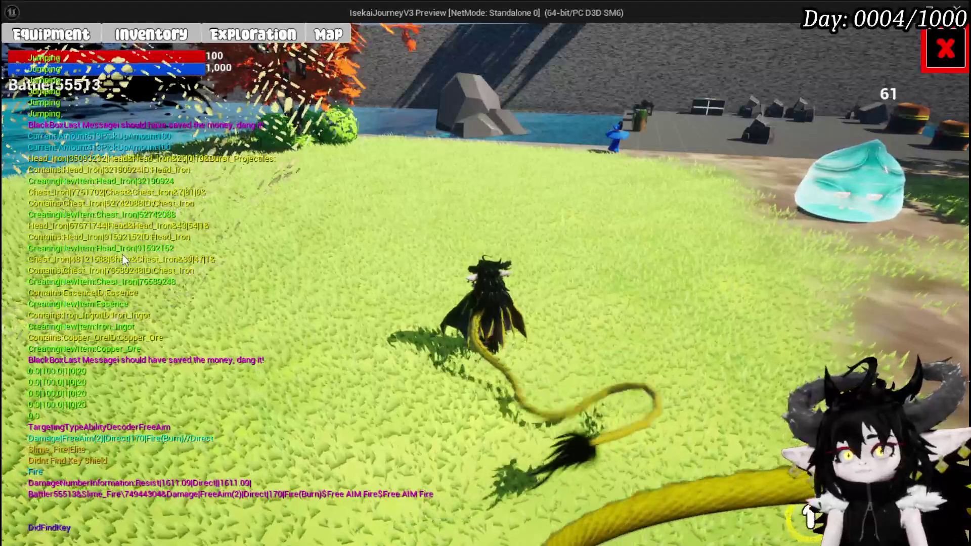
# Move the 613 Essence stack from the Material tab into the Black Box (613/2,000) and resume play.
pyautogui.click(944, 49)
pyautogui.press('space')
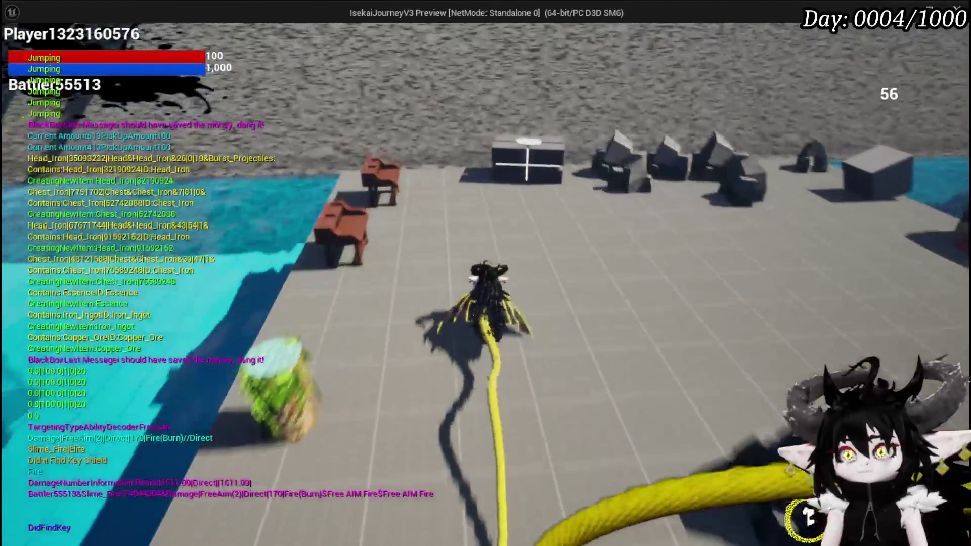
pyautogui.press('e')
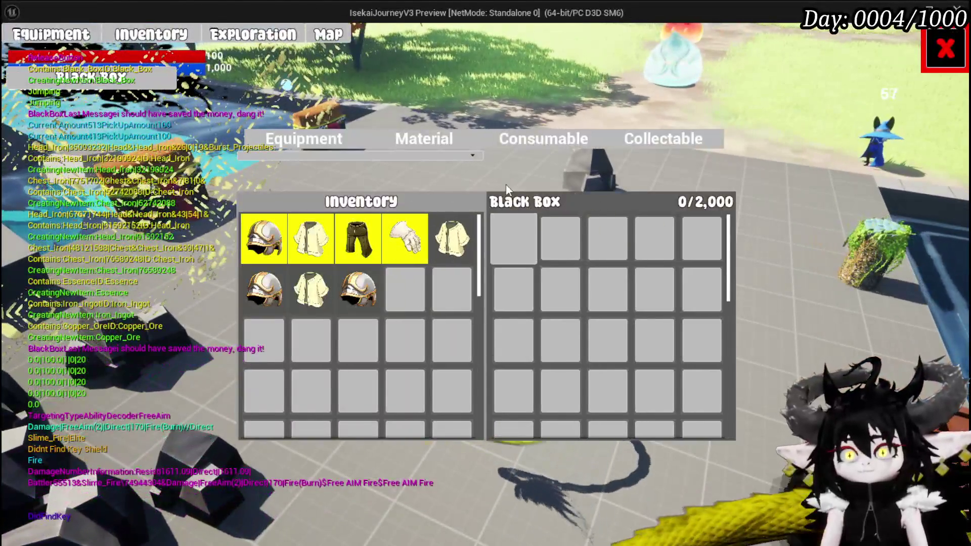
pyautogui.click(431, 135)
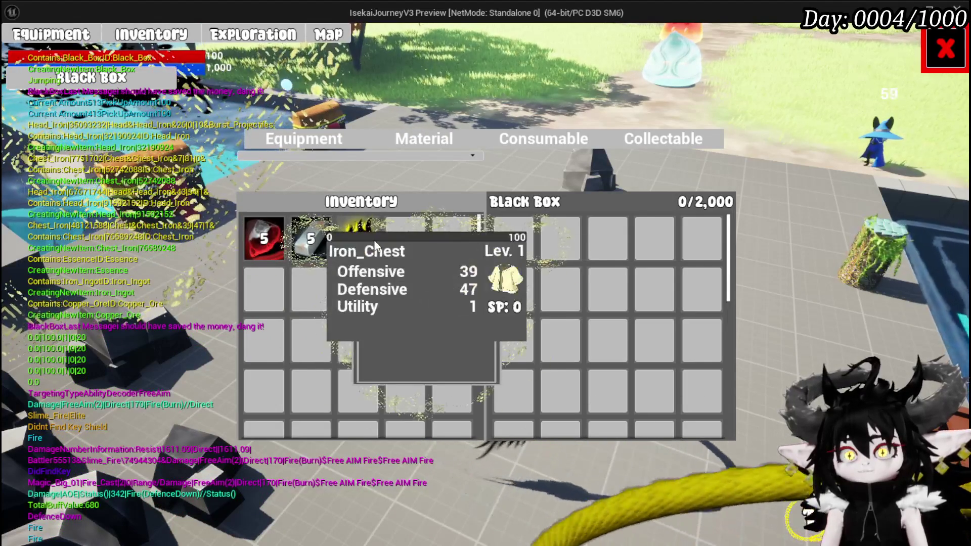
pyautogui.moveTo(362, 249); pyautogui.dragTo(516, 240)
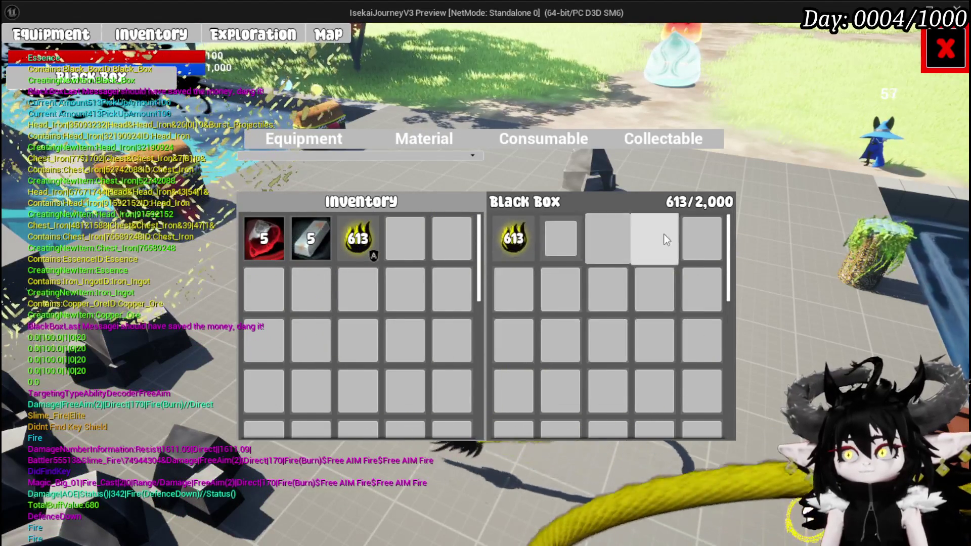
pyautogui.click(945, 48)
# Loot everything from the nearby chest and resume past the REMOVE breakpoint.
pyautogui.press('w')
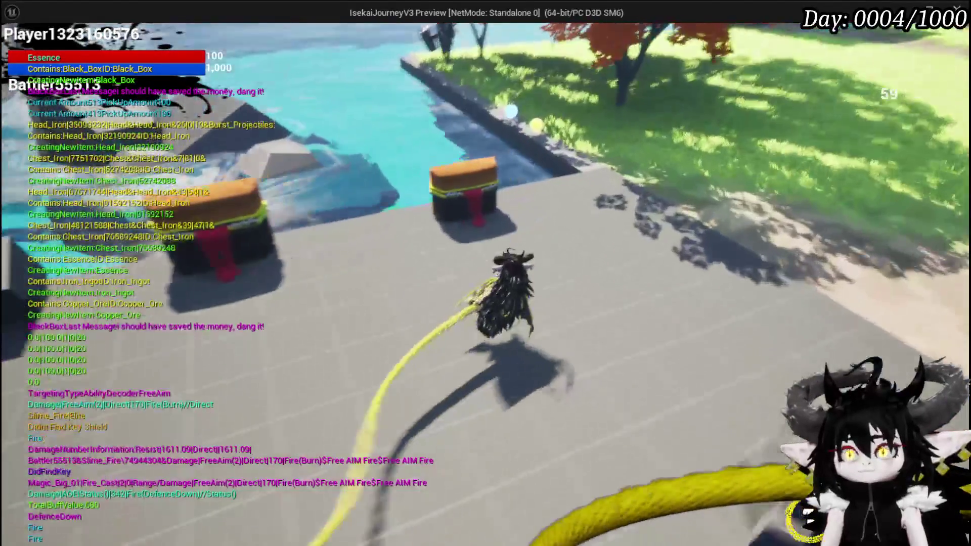
pyautogui.press('e')
pyautogui.click(481, 501)
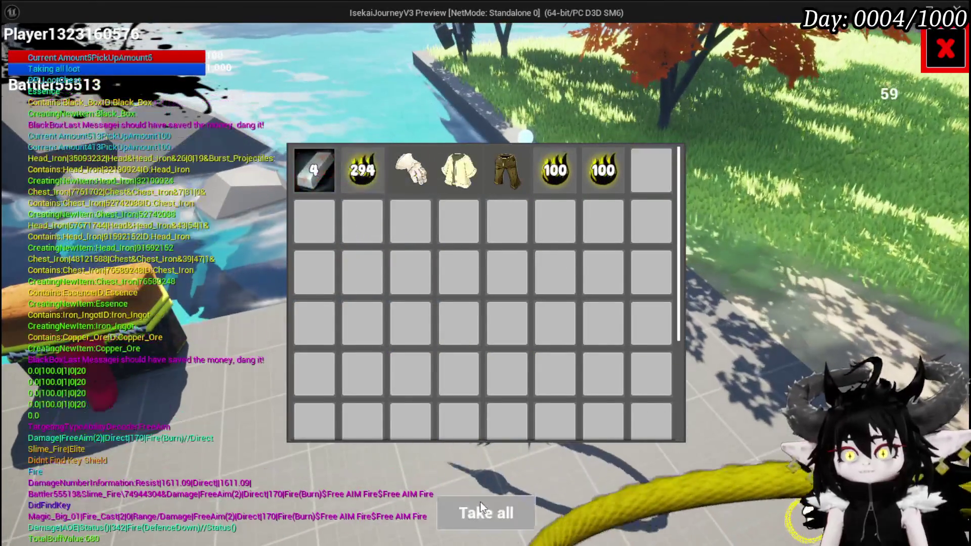
pyautogui.click(554, 55)
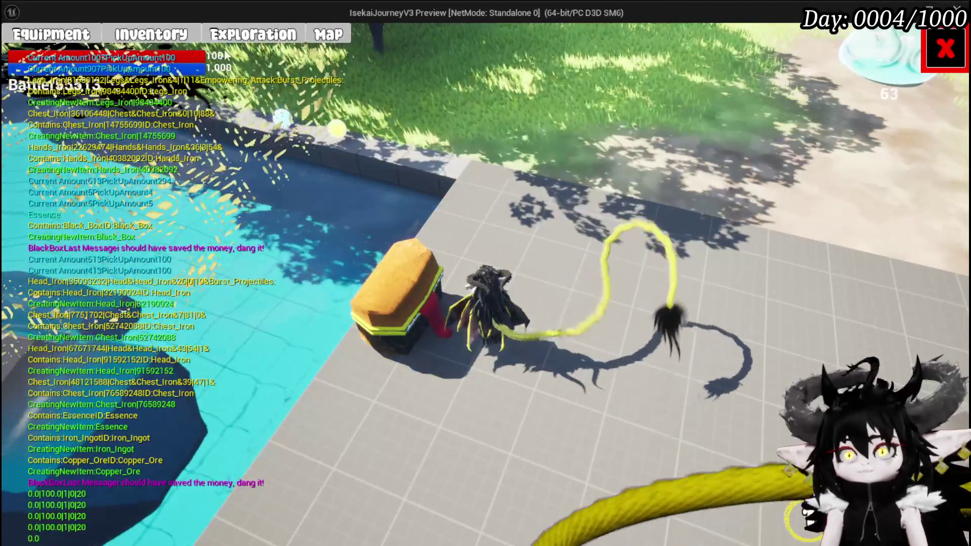
# Place the 1,107 Essence stack in the Black Box, reaching 1,720/2,000, and close the panels.
pyautogui.press('e')
pyautogui.moveTo(357, 238)
pyautogui.mouseDown()
pyautogui.moveTo(548, 249)
pyautogui.moveTo(423, 238)
pyautogui.moveTo(605, 276)
pyautogui.mouseUp()
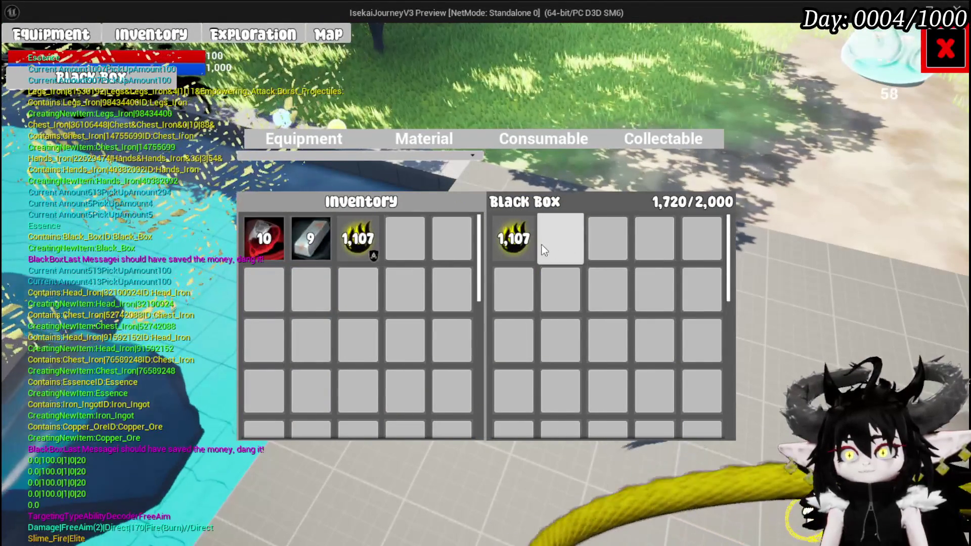
pyautogui.moveTo(511, 249)
pyautogui.mouseDown()
pyautogui.moveTo(345, 252)
pyautogui.moveTo(408, 237)
pyautogui.moveTo(514, 238)
pyautogui.mouseUp()
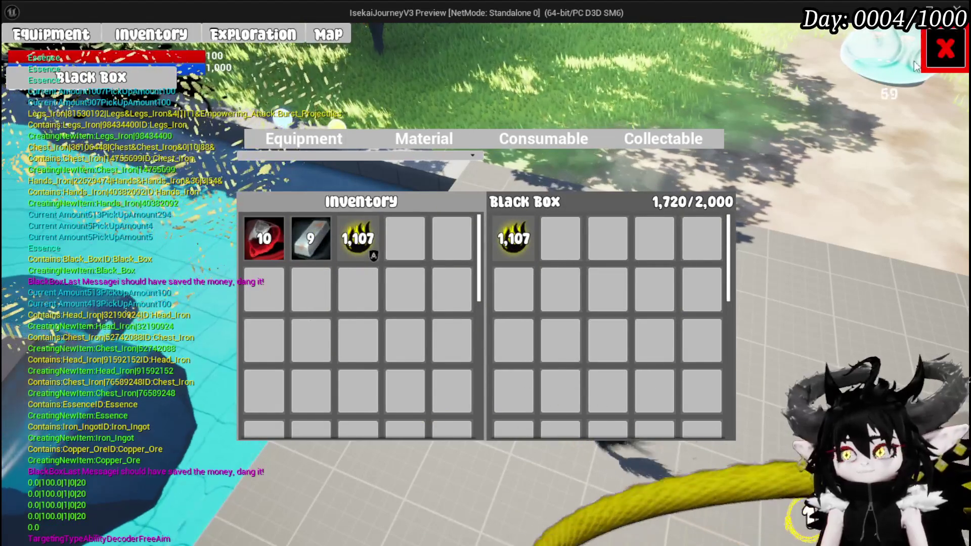
pyautogui.moveTo(538, 239)
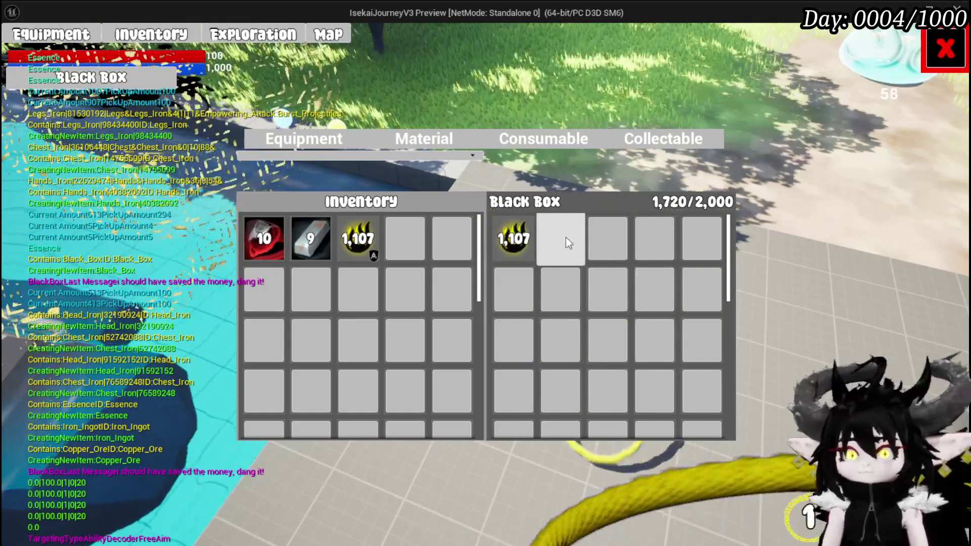
pyautogui.click(927, 55)
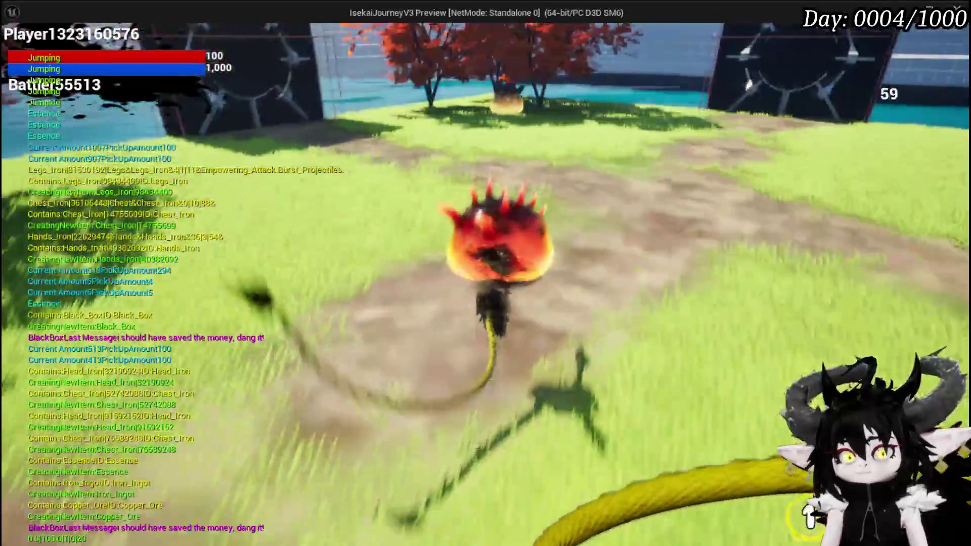
# Send the iron legs, iron chest pieces and iron helmet from Equipment into the Black Box.
pyautogui.press('space')
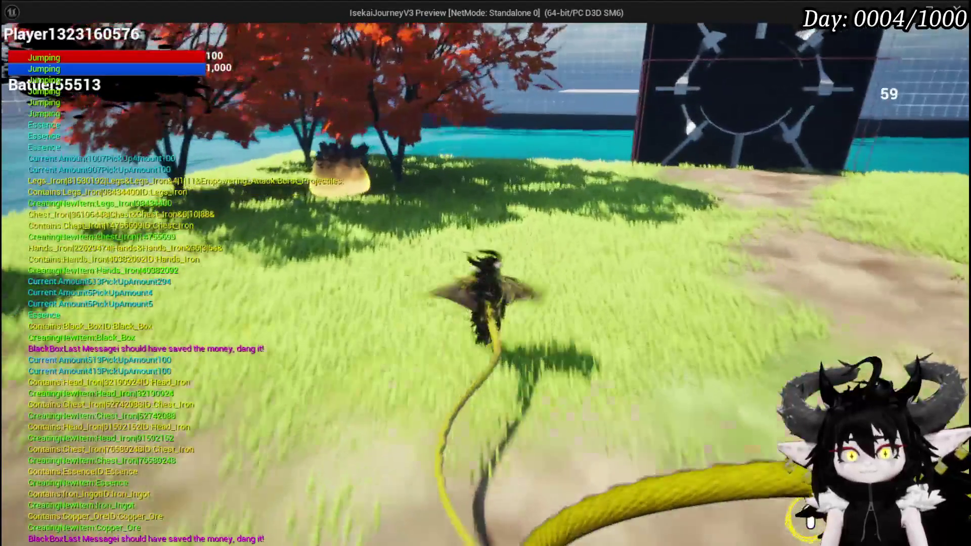
pyautogui.press('space')
pyautogui.press('space')
pyautogui.press('i')
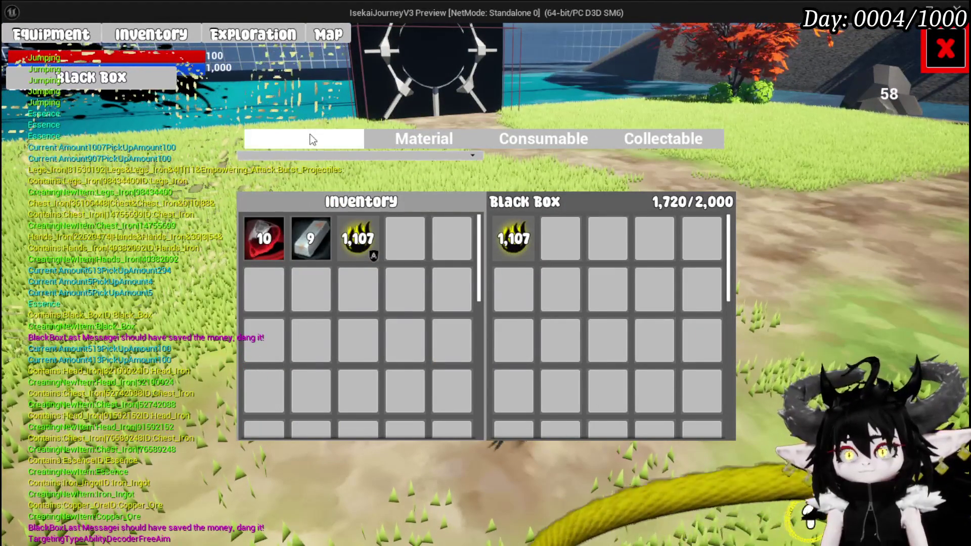
pyautogui.click(312, 140)
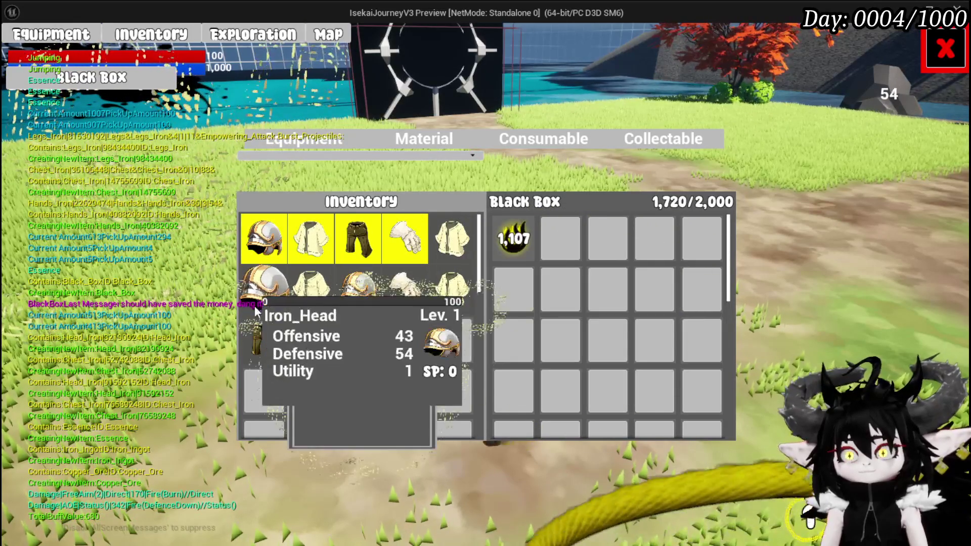
pyautogui.rightClick(268, 356)
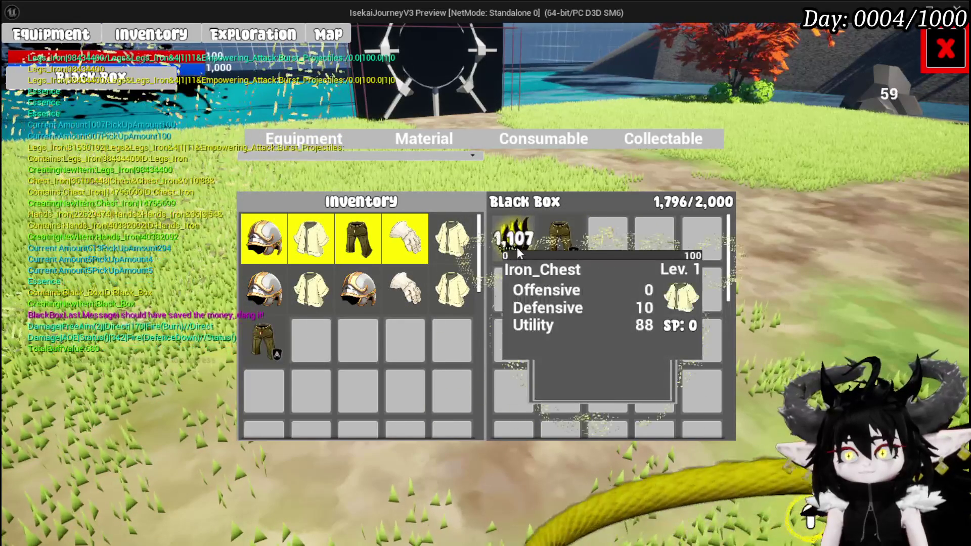
pyautogui.rightClick(517, 246)
pyautogui.rightClick(316, 306)
pyautogui.rightClick(358, 289)
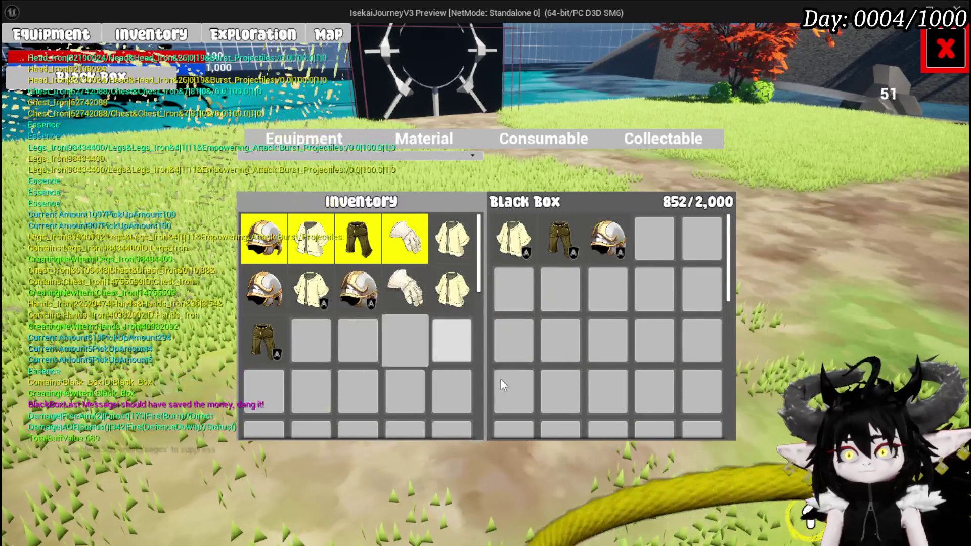
# Move the 1,107 Essence stack into the Black Box, reaching 1,959/2,000, and close the panels.
pyautogui.click(449, 147)
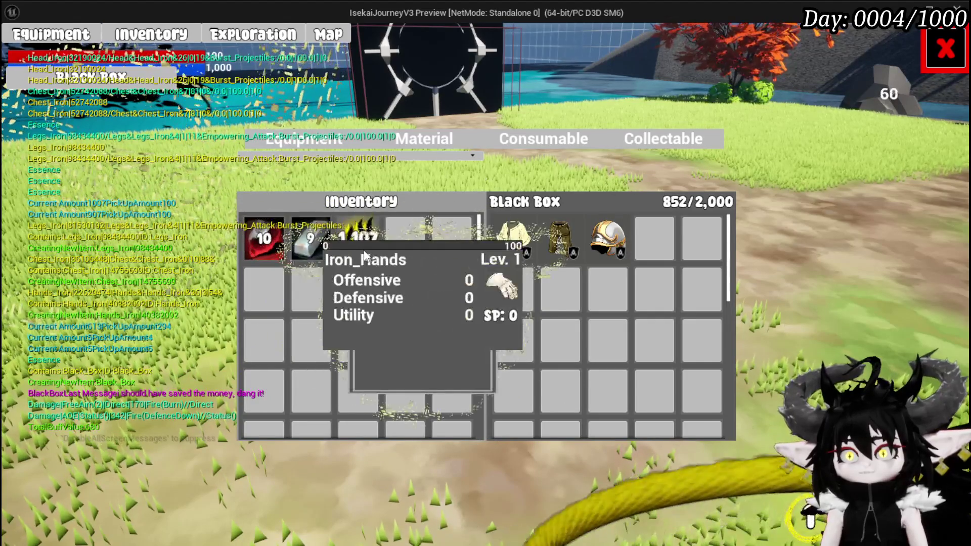
pyautogui.rightClick(358, 239)
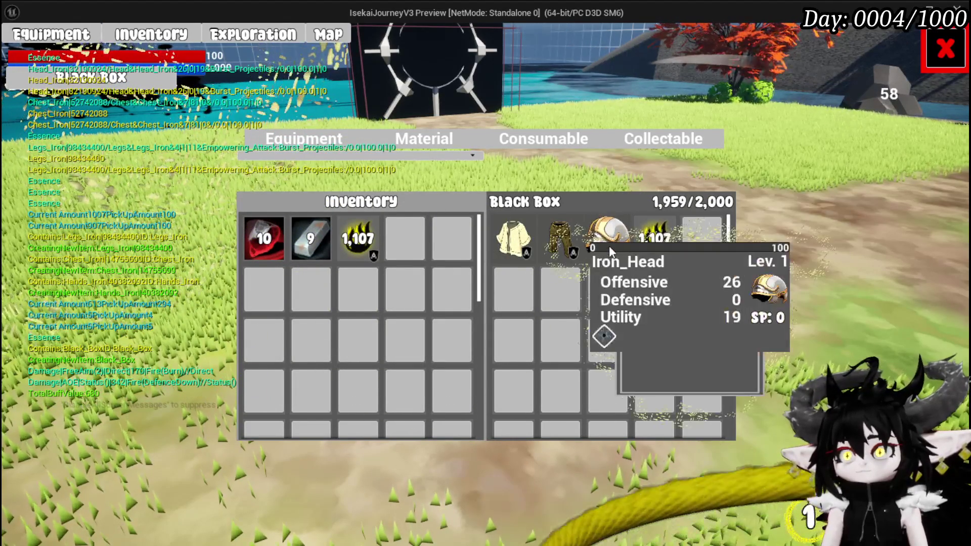
pyautogui.moveTo(516, 238)
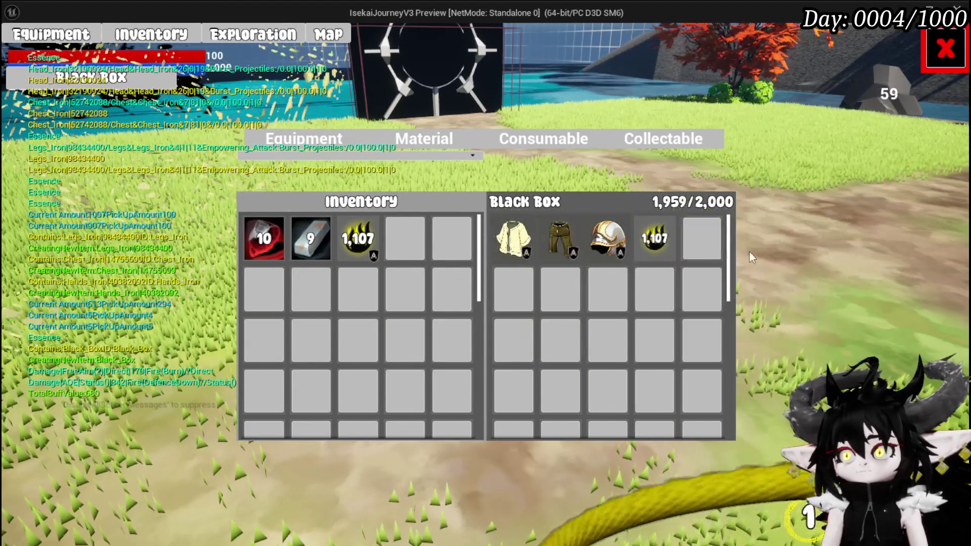
pyautogui.press('Escape')
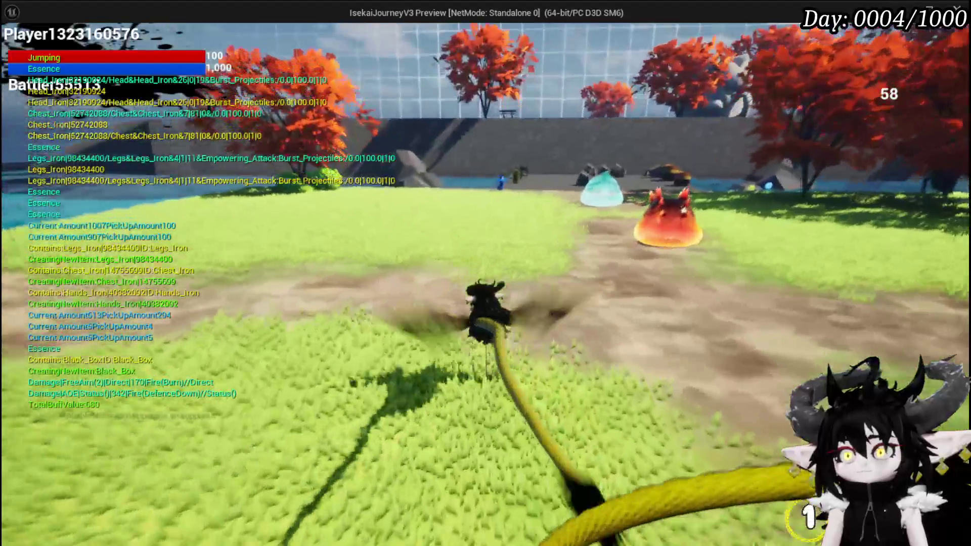
# Fly the character over the pavement and grass field, then land again.
pyautogui.press('space')
pyautogui.press('w')
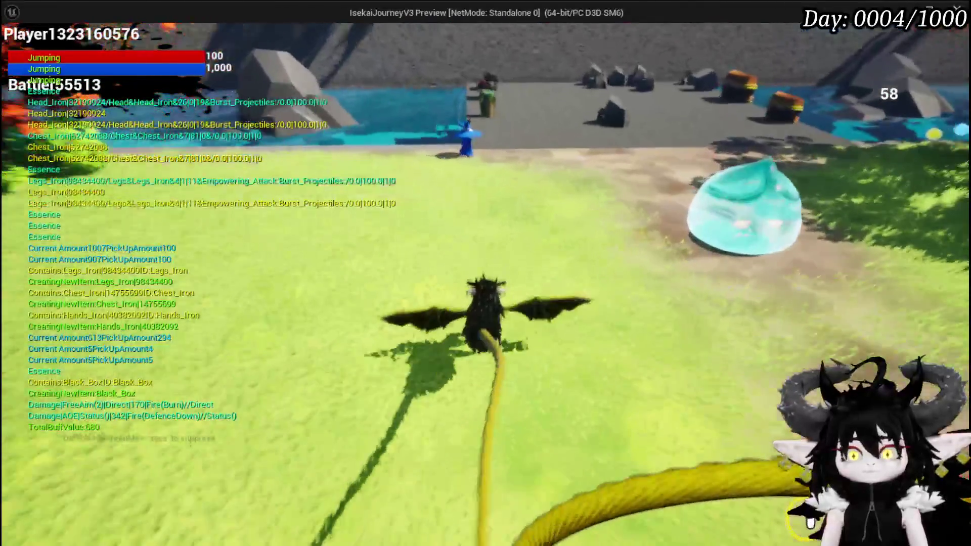
pyautogui.press('w')
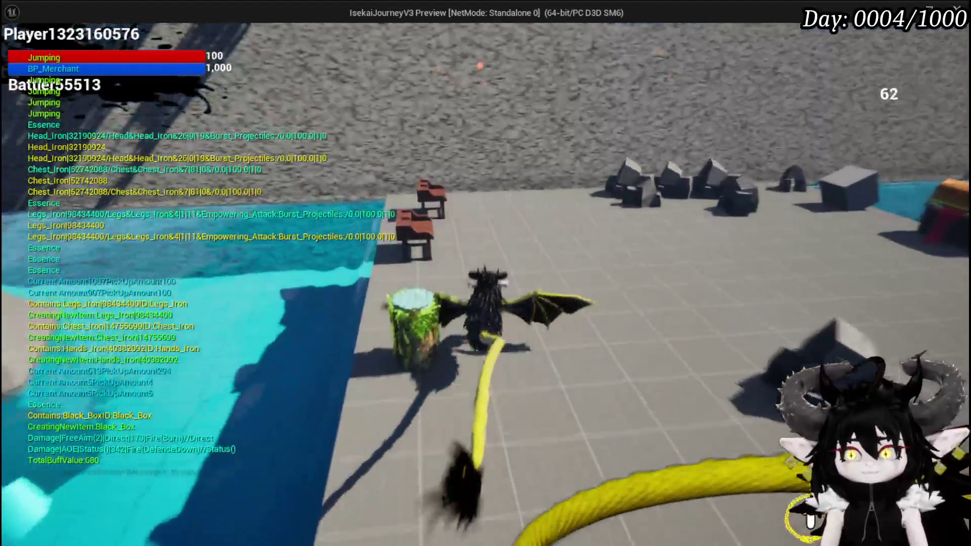
pyautogui.press('w')
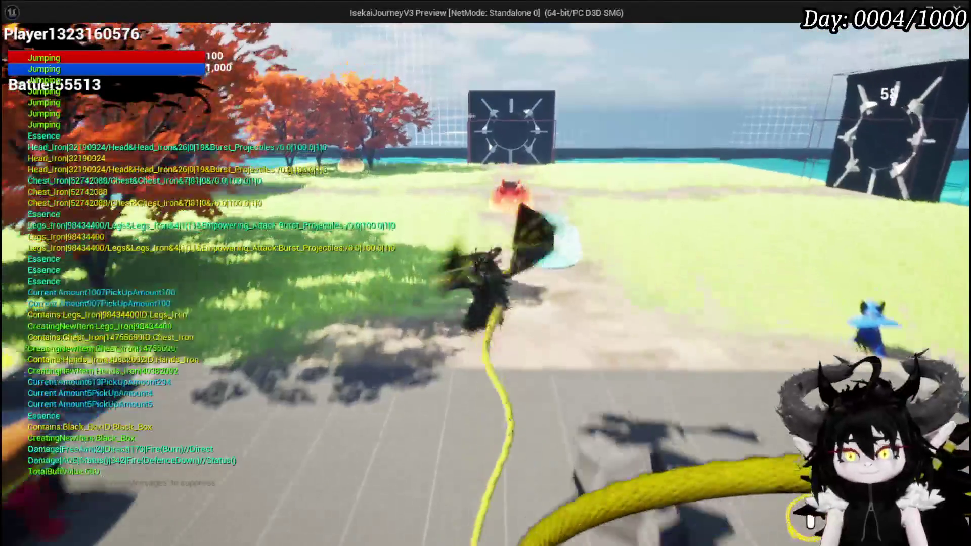
pyautogui.press('w')
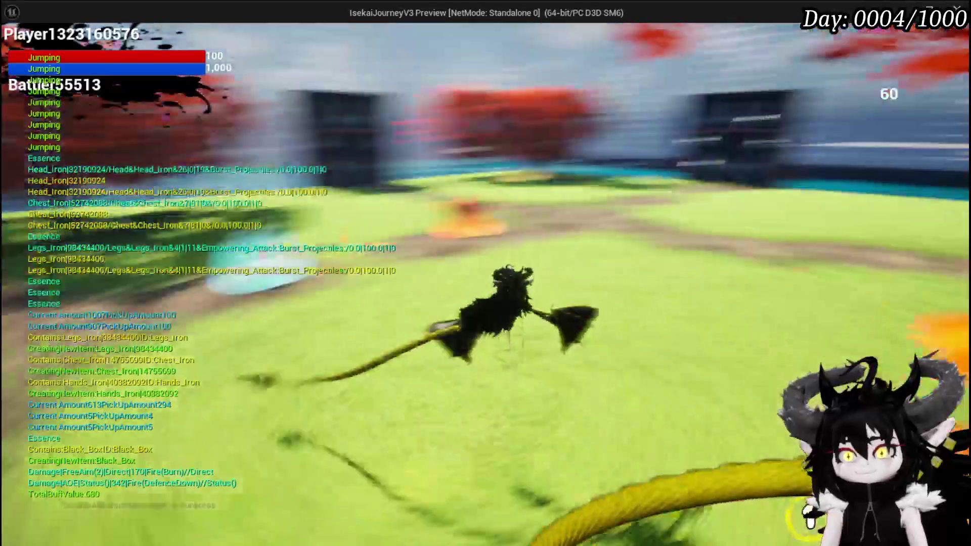
pyautogui.press('w')
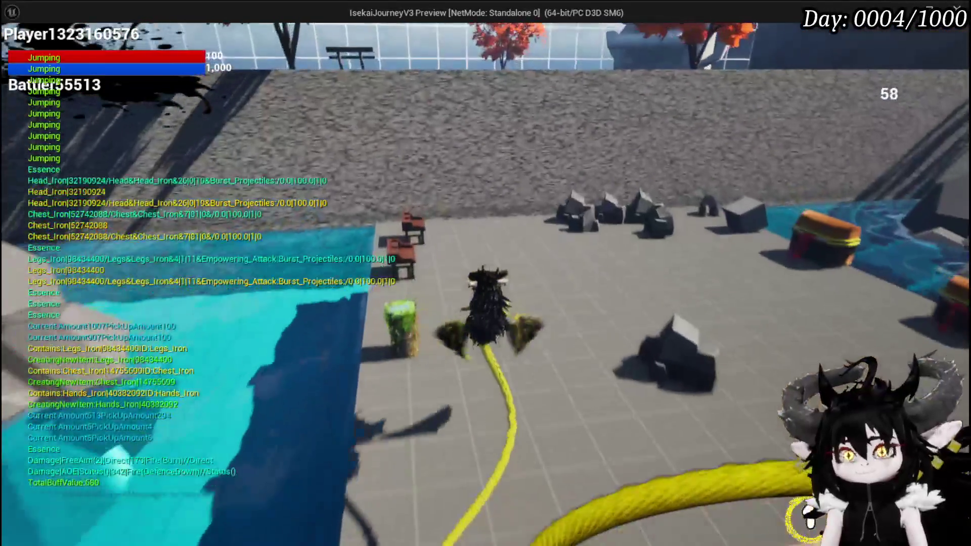
pyautogui.press('w')
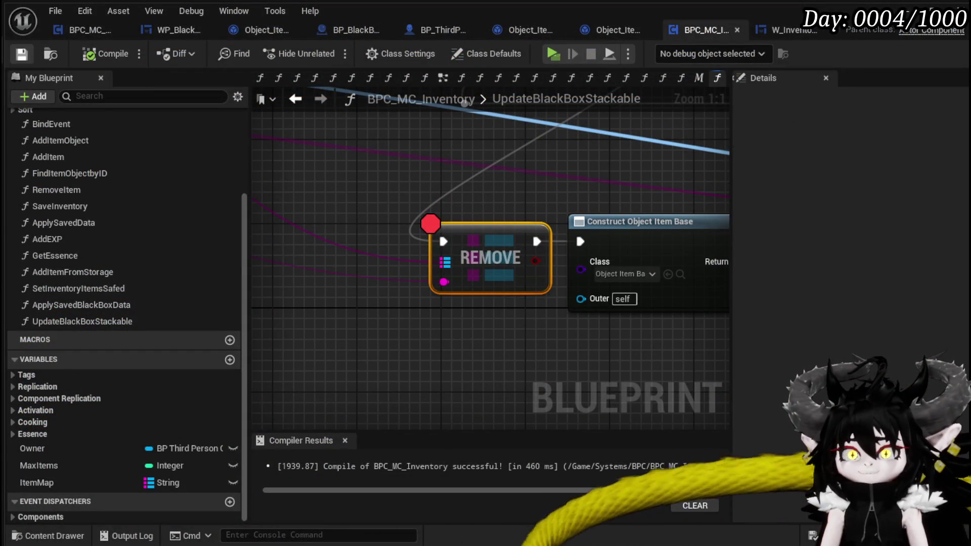
# Inspect the REMOVE node and entry of UpdateBlackBoxStackable, then switch to Object_Item_BlackBox's AddItemToMap.
pyautogui.scroll(-4, 650, 162)
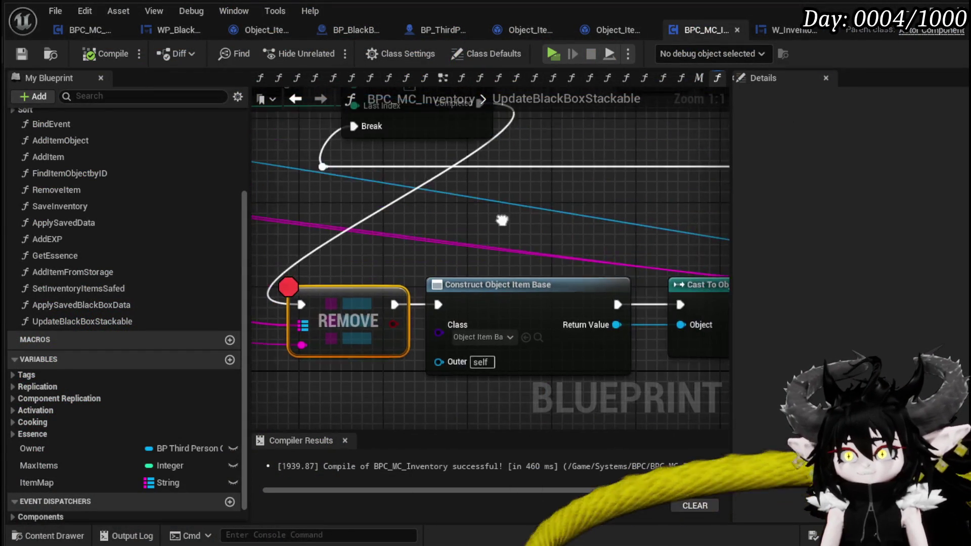
pyautogui.moveTo(340, 207)
pyautogui.mouseDown()
pyautogui.moveTo(492, 208)
pyautogui.moveTo(389, 248)
pyautogui.moveTo(335, 248)
pyautogui.moveTo(566, 271)
pyautogui.mouseUp()
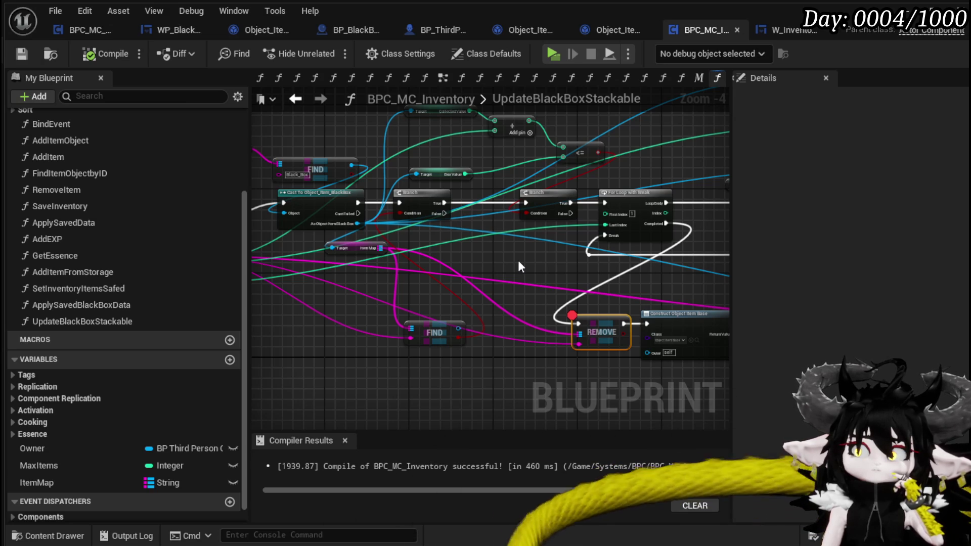
pyautogui.moveTo(287, 223)
pyautogui.mouseDown()
pyautogui.moveTo(431, 250)
pyautogui.moveTo(351, 217)
pyautogui.moveTo(375, 242)
pyautogui.mouseUp()
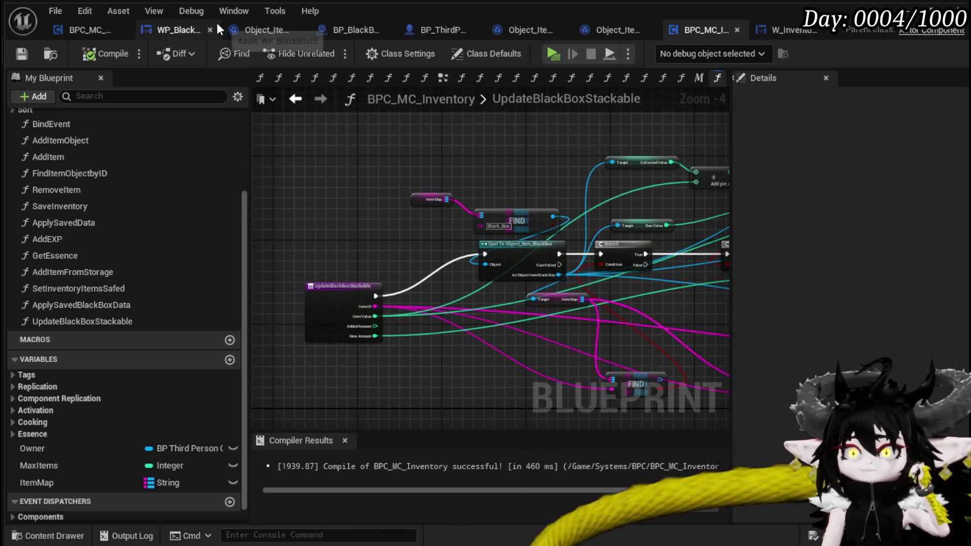
pyautogui.click(255, 29)
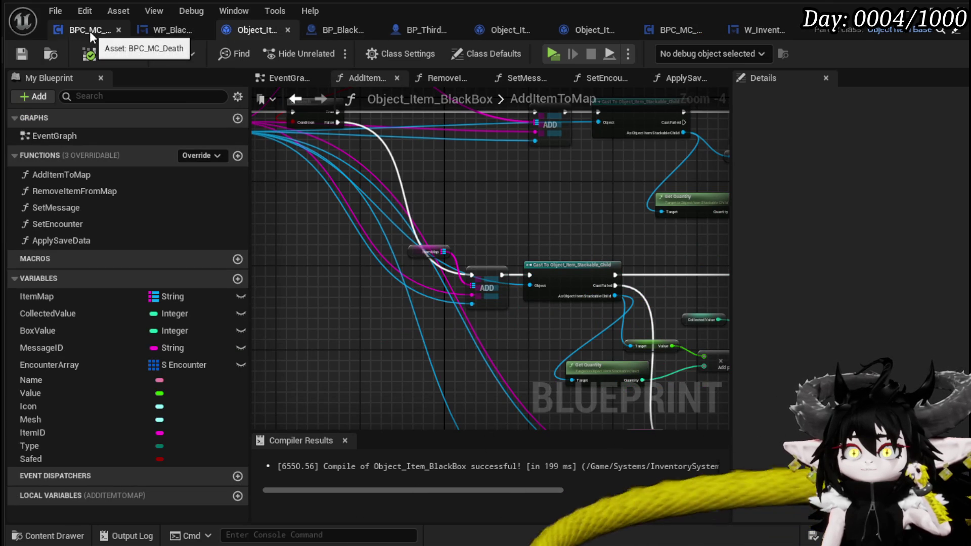
# Switch to BP_BlackBoxDrop and look over its BuildItemMap function.
pyautogui.click(321, 30)
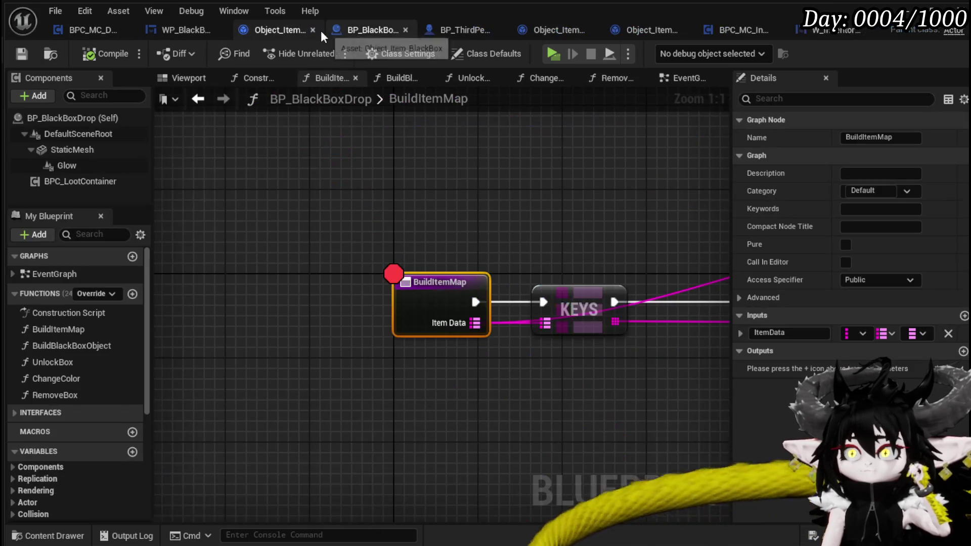
pyautogui.scroll(-3, 331, 247)
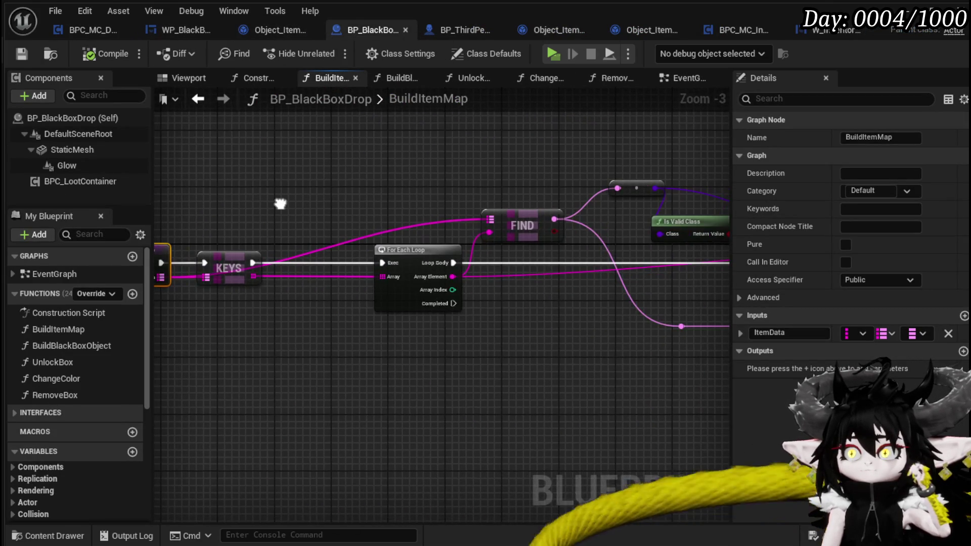
pyautogui.click(236, 131)
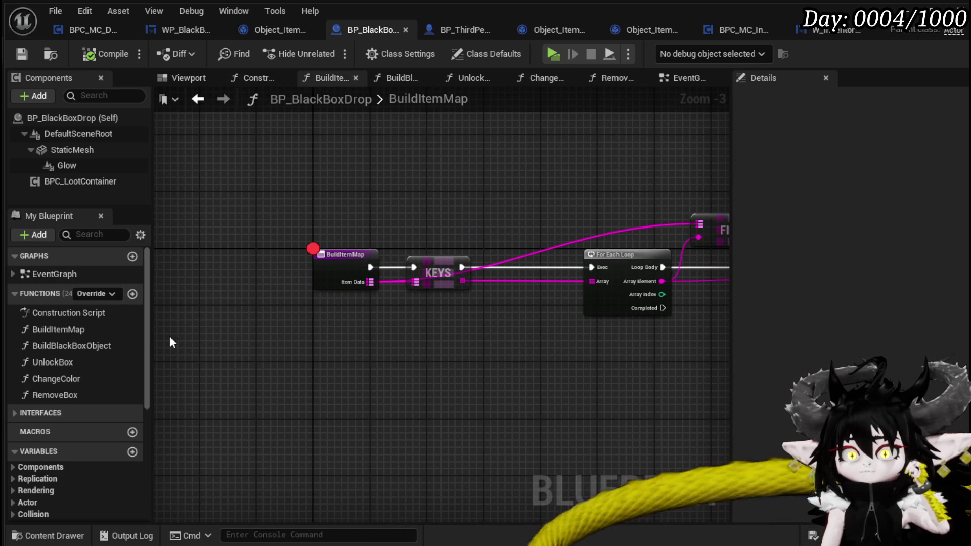
# Survey BP_BlackBoxDrop's EventGraph from the Branch and Set Black Box Message nodes to Build Item Map.
pyautogui.click(687, 78)
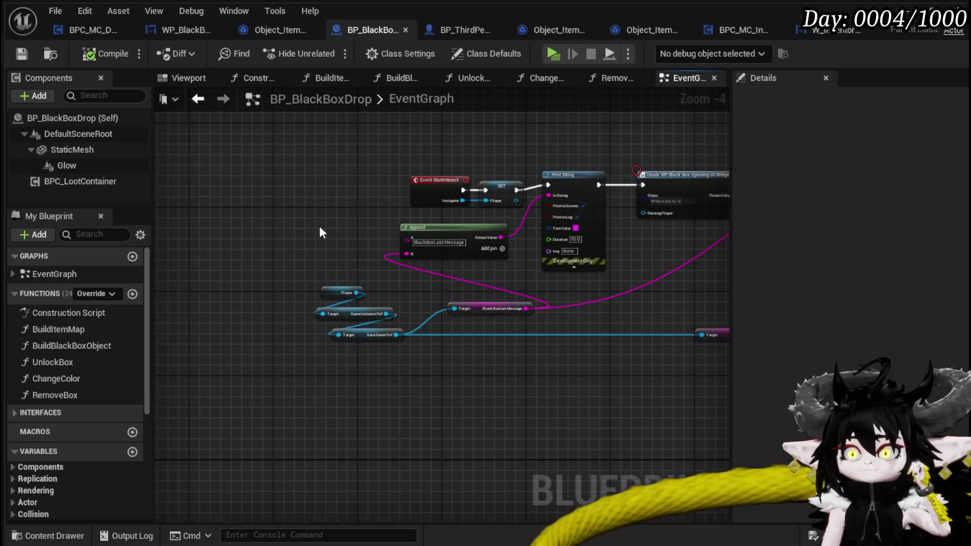
pyautogui.moveTo(502, 272)
pyautogui.mouseDown()
pyautogui.moveTo(397, 210)
pyautogui.moveTo(295, 269)
pyautogui.moveTo(195, 272)
pyautogui.moveTo(520, 258)
pyautogui.moveTo(271, 271)
pyautogui.moveTo(344, 278)
pyautogui.moveTo(347, 299)
pyautogui.mouseUp()
pyautogui.scroll(2, 520, 258)
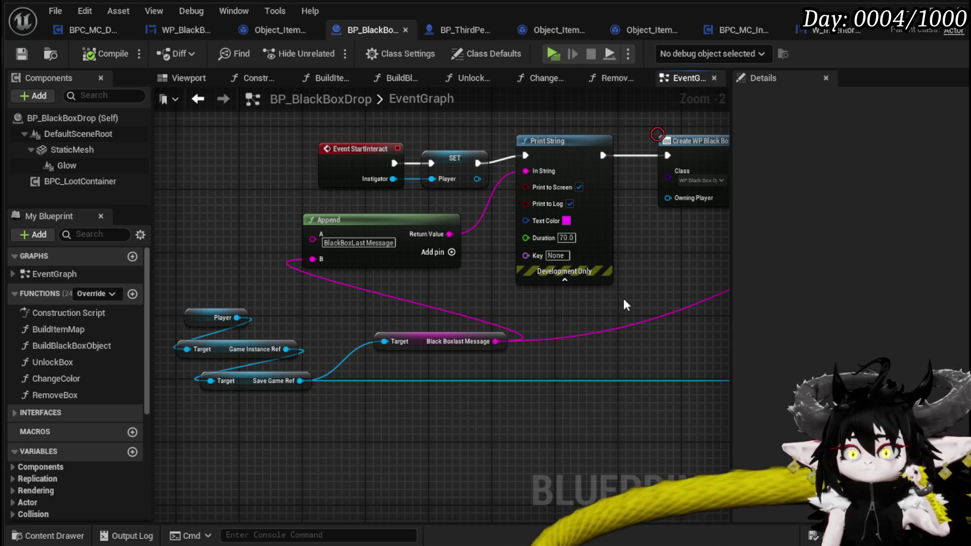
pyautogui.scroll(-2, 623, 297)
pyautogui.moveTo(622, 296); pyautogui.dragTo(288, 292)
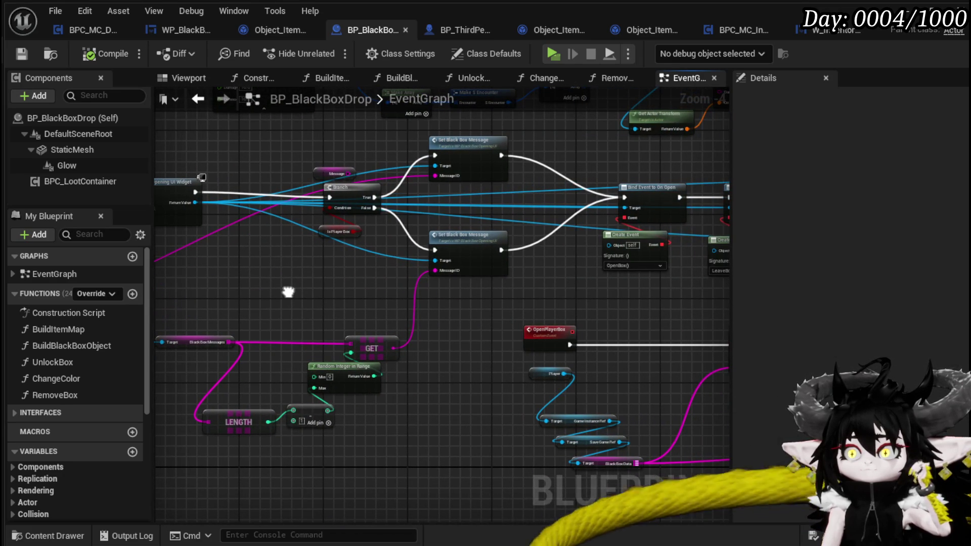
pyautogui.moveTo(511, 300); pyautogui.dragTo(299, 301)
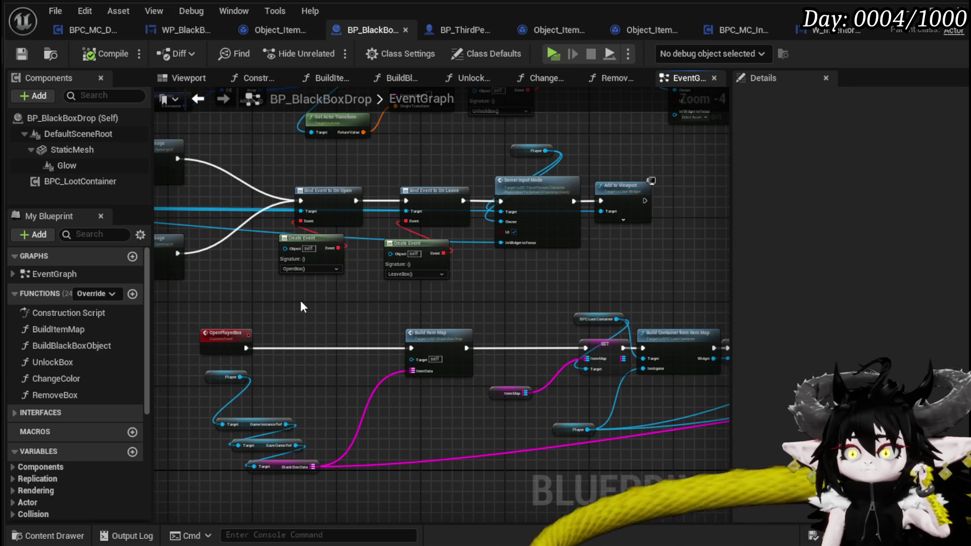
# Move the Black Box Data getter nodes up-left beside Build Container From Item Map and save BP_BlackBoxDrop.
pyautogui.scroll(2, 397, 316)
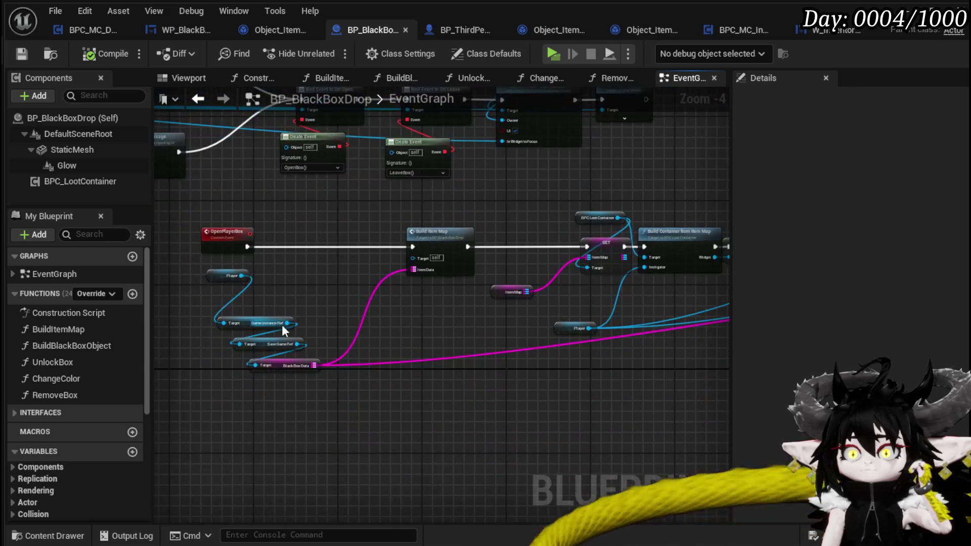
pyautogui.moveTo(416, 300)
pyautogui.mouseDown()
pyautogui.moveTo(263, 307)
pyautogui.moveTo(574, 294)
pyautogui.mouseUp()
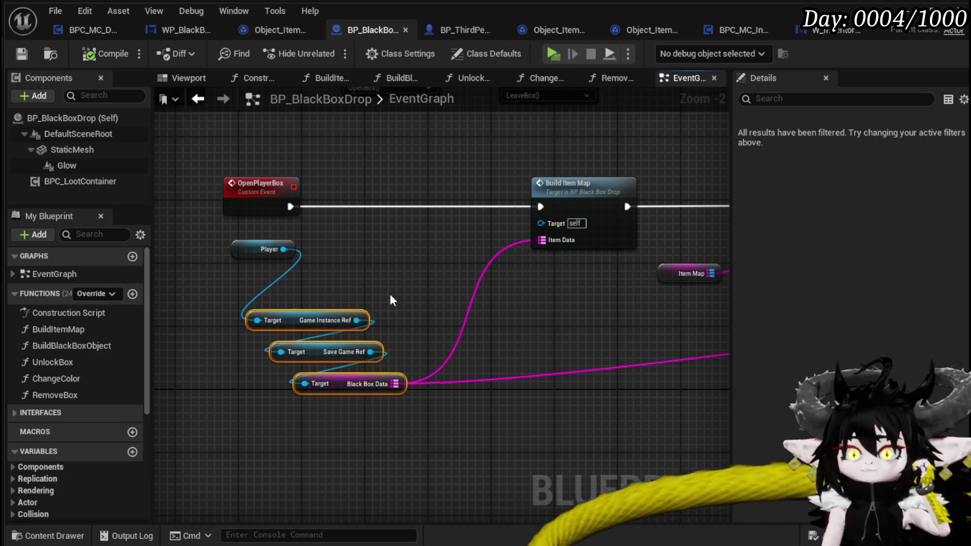
pyautogui.moveTo(350, 390); pyautogui.dragTo(295, 350)
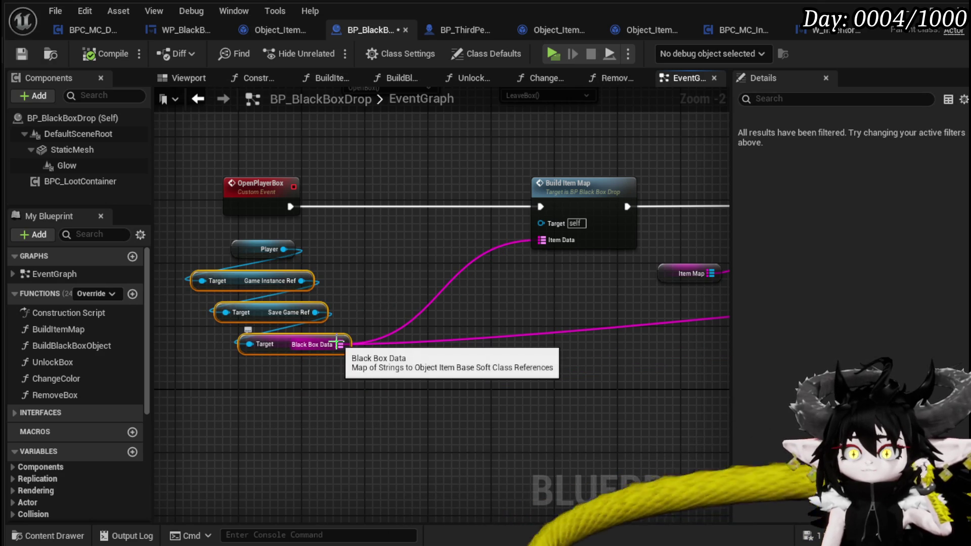
pyautogui.scroll(-2, 481, 302)
pyautogui.moveTo(282, 292)
pyautogui.mouseDown()
pyautogui.moveTo(241, 290)
pyautogui.moveTo(168, 322)
pyautogui.moveTo(509, 323)
pyautogui.mouseUp()
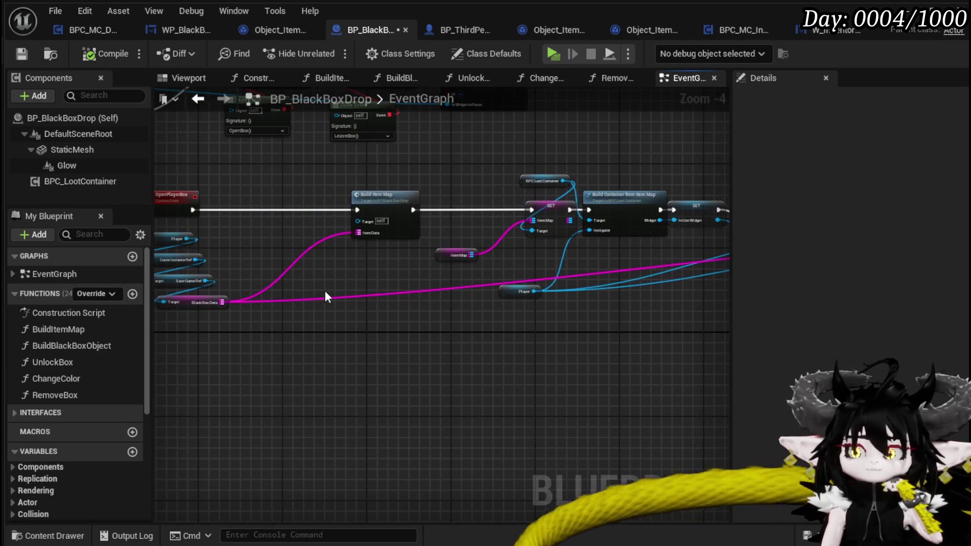
pyautogui.moveTo(325, 292); pyautogui.dragTo(451, 327)
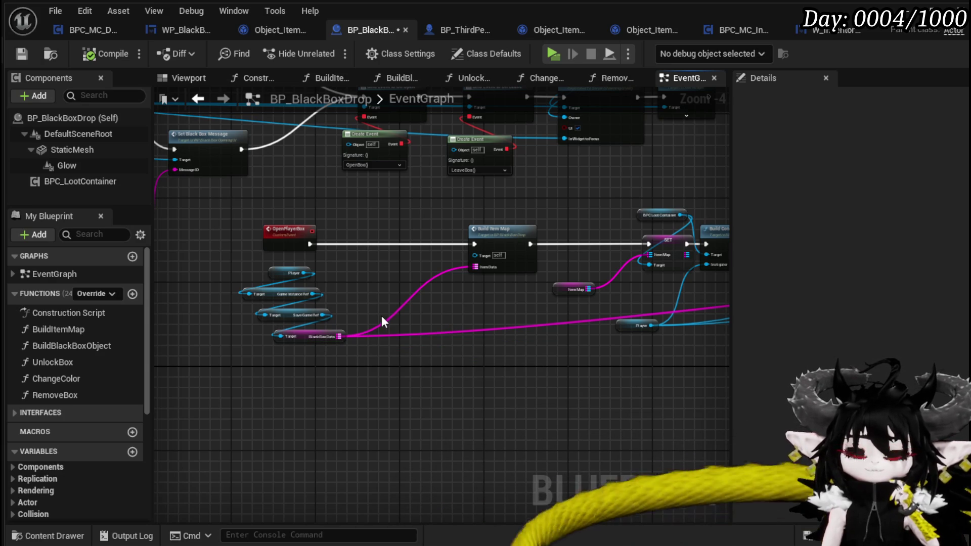
pyautogui.click(22, 55)
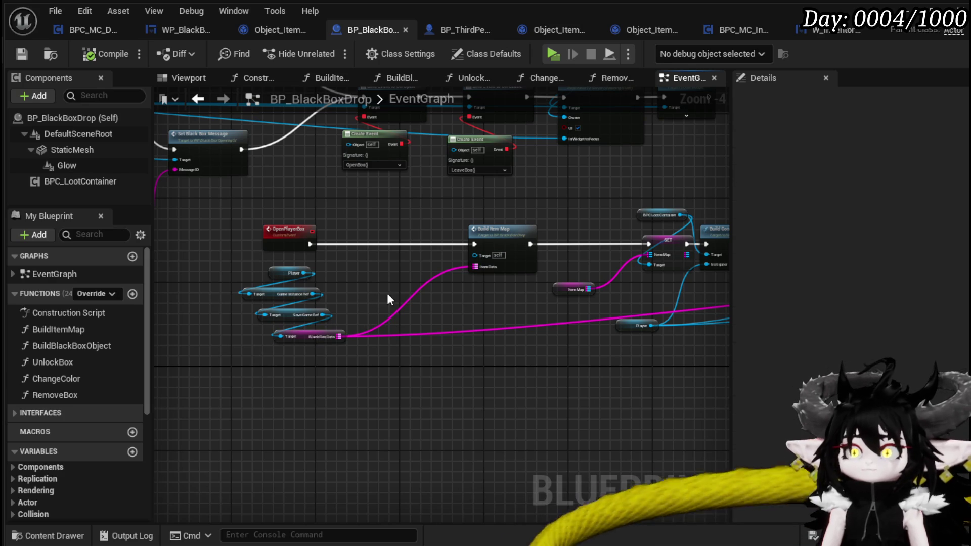
# Return to BPC_MC_Inventory's UpdateBlackBoxStackable graph, centering the For Loop and REMOVE nodes.
pyautogui.moveTo(387, 293); pyautogui.dragTo(404, 308)
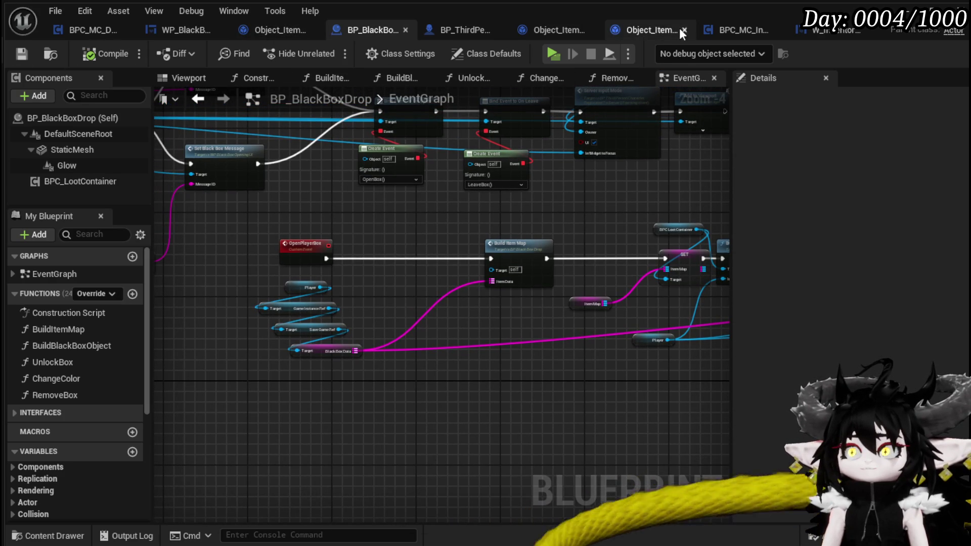
pyautogui.click(726, 29)
pyautogui.moveTo(410, 235)
pyautogui.mouseDown()
pyautogui.moveTo(463, 196)
pyautogui.moveTo(314, 172)
pyautogui.mouseUp()
pyautogui.moveTo(501, 217)
pyautogui.mouseDown()
pyautogui.moveTo(328, 242)
pyautogui.moveTo(599, 250)
pyautogui.mouseUp()
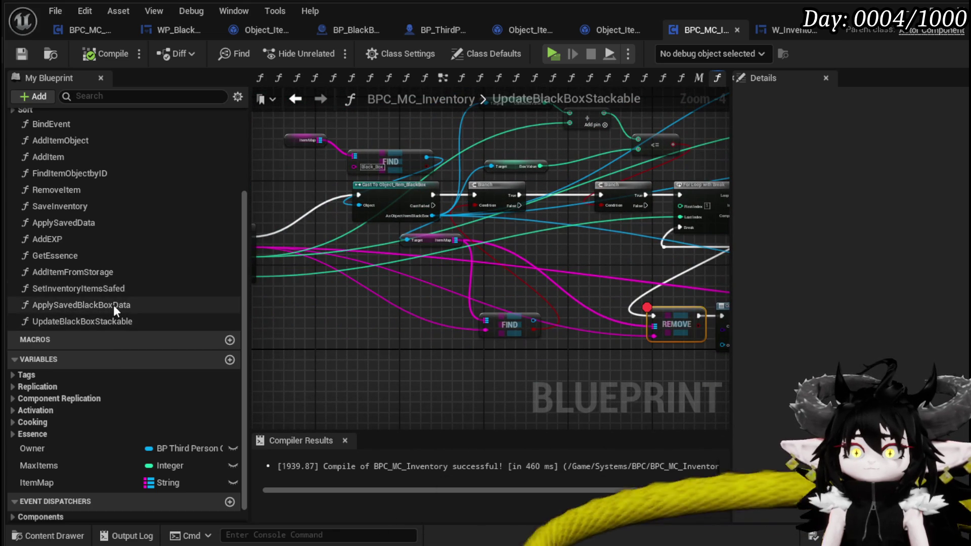
# Open ApplySavedBlackBoxData and look over its Cast, FIND, KEYS and For Each Loop nodes.
pyautogui.doubleClick(132, 308)
pyautogui.moveTo(406, 320); pyautogui.dragTo(636, 258)
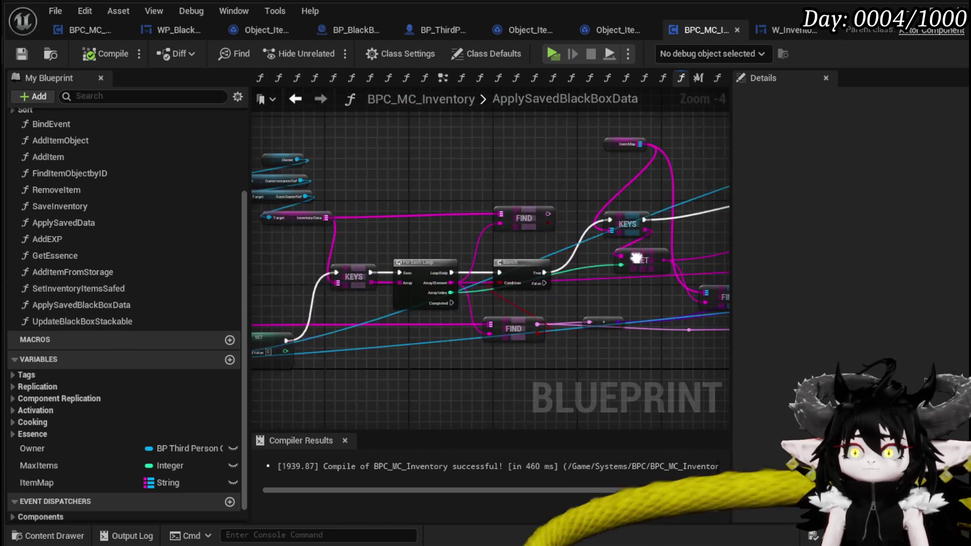
pyautogui.moveTo(426, 340)
pyautogui.mouseDown()
pyautogui.moveTo(591, 282)
pyautogui.moveTo(695, 282)
pyautogui.mouseUp()
pyautogui.moveTo(393, 340)
pyautogui.mouseDown()
pyautogui.moveTo(559, 316)
pyautogui.moveTo(458, 317)
pyautogui.mouseUp()
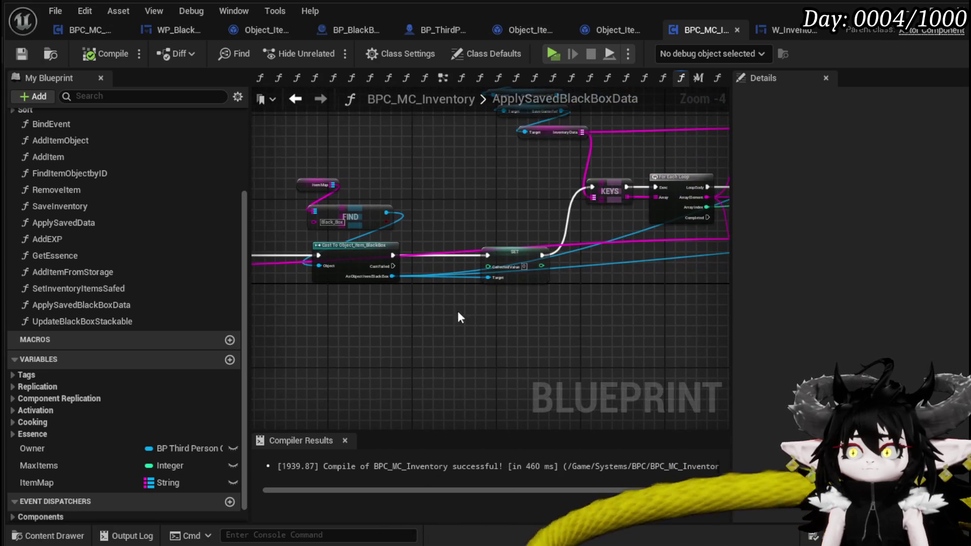
pyautogui.moveTo(617, 299); pyautogui.dragTo(329, 312)
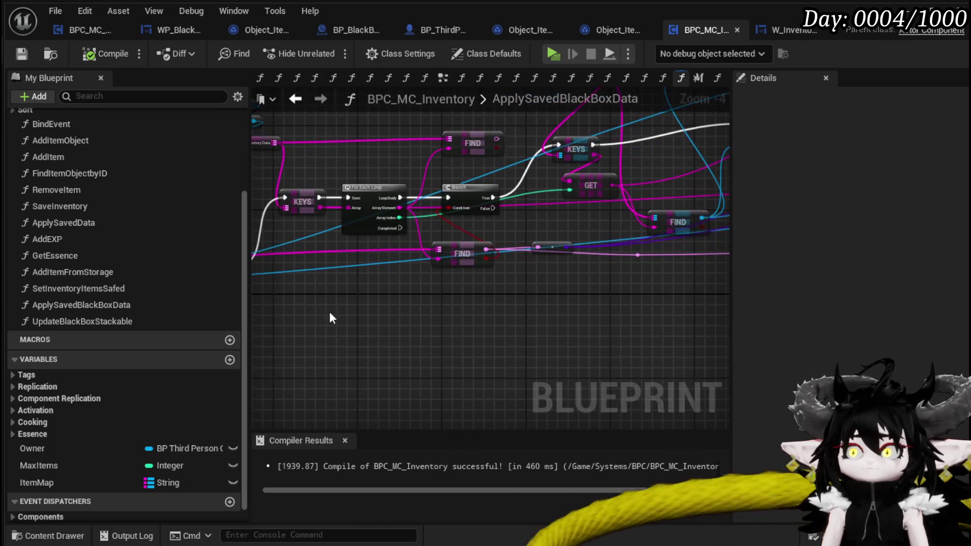
pyautogui.moveTo(516, 304)
pyautogui.mouseDown()
pyautogui.moveTo(464, 305)
pyautogui.moveTo(554, 319)
pyautogui.moveTo(461, 250)
pyautogui.moveTo(489, 305)
pyautogui.moveTo(627, 284)
pyautogui.moveTo(454, 293)
pyautogui.moveTo(600, 247)
pyautogui.mouseUp()
# Nudge the KEYS node up slightly and recompile BPC_MC_Inventory.
pyautogui.moveTo(545, 219)
pyautogui.mouseDown()
pyautogui.moveTo(545, 192)
pyautogui.moveTo(529, 192)
pyautogui.mouseUp()
pyautogui.press('Escape')
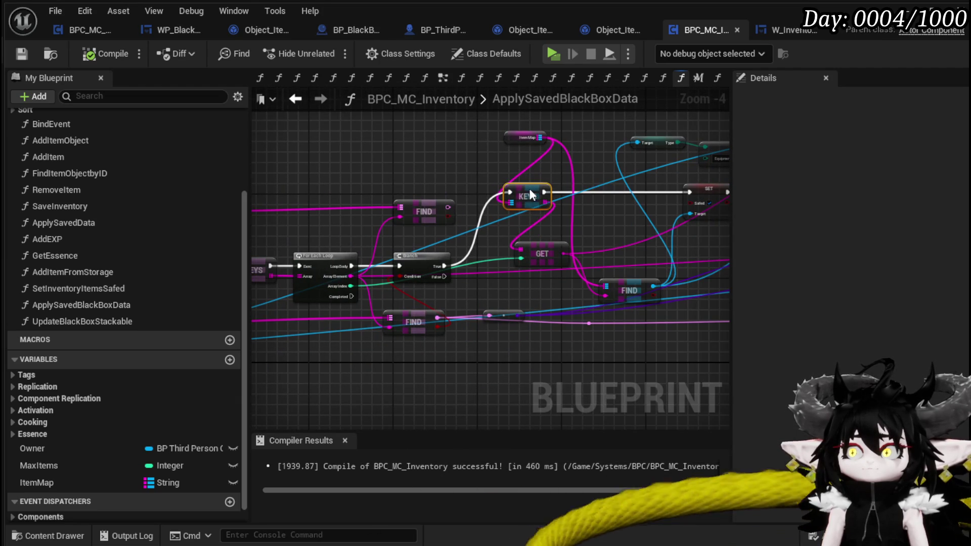
pyautogui.moveTo(452, 175); pyautogui.dragTo(588, 177)
pyautogui.click(541, 202)
pyautogui.moveTo(538, 188)
pyautogui.mouseDown()
pyautogui.moveTo(789, 114)
pyautogui.moveTo(950, 110)
pyautogui.mouseUp()
pyautogui.click(106, 54)
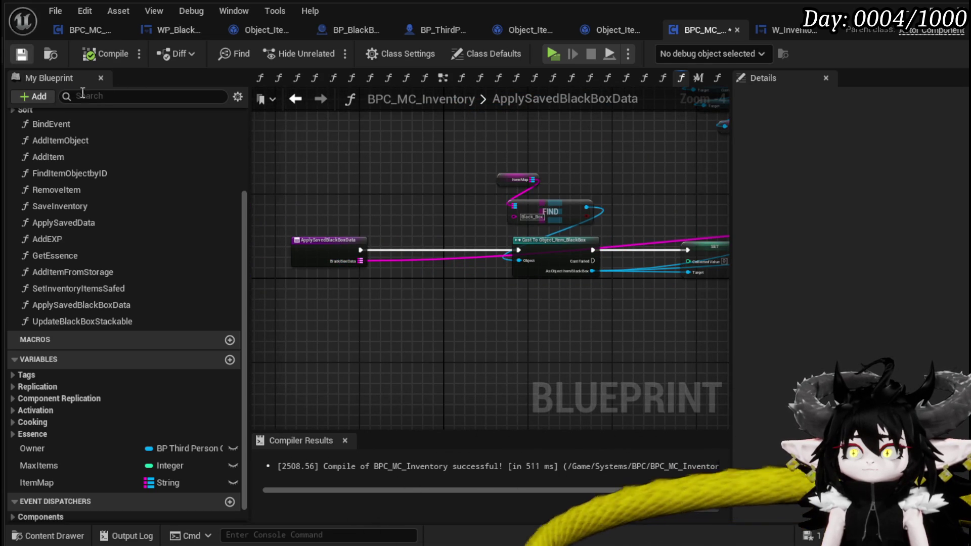
# Survey the rest of ApplySavedBlackBoxData and select its function entry node.
pyautogui.moveTo(657, 324)
pyautogui.mouseDown()
pyautogui.moveTo(310, 347)
pyautogui.moveTo(457, 336)
pyautogui.moveTo(381, 341)
pyautogui.mouseUp()
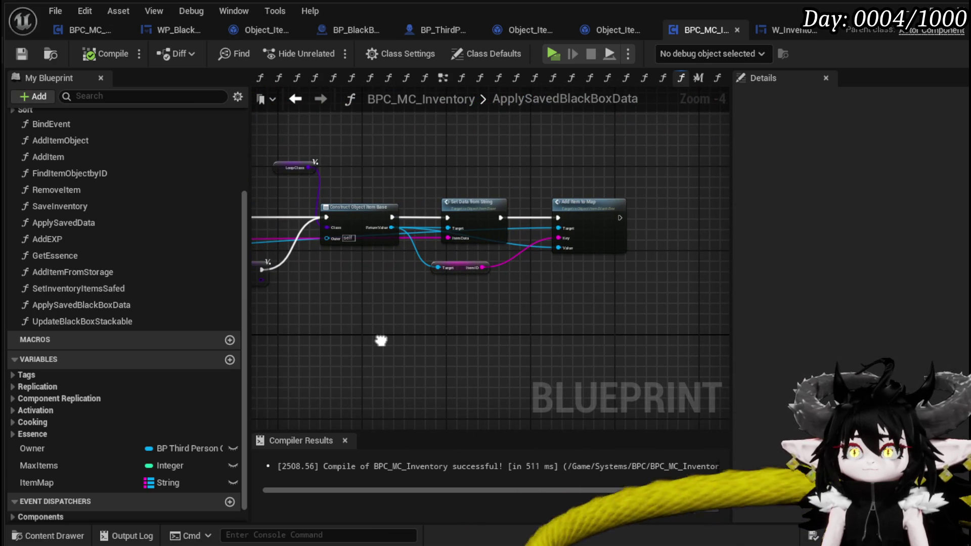
pyautogui.scroll(-2, 381, 343)
pyautogui.moveTo(365, 336)
pyautogui.mouseDown()
pyautogui.moveTo(392, 331)
pyautogui.moveTo(310, 324)
pyautogui.moveTo(612, 312)
pyautogui.mouseUp()
pyautogui.scroll(1, 393, 332)
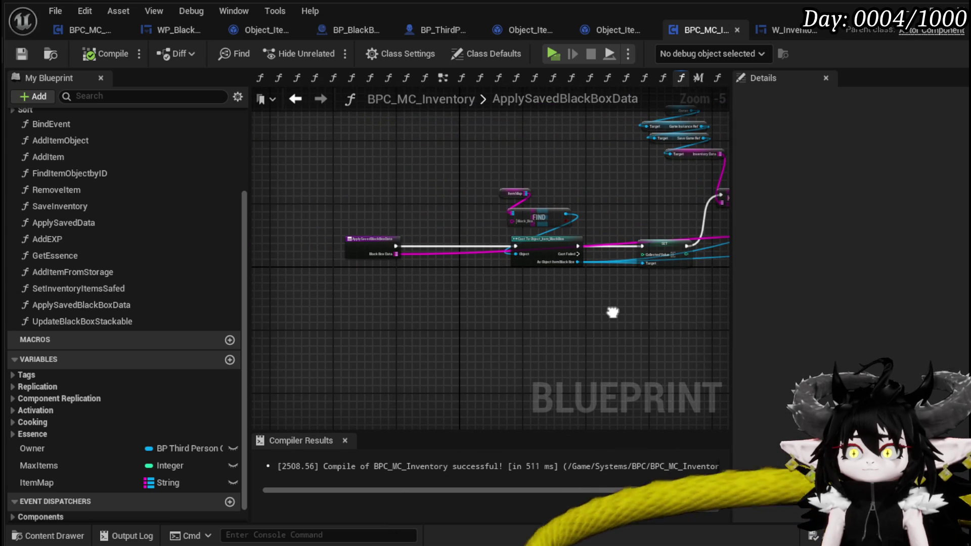
pyautogui.scroll(2, 385, 304)
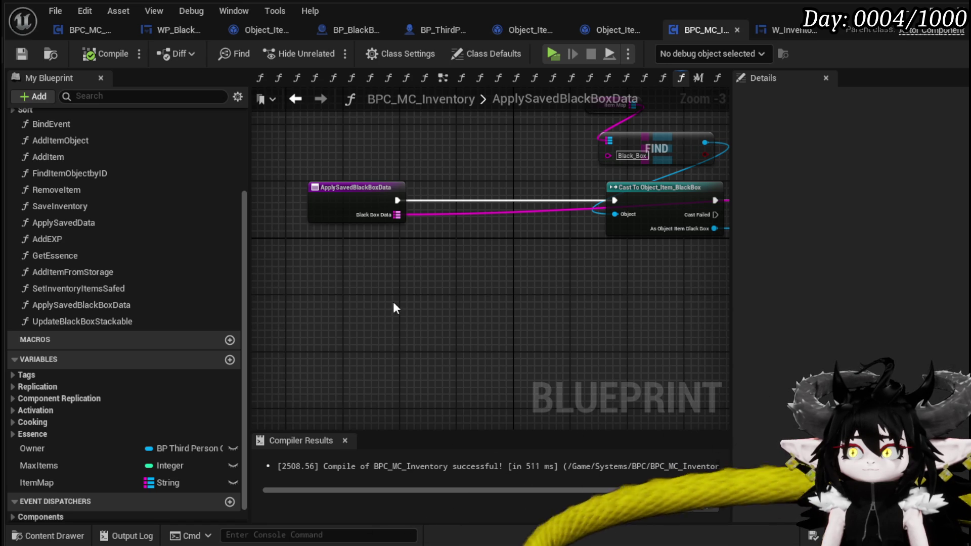
pyautogui.moveTo(398, 307); pyautogui.dragTo(378, 352)
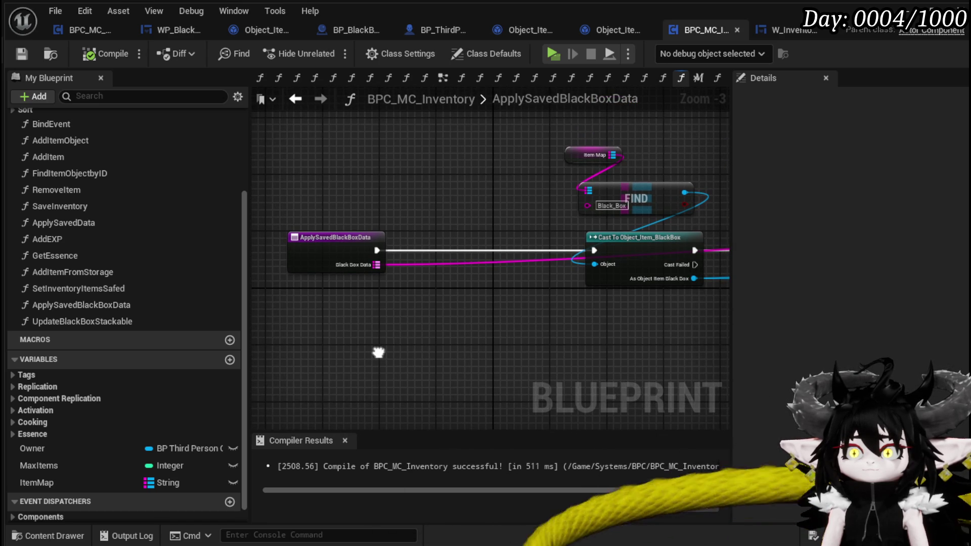
pyautogui.moveTo(377, 216); pyautogui.dragTo(368, 286)
pyautogui.click(350, 324)
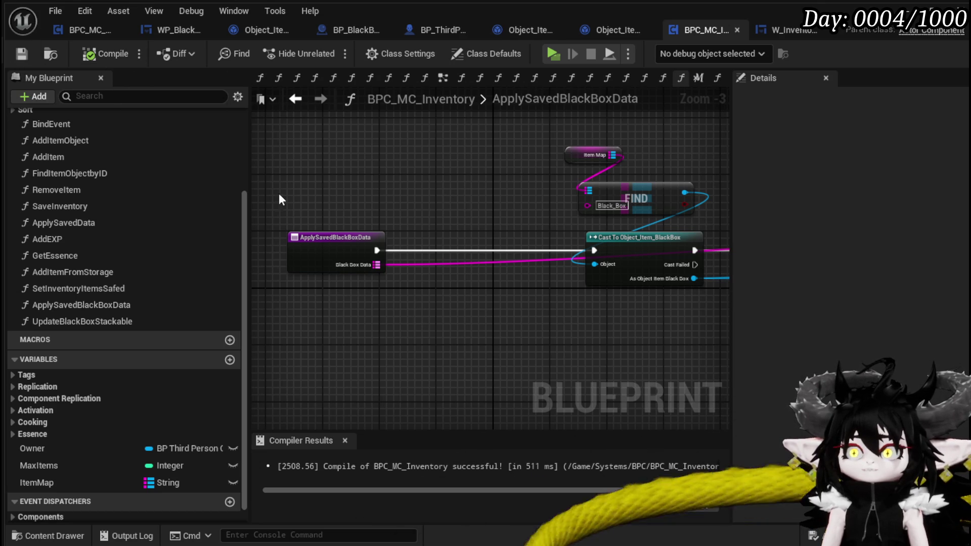
pyautogui.moveTo(459, 305)
pyautogui.mouseDown()
pyautogui.moveTo(347, 296)
pyautogui.moveTo(519, 285)
pyautogui.mouseUp()
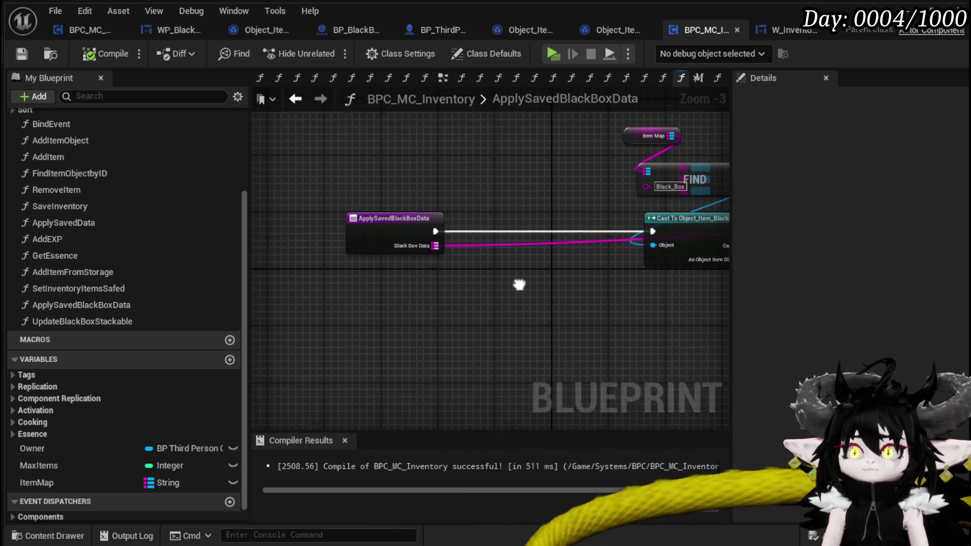
pyautogui.click(394, 225)
# Promote the Black Box Data pin to a variable, chain its SET node after the entry, and compile.
pyautogui.scroll(3, 474, 248)
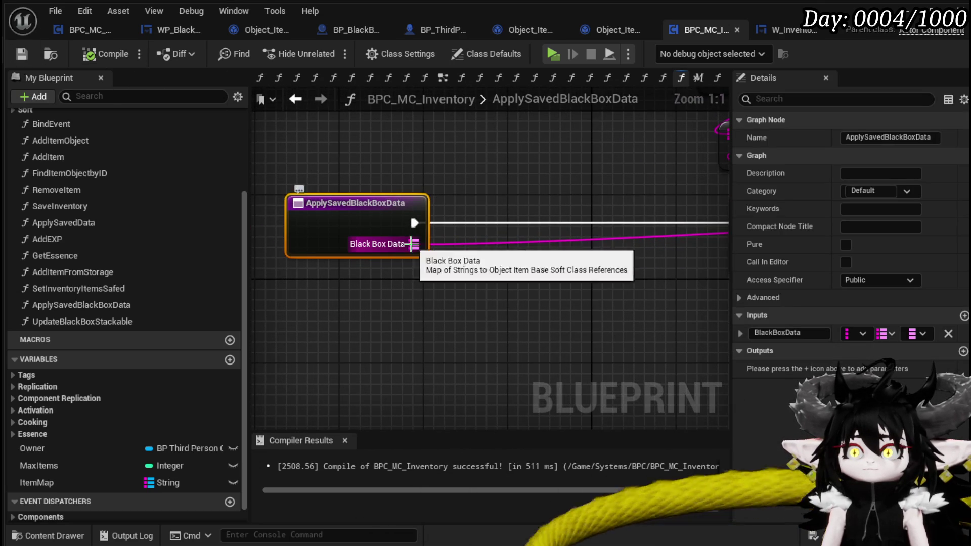
pyautogui.rightClick(412, 244)
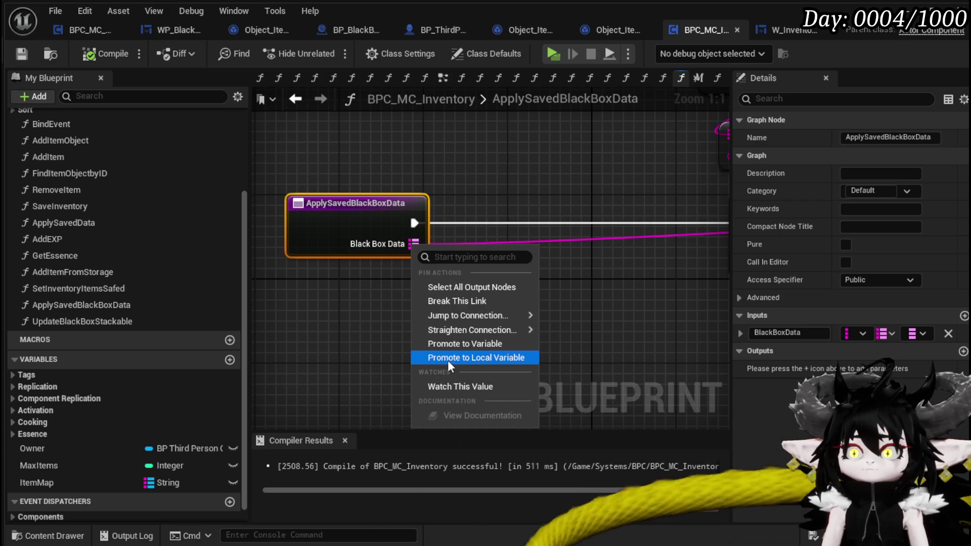
pyautogui.click(452, 343)
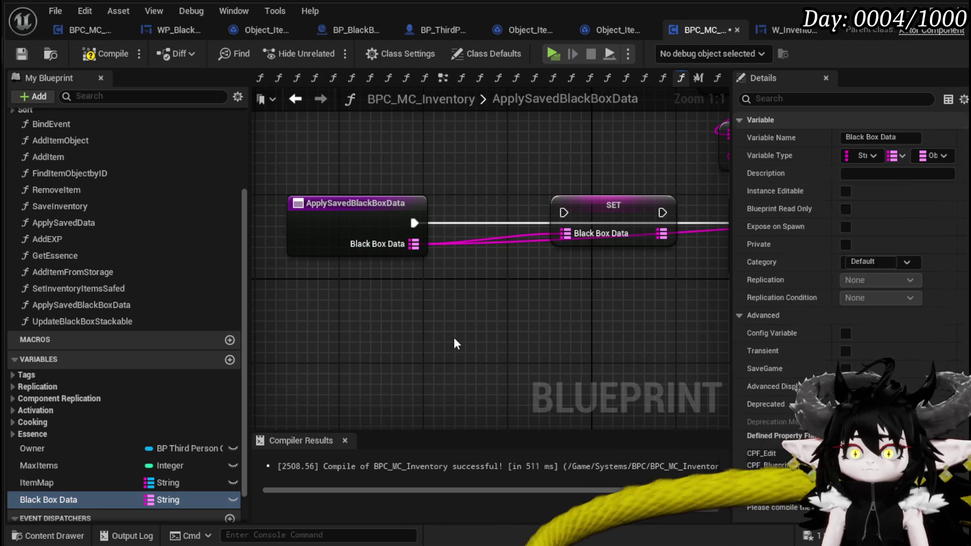
pyautogui.moveTo(606, 205)
pyautogui.mouseDown()
pyautogui.moveTo(526, 215)
pyautogui.moveTo(543, 215)
pyautogui.mouseUp()
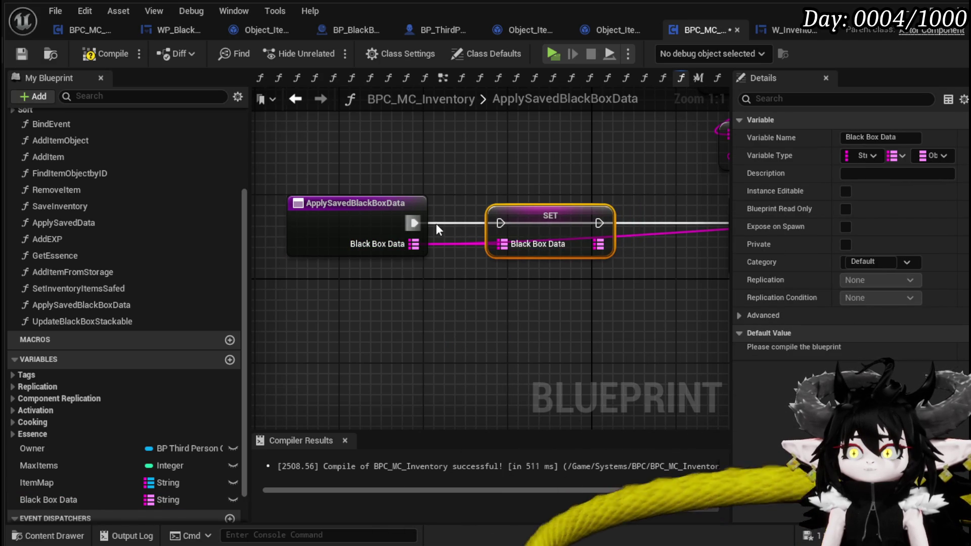
pyautogui.moveTo(424, 227); pyautogui.dragTo(500, 223)
pyautogui.moveTo(385, 234); pyautogui.dragTo(526, 235)
pyautogui.scroll(-2, 450, 232)
pyautogui.click(19, 56)
pyautogui.click(382, 174)
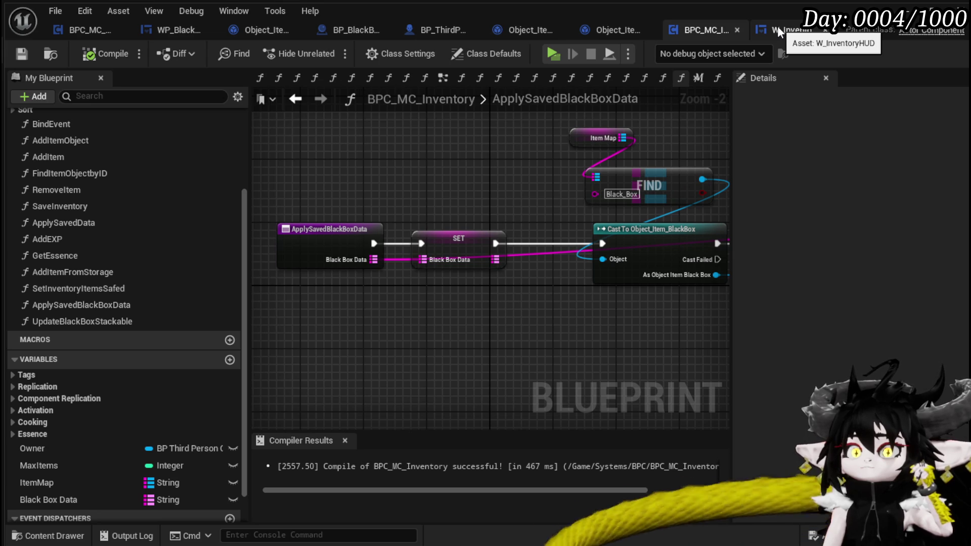
# Look through BP_ThirdPersonCharacter's LoadSaveData graph from Get Current Level Name back to Apply Saved Data.
pyautogui.click(426, 32)
pyautogui.moveTo(282, 192)
pyautogui.mouseDown()
pyautogui.moveTo(310, 180)
pyautogui.moveTo(239, 192)
pyautogui.mouseUp()
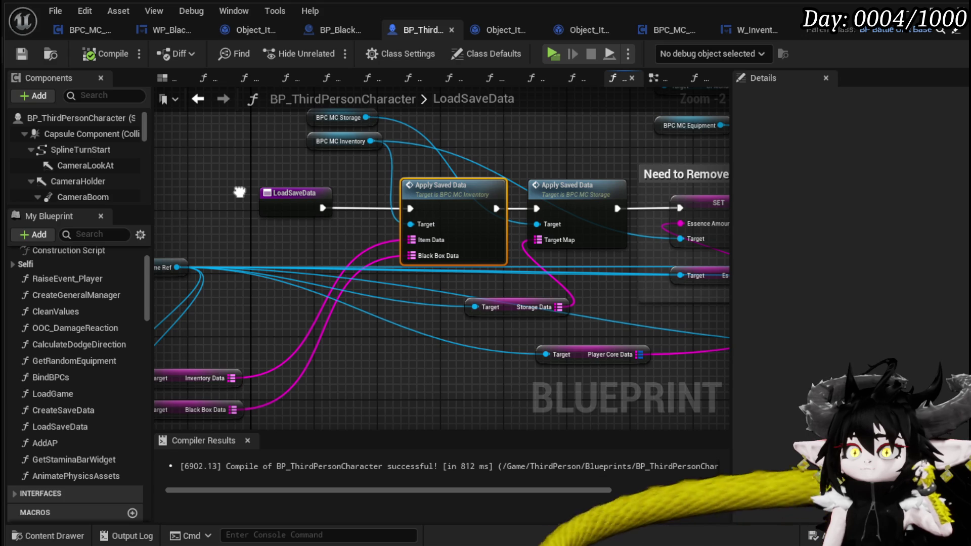
pyautogui.scroll(-2, 487, 161)
pyautogui.moveTo(487, 162)
pyautogui.mouseDown()
pyautogui.moveTo(412, 189)
pyautogui.moveTo(312, 167)
pyautogui.mouseUp()
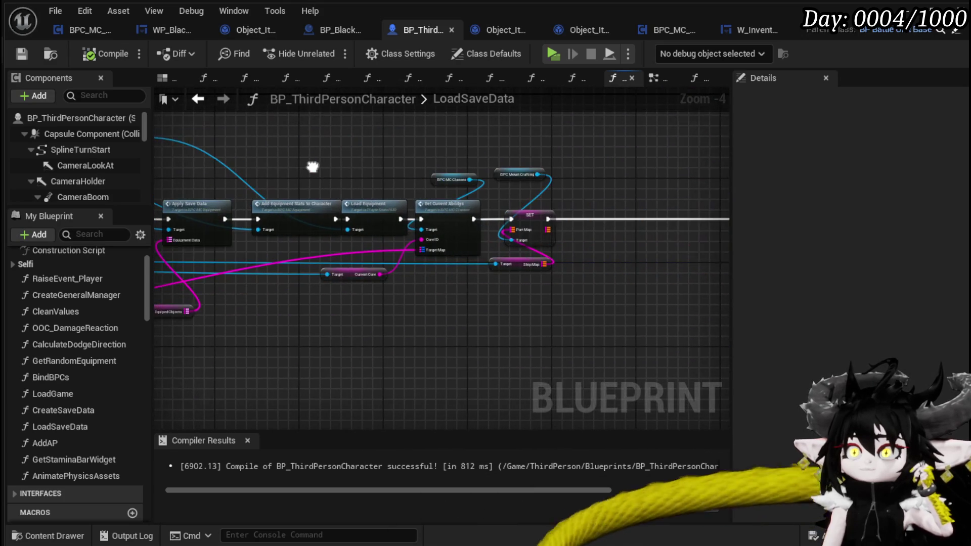
pyautogui.moveTo(591, 180)
pyautogui.mouseDown()
pyautogui.moveTo(324, 184)
pyautogui.moveTo(637, 181)
pyautogui.mouseUp()
pyautogui.moveTo(319, 162); pyautogui.dragTo(544, 156)
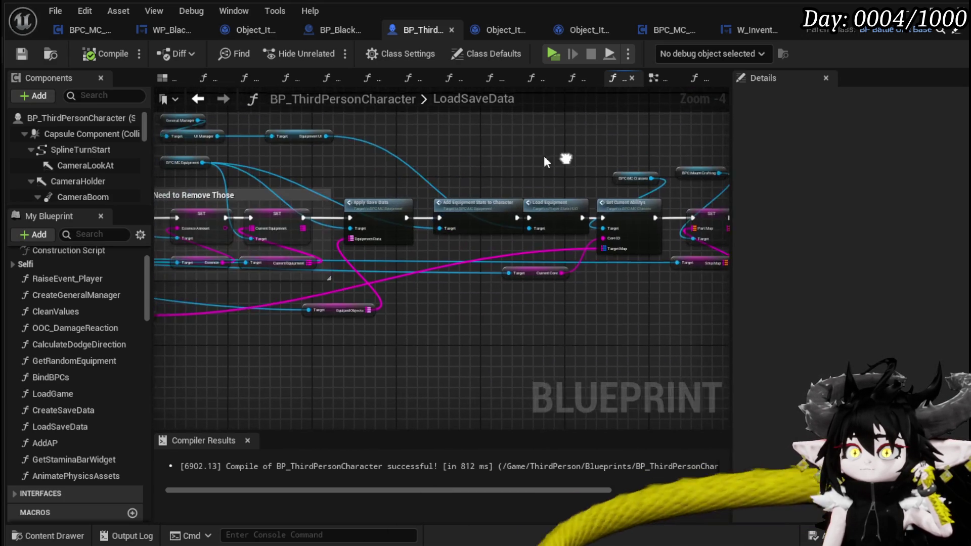
pyautogui.moveTo(316, 159); pyautogui.dragTo(595, 172)
pyautogui.moveTo(277, 177); pyautogui.dragTo(509, 163)
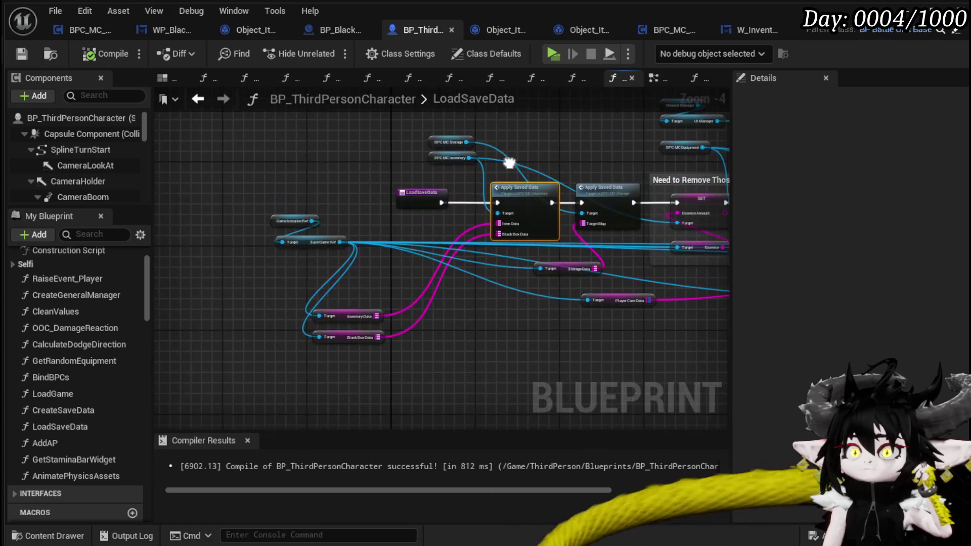
# Select the Black Box Data getter feeding Apply Saved Data and save BP_ThirdPersonCharacter.
pyautogui.moveTo(290, 375); pyautogui.dragTo(399, 333)
pyautogui.scroll(2, 398, 332)
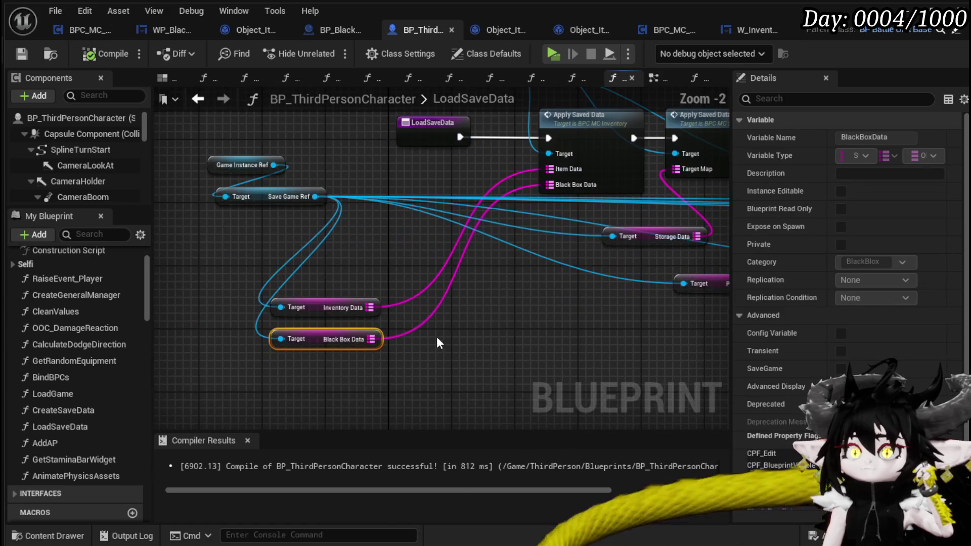
pyautogui.click(400, 300)
pyautogui.click(26, 58)
pyautogui.moveTo(243, 369)
pyautogui.mouseDown()
pyautogui.moveTo(417, 327)
pyautogui.moveTo(459, 329)
pyautogui.moveTo(452, 346)
pyautogui.mouseUp()
pyautogui.click(464, 331)
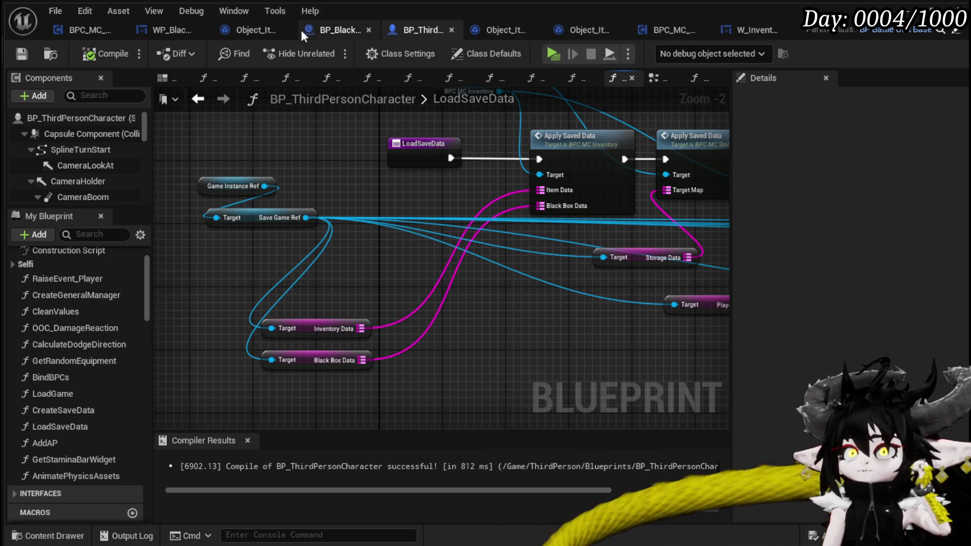
pyautogui.click(341, 32)
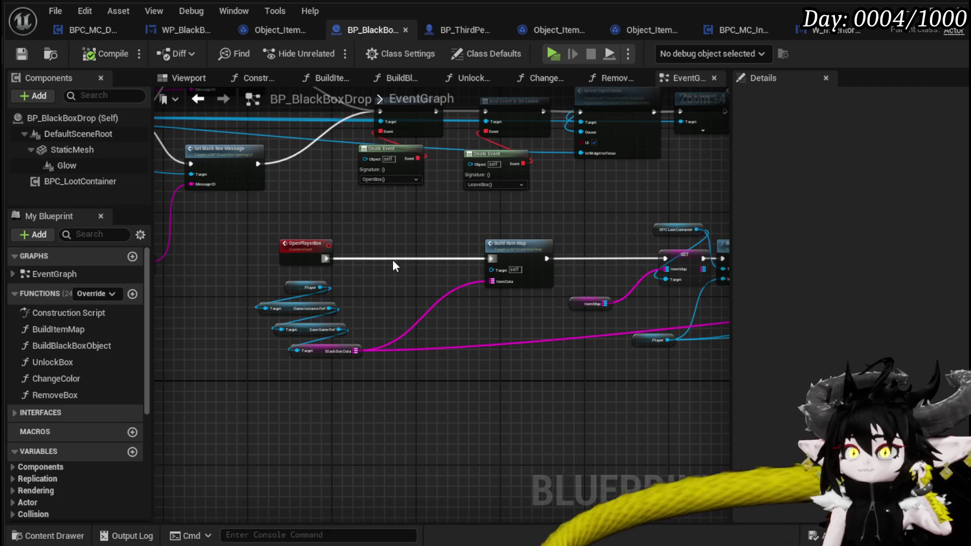
# Pan BP_BlackBoxDrop's event graph past Build Container, Create Event and CLEAR nodes to the getter chain.
pyautogui.scroll(3, 310, 268)
pyautogui.scroll(-1, 351, 241)
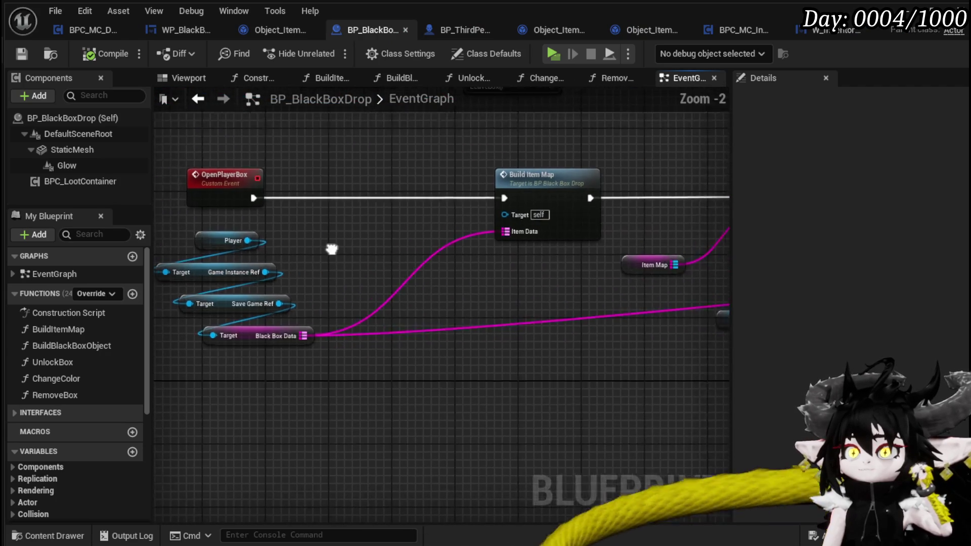
pyautogui.moveTo(330, 249); pyautogui.dragTo(169, 250)
pyautogui.moveTo(465, 252); pyautogui.dragTo(227, 264)
pyautogui.moveTo(536, 283); pyautogui.dragTo(305, 310)
pyautogui.moveTo(626, 330)
pyautogui.mouseDown()
pyautogui.moveTo(389, 329)
pyautogui.moveTo(458, 336)
pyautogui.mouseUp()
pyautogui.scroll(-1, 551, 324)
pyautogui.moveTo(552, 326)
pyautogui.mouseDown()
pyautogui.moveTo(298, 326)
pyautogui.moveTo(464, 335)
pyautogui.mouseUp()
pyautogui.moveTo(353, 341)
pyautogui.mouseDown()
pyautogui.moveTo(338, 339)
pyautogui.moveTo(318, 362)
pyautogui.mouseUp()
pyautogui.moveTo(215, 364); pyautogui.dragTo(323, 388)
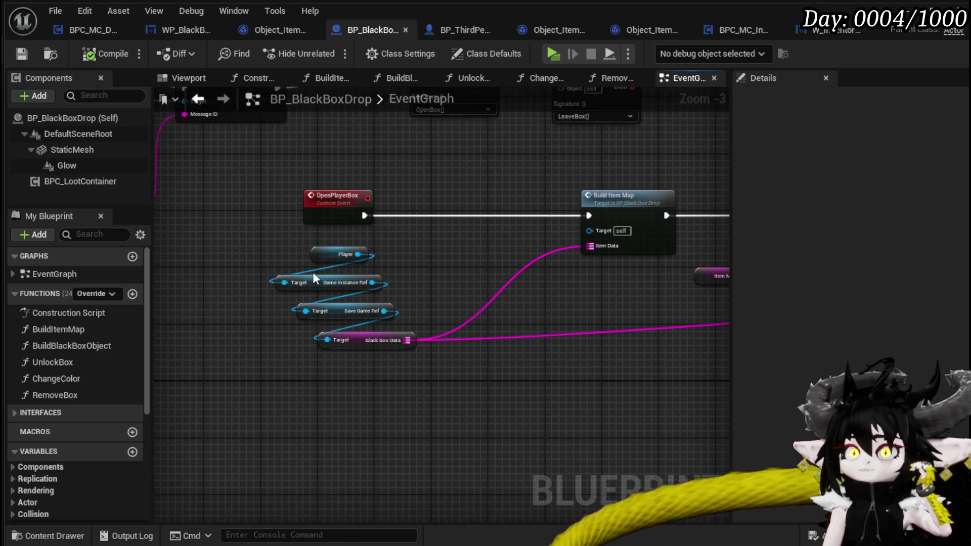
# Shift the Player, Game Instance Ref, Save Game Ref and Black Box Data getters left into line.
pyautogui.moveTo(318, 258); pyautogui.dragTo(247, 250)
pyautogui.moveTo(319, 282); pyautogui.dragTo(263, 279)
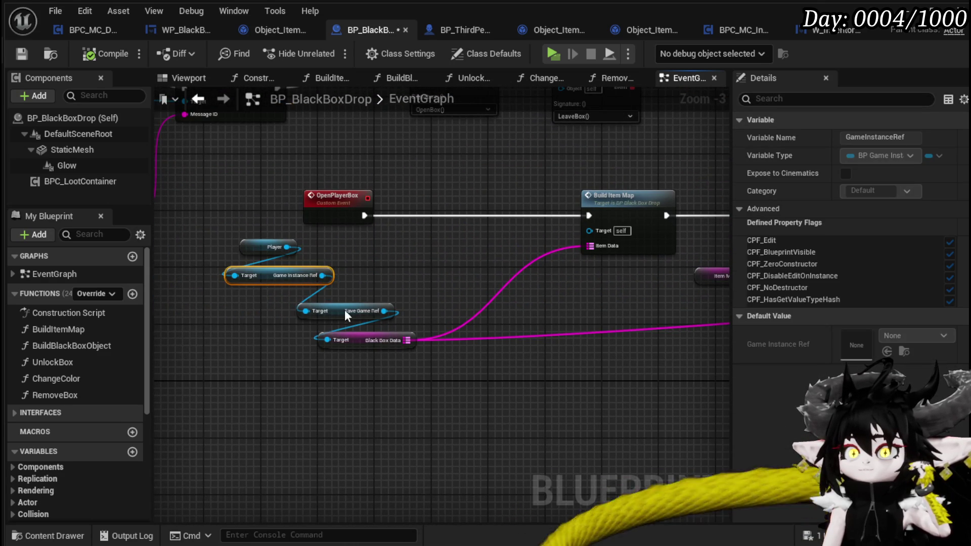
pyautogui.moveTo(344, 309); pyautogui.dragTo(294, 306)
pyautogui.moveTo(372, 343); pyautogui.dragTo(346, 339)
pyautogui.moveTo(432, 296)
pyautogui.mouseDown()
pyautogui.moveTo(260, 327)
pyautogui.moveTo(383, 320)
pyautogui.mouseUp()
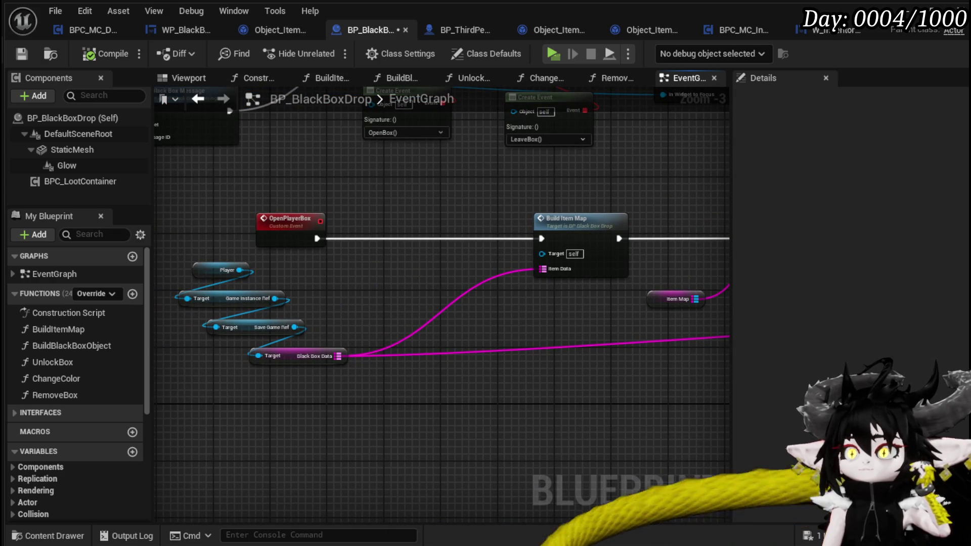
# Save BP_BlackBoxDrop via Save Selected and switch to the BPC_MC_Death blueprint.
pyautogui.hotkey('ctrl', 'shift', 's')
pyautogui.click(720, 495)
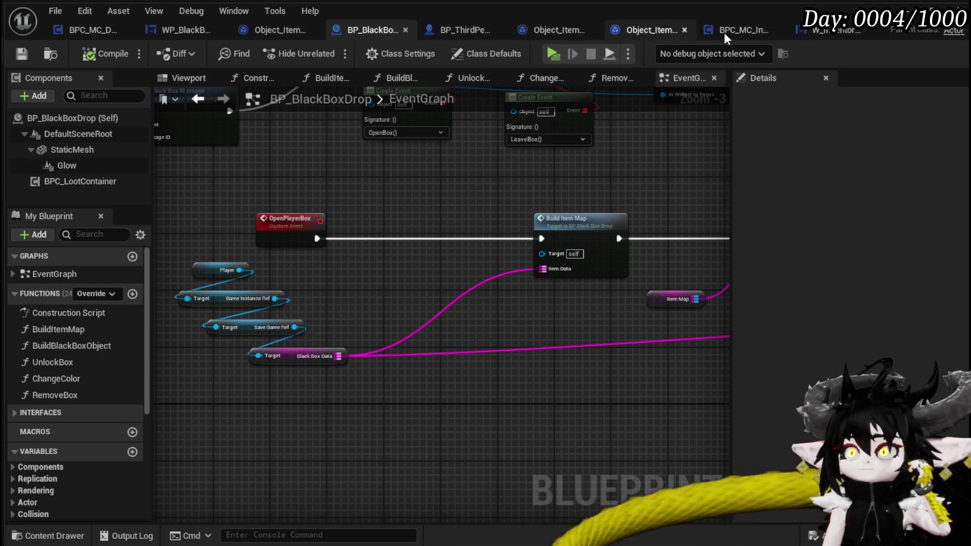
pyautogui.click(84, 35)
# Survey the SaveBlackBoxItems entry and Cast, and move the ItemMap node down and left.
pyautogui.moveTo(362, 227)
pyautogui.mouseDown()
pyautogui.moveTo(336, 190)
pyautogui.moveTo(451, 196)
pyautogui.moveTo(351, 193)
pyautogui.moveTo(514, 122)
pyautogui.mouseUp()
pyautogui.moveTo(366, 302); pyautogui.dragTo(645, 343)
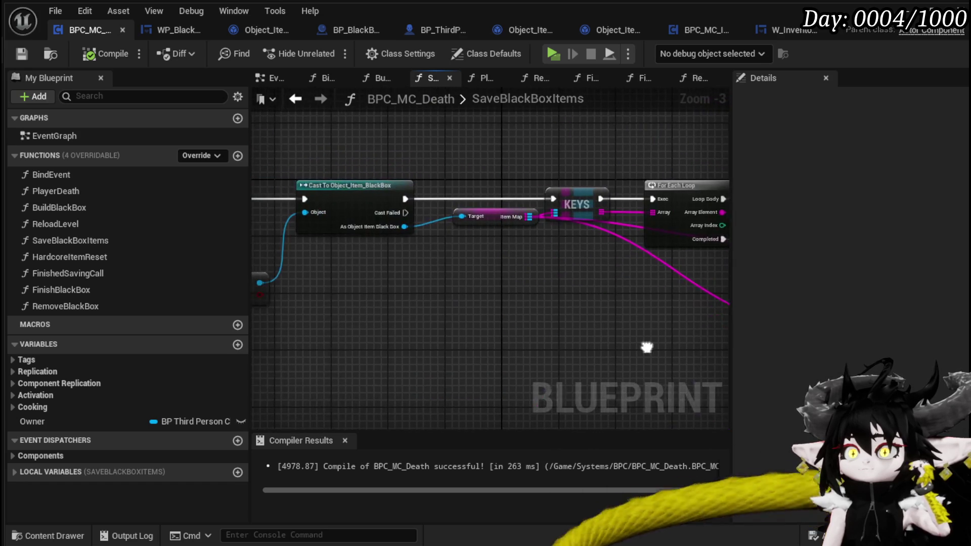
pyautogui.scroll(-1, 565, 275)
pyautogui.scroll(1, 529, 281)
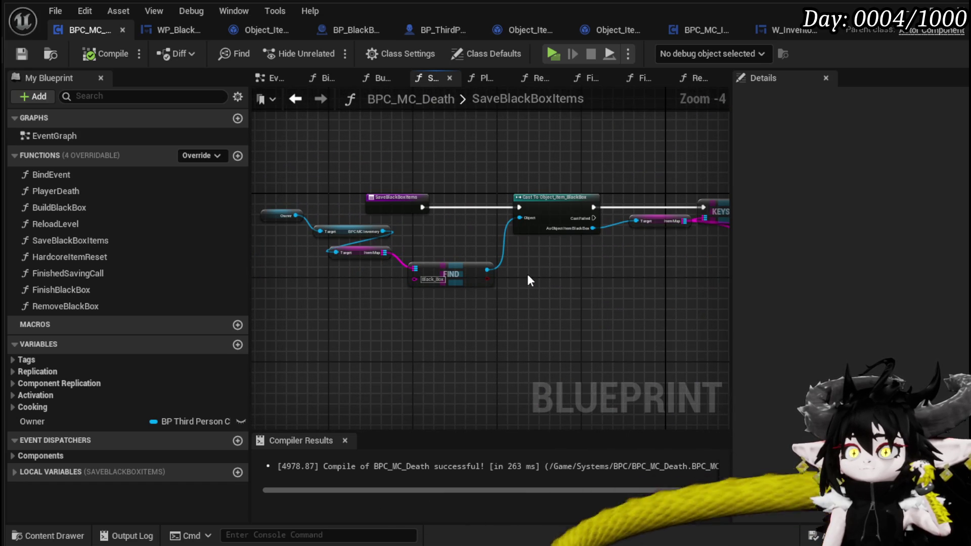
pyautogui.moveTo(583, 268)
pyautogui.mouseDown()
pyautogui.moveTo(379, 257)
pyautogui.moveTo(575, 249)
pyautogui.moveTo(347, 247)
pyautogui.mouseUp()
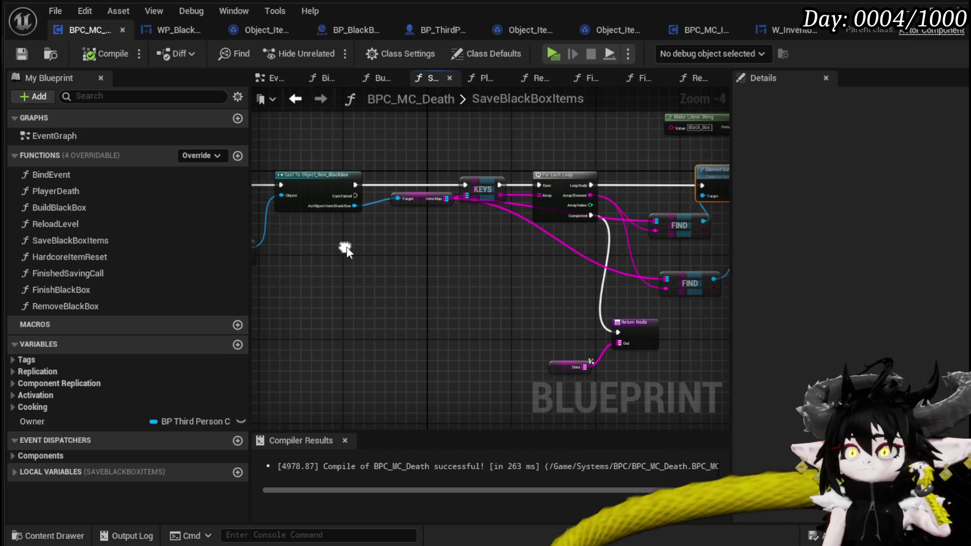
pyautogui.moveTo(424, 201)
pyautogui.mouseDown()
pyautogui.moveTo(321, 230)
pyautogui.moveTo(339, 236)
pyautogui.mouseUp()
# Review the FIND, ADD, KEYS and For Each Loop nodes, then open the PlayerDeath graph.
pyautogui.moveTo(526, 251)
pyautogui.mouseDown()
pyautogui.moveTo(360, 237)
pyautogui.moveTo(526, 248)
pyautogui.mouseUp()
pyautogui.moveTo(303, 258)
pyautogui.mouseDown()
pyautogui.moveTo(502, 267)
pyautogui.moveTo(386, 257)
pyautogui.moveTo(405, 288)
pyautogui.moveTo(662, 280)
pyautogui.mouseUp()
pyautogui.click(295, 98)
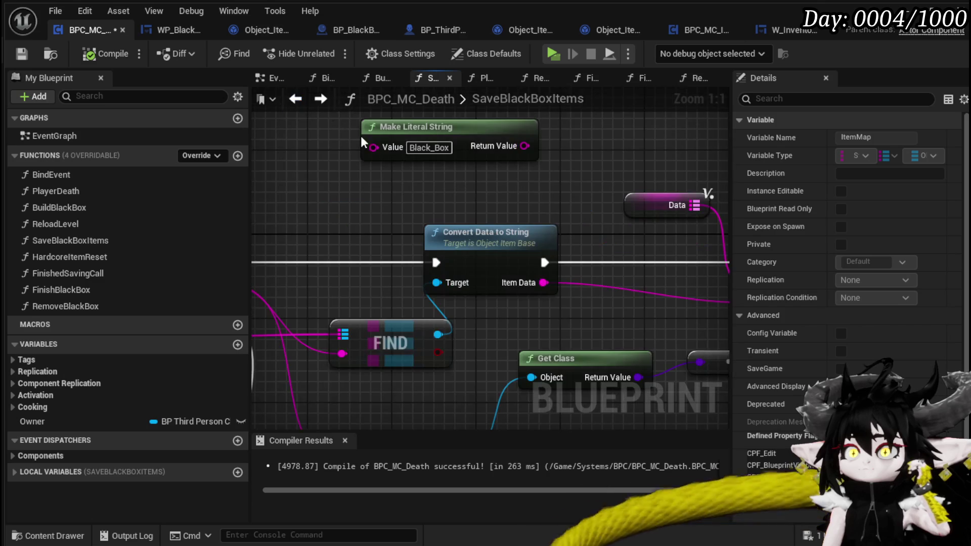
pyautogui.scroll(-2, 375, 202)
pyautogui.moveTo(375, 203); pyautogui.dragTo(592, 203)
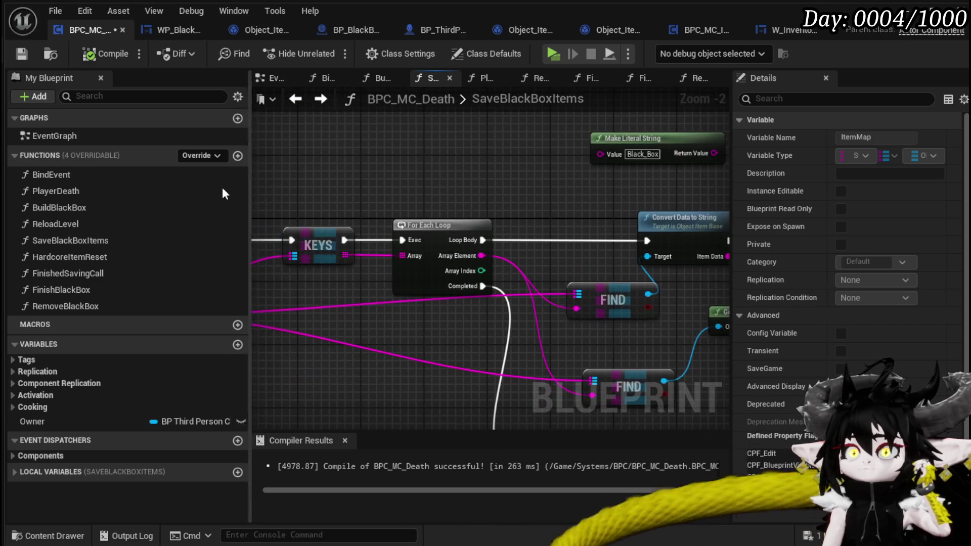
pyautogui.doubleClick(109, 194)
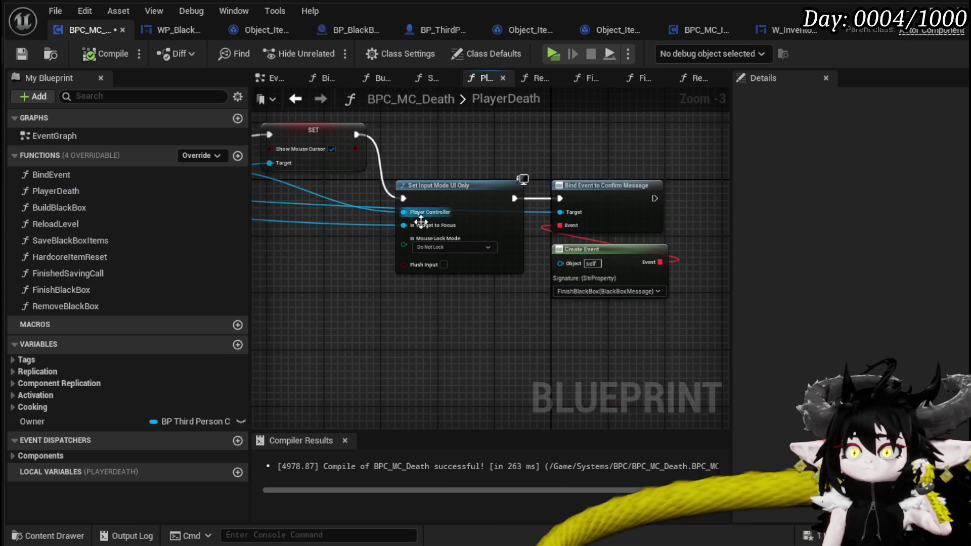
# Pan PlayerDeath from Branch and Hardcore Item Reset through Create WP Black Box to Set Input Mode UI Only.
pyautogui.scroll(-4, 611, 282)
pyautogui.scroll(3, 375, 278)
pyautogui.moveTo(368, 281)
pyautogui.mouseDown()
pyautogui.moveTo(523, 262)
pyautogui.moveTo(708, 280)
pyautogui.moveTo(423, 282)
pyautogui.mouseUp()
pyautogui.moveTo(582, 279); pyautogui.dragTo(287, 280)
pyautogui.moveTo(596, 285); pyautogui.dragTo(308, 282)
pyautogui.moveTo(567, 283)
pyautogui.mouseDown()
pyautogui.moveTo(288, 287)
pyautogui.moveTo(460, 298)
pyautogui.mouseUp()
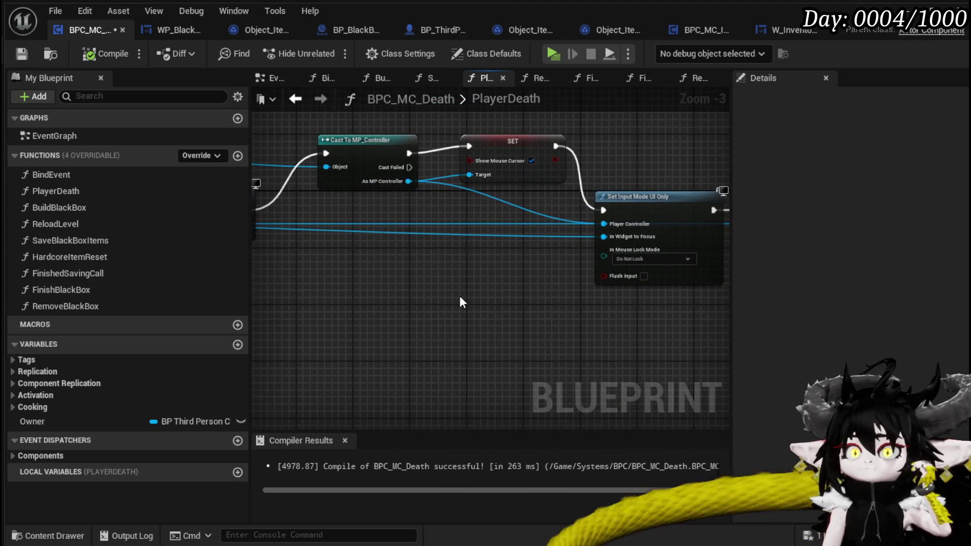
pyautogui.moveTo(567, 309); pyautogui.dragTo(306, 299)
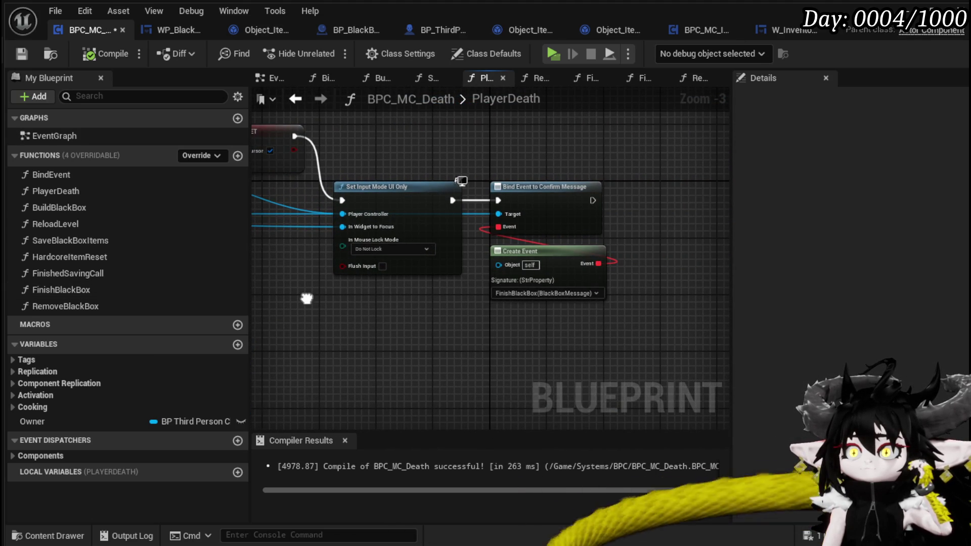
# Open FinishBlackBox and inspect its nodes up to Bind Event to On Game Saved.
pyautogui.doubleClick(91, 291)
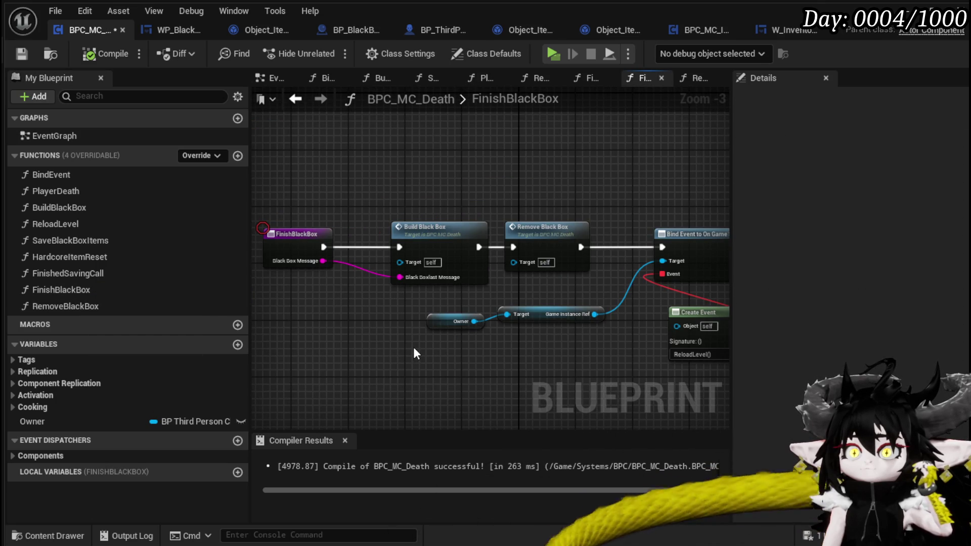
pyautogui.moveTo(414, 348); pyautogui.dragTo(252, 338)
pyautogui.moveTo(411, 352)
pyautogui.mouseDown()
pyautogui.moveTo(317, 345)
pyautogui.moveTo(534, 336)
pyautogui.mouseUp()
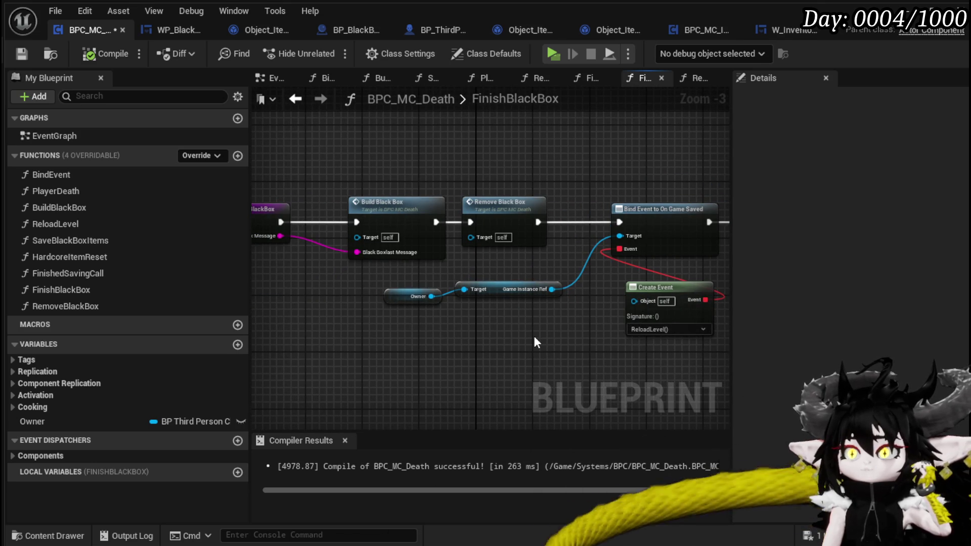
# Open and center the BuildBlackBox function graph, then open SaveBlackBoxItems from it.
pyautogui.doubleClick(411, 235)
pyautogui.moveTo(412, 238)
pyautogui.mouseDown()
pyautogui.moveTo(494, 347)
pyautogui.moveTo(580, 340)
pyautogui.moveTo(484, 333)
pyautogui.mouseUp()
pyautogui.scroll(1, 483, 333)
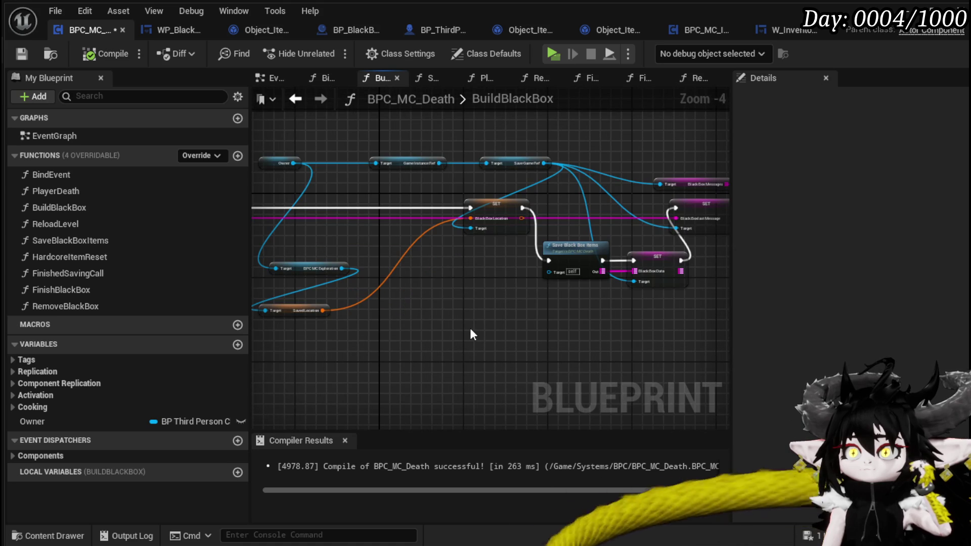
pyautogui.moveTo(471, 330)
pyautogui.mouseDown()
pyautogui.moveTo(490, 344)
pyautogui.moveTo(375, 343)
pyautogui.moveTo(526, 338)
pyautogui.moveTo(426, 344)
pyautogui.moveTo(530, 347)
pyautogui.mouseUp()
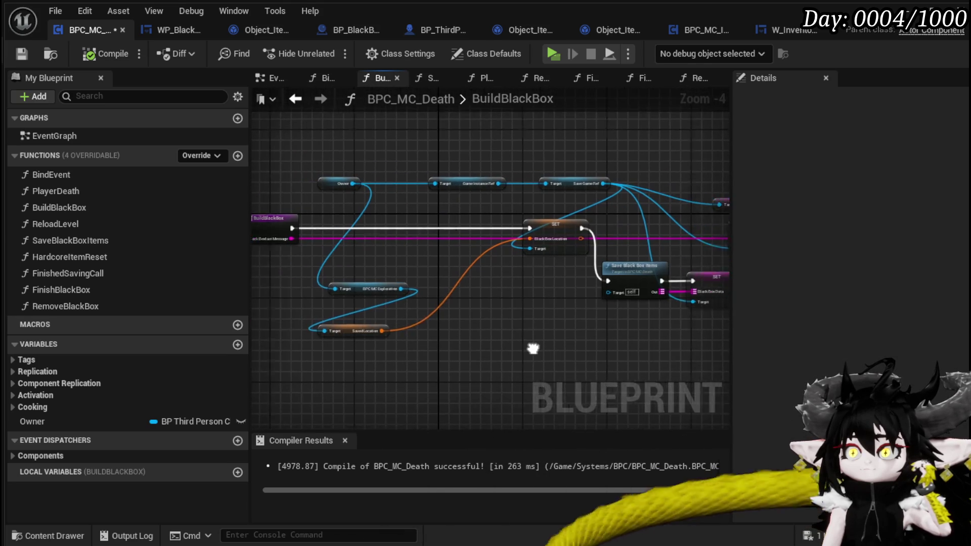
pyautogui.doubleClick(589, 284)
# Pan SaveBlackBoxItems from its starting nodes through the loop and FIND nodes to the Return Node.
pyautogui.scroll(-2, 560, 327)
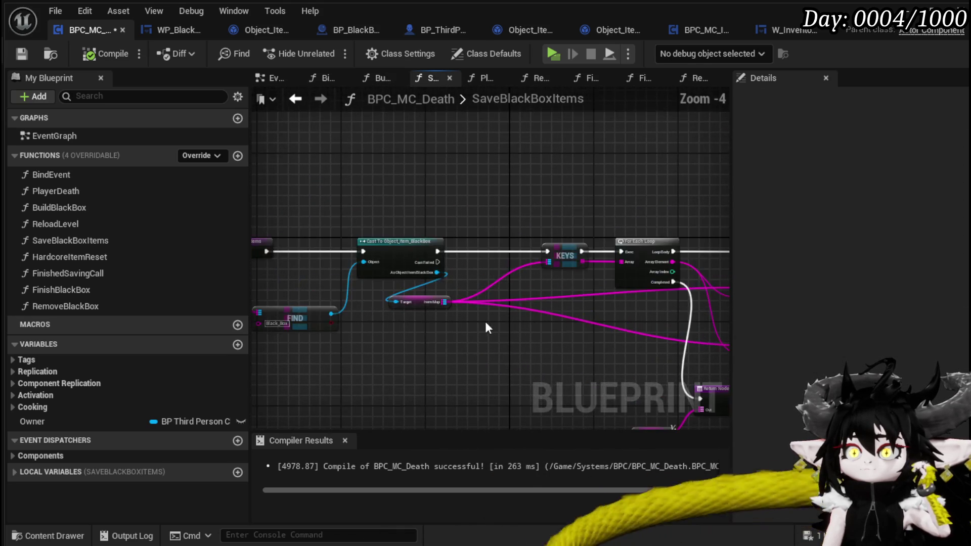
pyautogui.moveTo(253, 301); pyautogui.dragTo(501, 309)
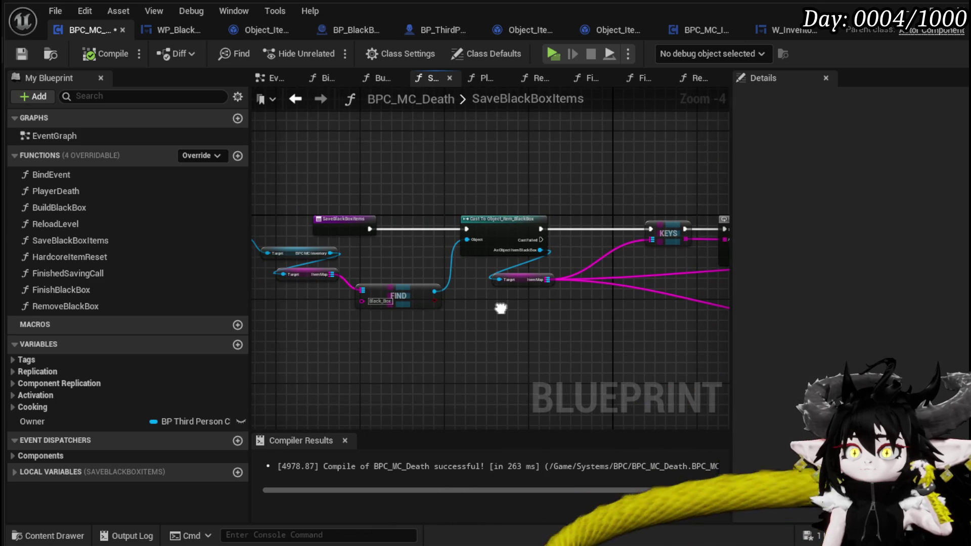
pyautogui.moveTo(501, 308); pyautogui.dragTo(262, 306)
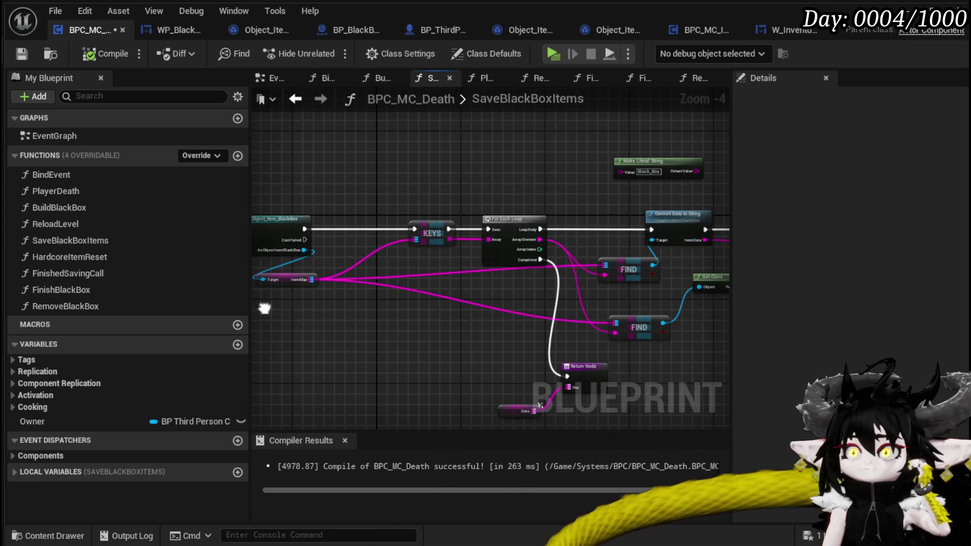
pyautogui.moveTo(460, 313)
pyautogui.mouseDown()
pyautogui.moveTo(254, 314)
pyautogui.moveTo(573, 307)
pyautogui.mouseUp()
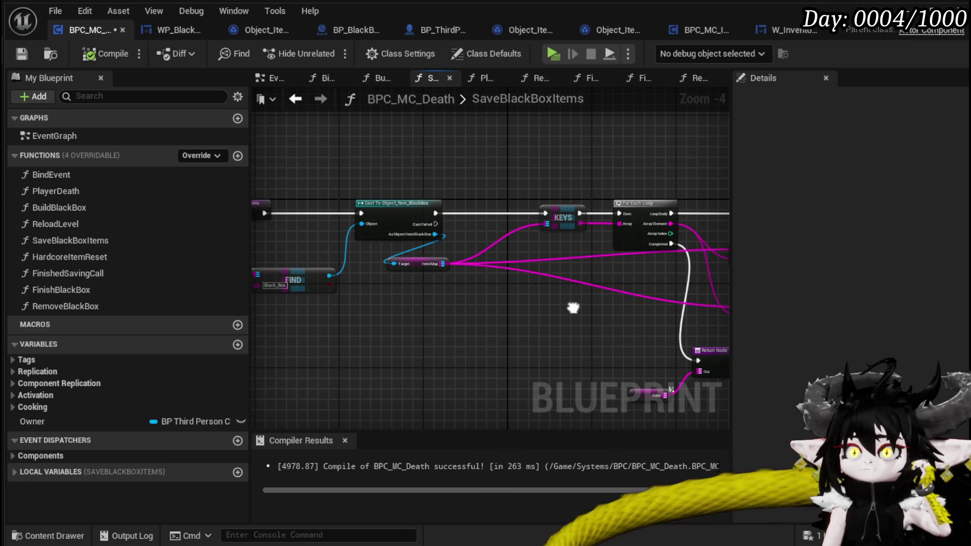
pyautogui.moveTo(573, 307)
pyautogui.mouseDown()
pyautogui.moveTo(266, 310)
pyautogui.moveTo(250, 296)
pyautogui.moveTo(673, 300)
pyautogui.mouseUp()
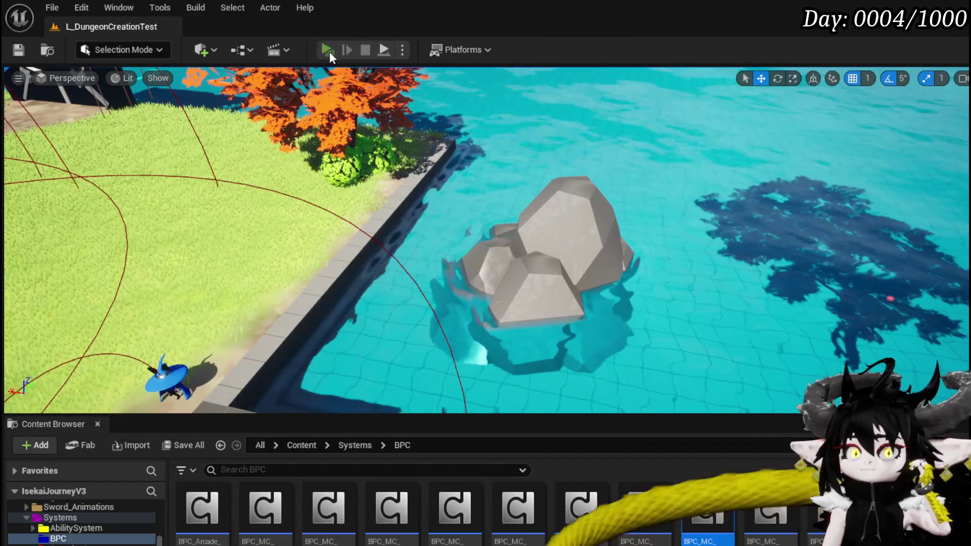
# Start a Play session and check the in-game Inventory and Exploration sections.
pyautogui.click(329, 52)
pyautogui.press('Tab')
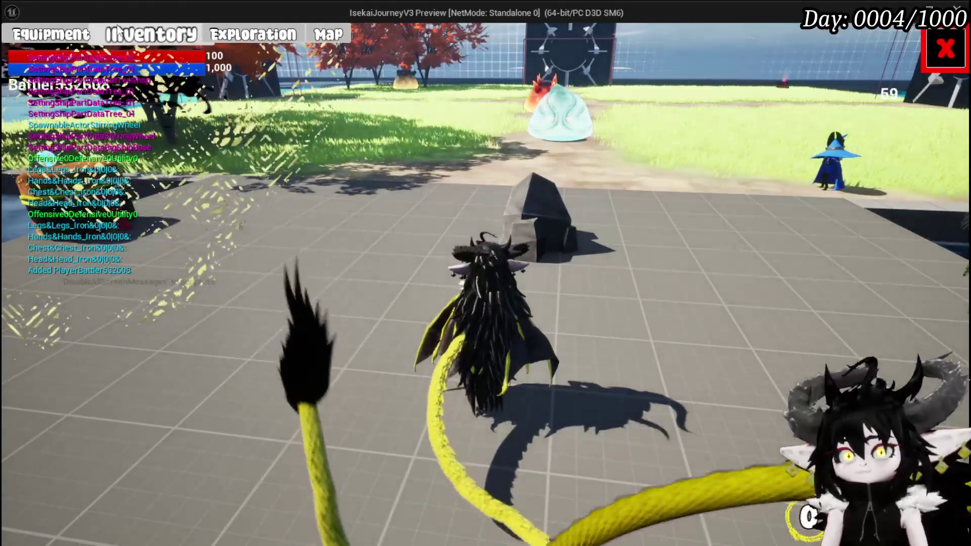
pyautogui.click(159, 36)
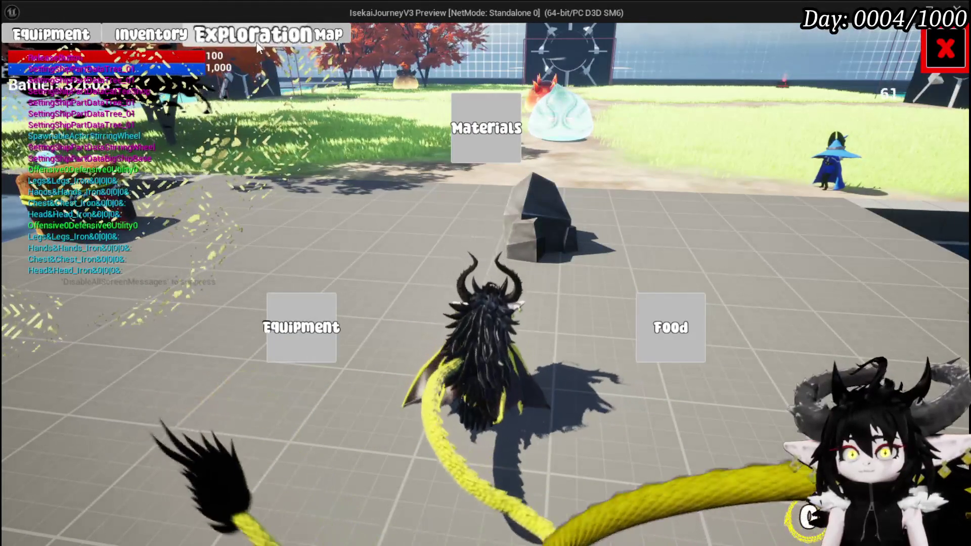
pyautogui.click(259, 42)
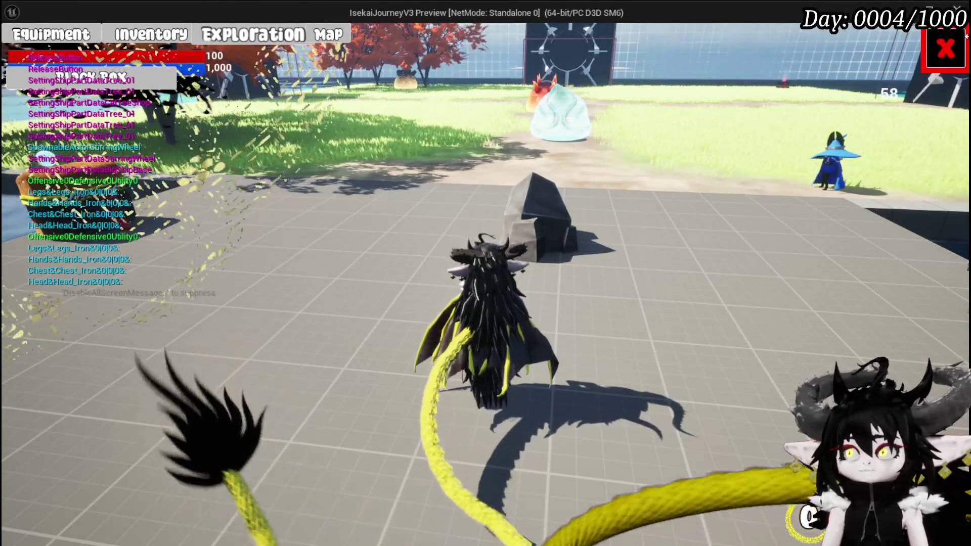
pyautogui.press('Tab')
# Walk to the loot chest, open it and take all its items.
pyautogui.press('space')
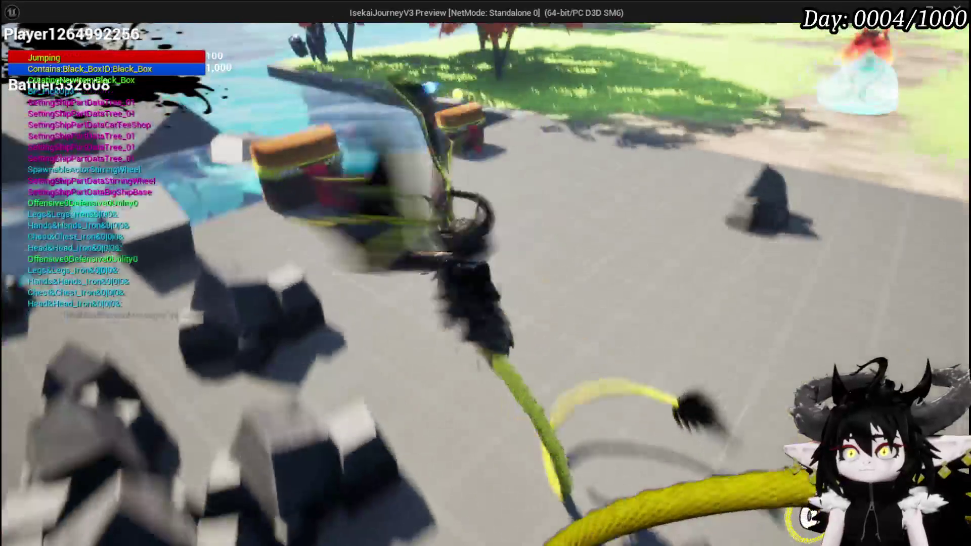
pyautogui.press('e')
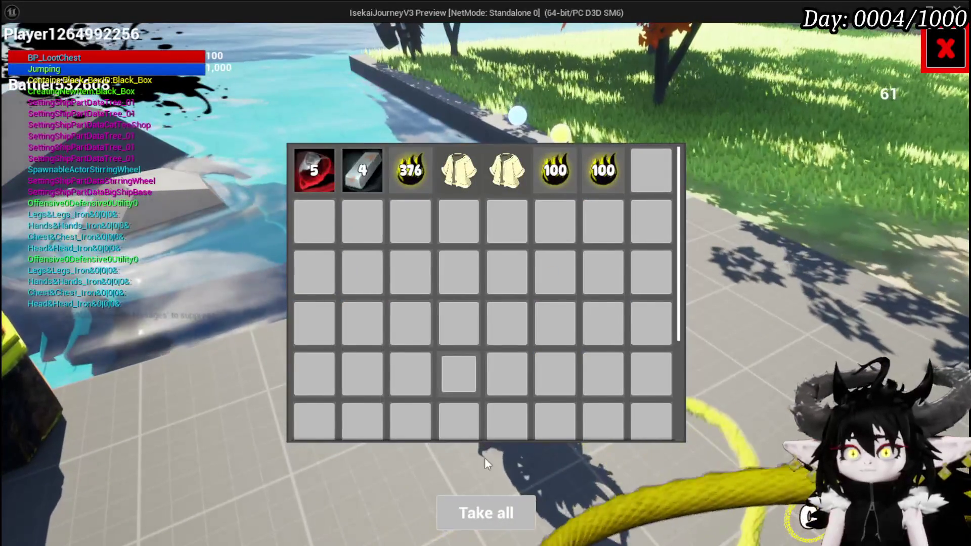
pyautogui.click(486, 511)
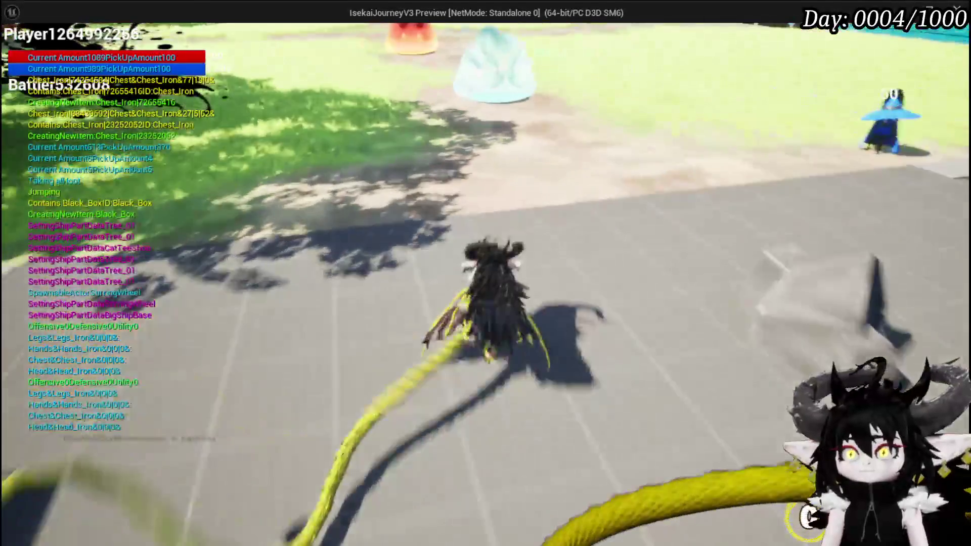
pyautogui.press('Tab')
# Move the Iron_Chest, Iron_Head and other equipment pieces into the Black Box.
pyautogui.press('e')
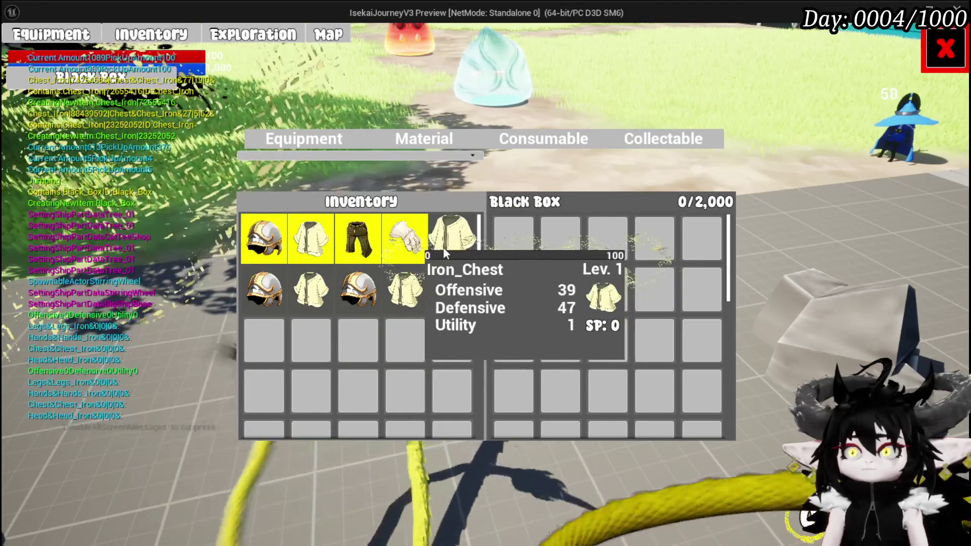
pyautogui.click(442, 246)
pyautogui.click(447, 305)
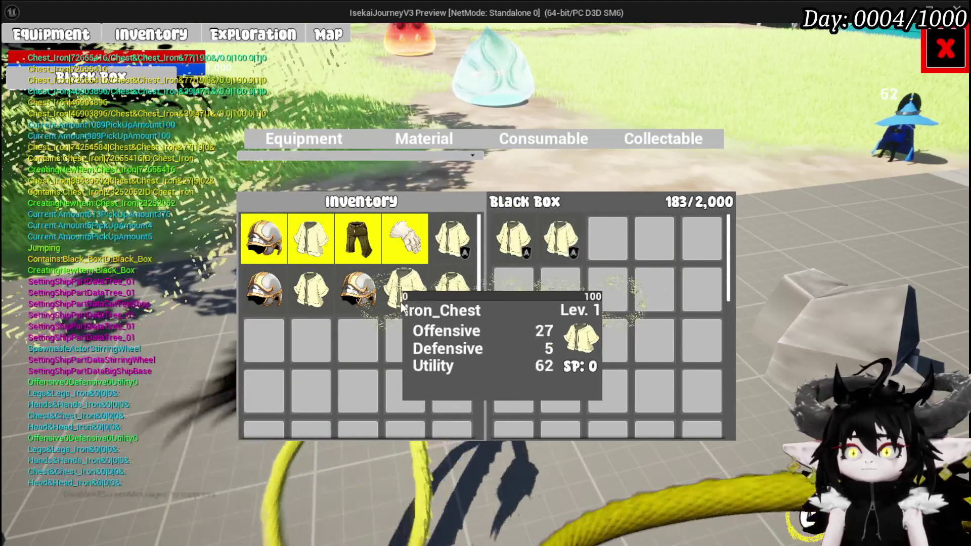
pyautogui.click(405, 301)
pyautogui.click(332, 305)
pyautogui.click(329, 306)
pyautogui.click(248, 285)
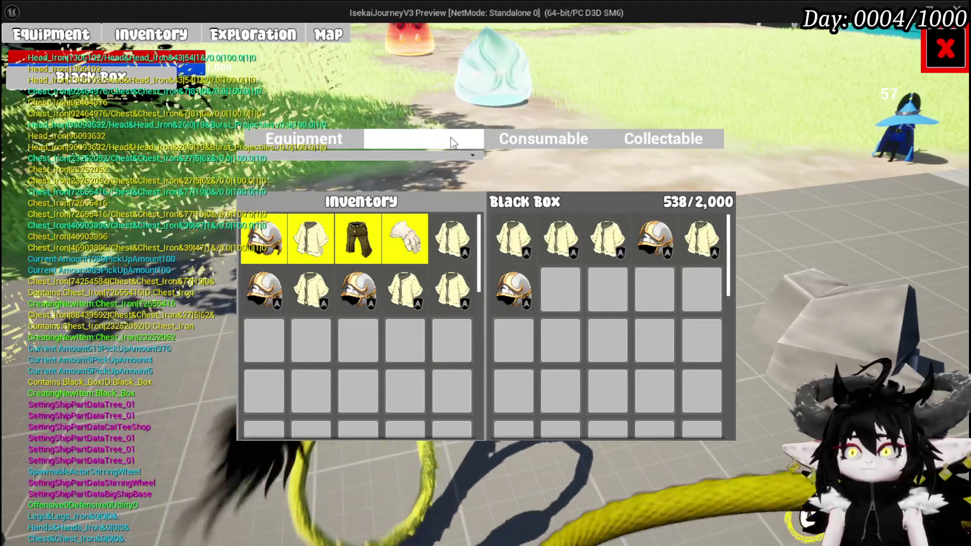
# Add the Essence stack, iron ingots and red material, filling the Black Box to 1,997/2,000.
pyautogui.click(450, 138)
pyautogui.click(358, 234)
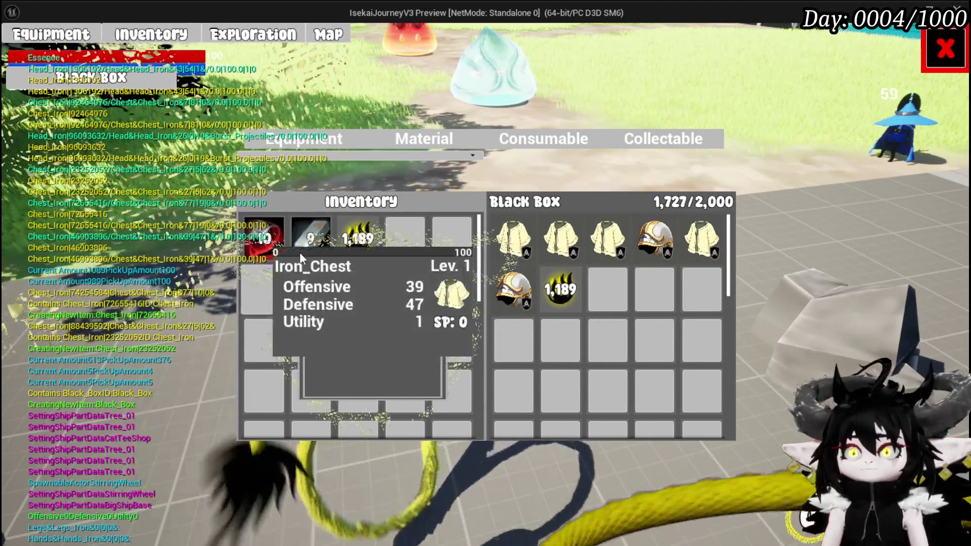
pyautogui.click(302, 253)
pyautogui.click(302, 249)
pyautogui.click(250, 257)
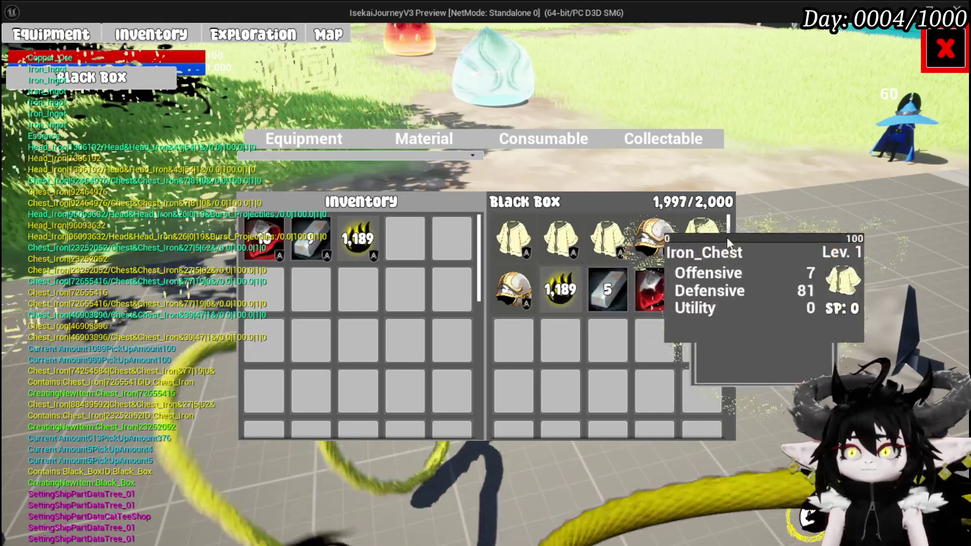
pyautogui.click(940, 54)
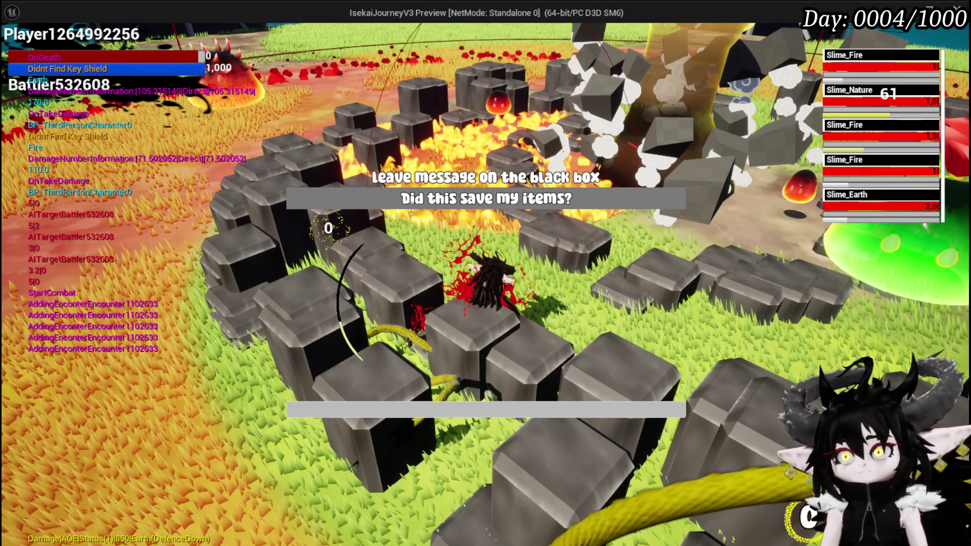
# Submit the message 'Did this save my items?', respawn, and open the dropped black box.
pyautogui.press('Return')
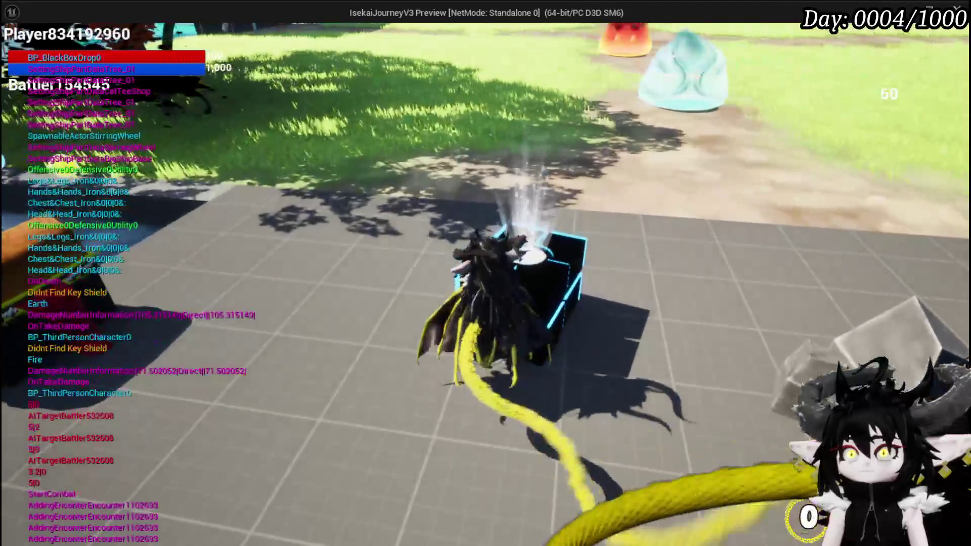
pyautogui.press('e')
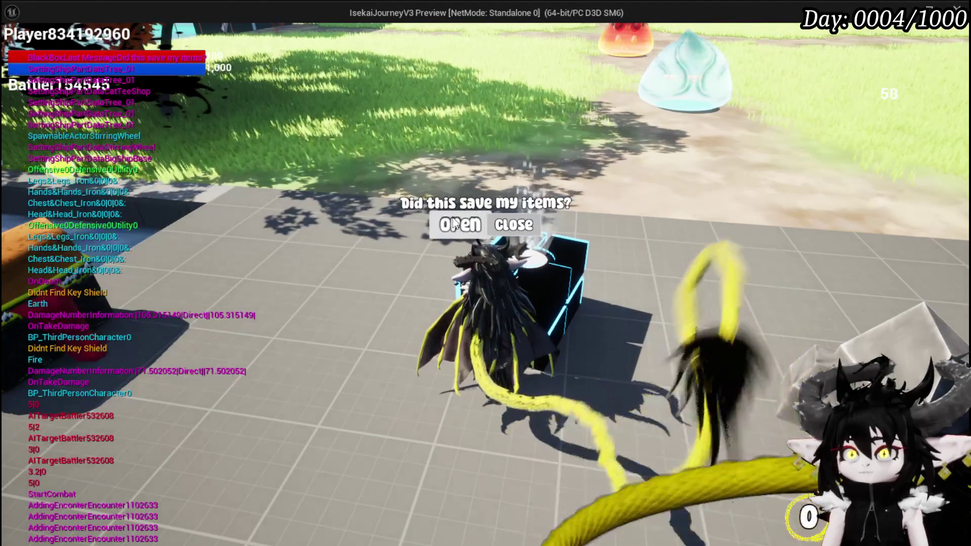
pyautogui.click(452, 217)
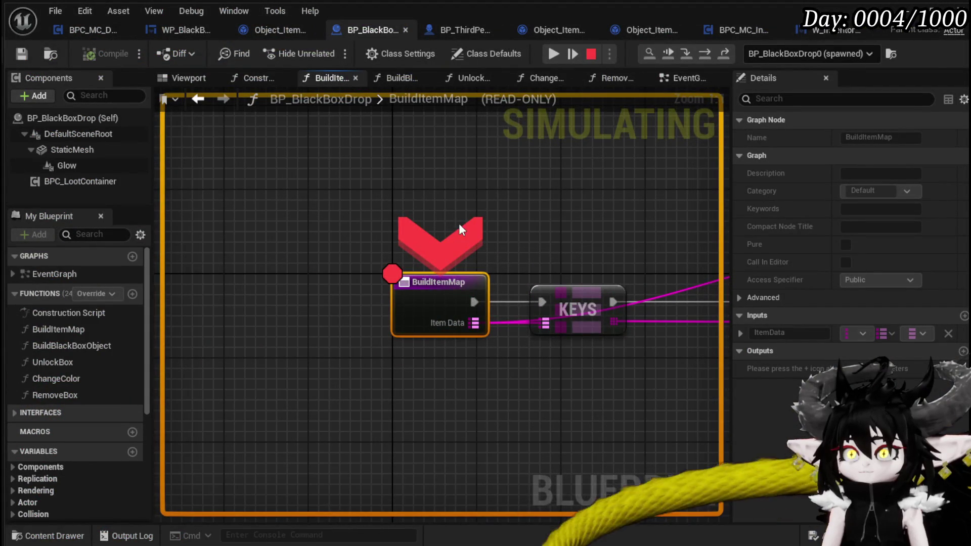
# Reveal the For Each Loop and FIND nodes and step execution back into the EventGraph.
pyautogui.scroll(-2, 548, 235)
pyautogui.moveTo(515, 301)
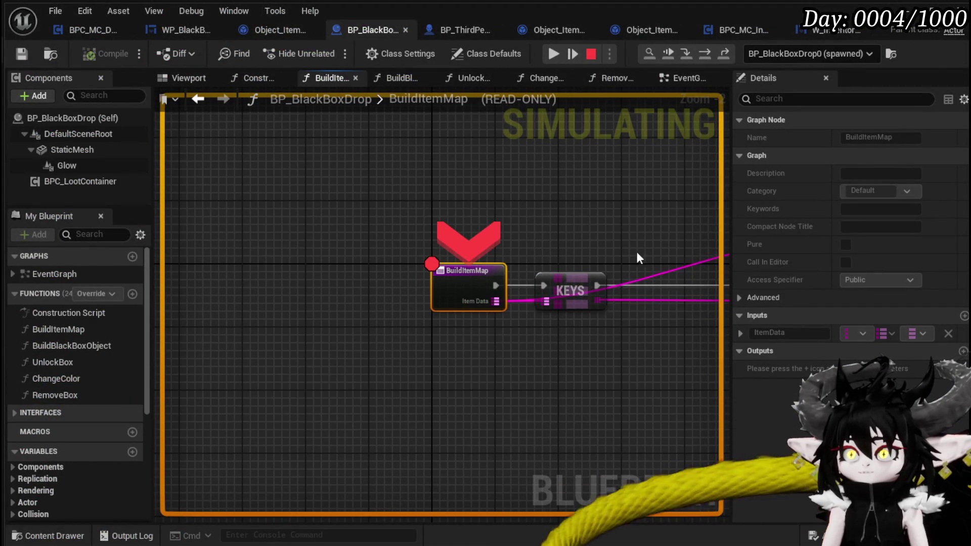
pyautogui.moveTo(635, 249); pyautogui.dragTo(377, 255)
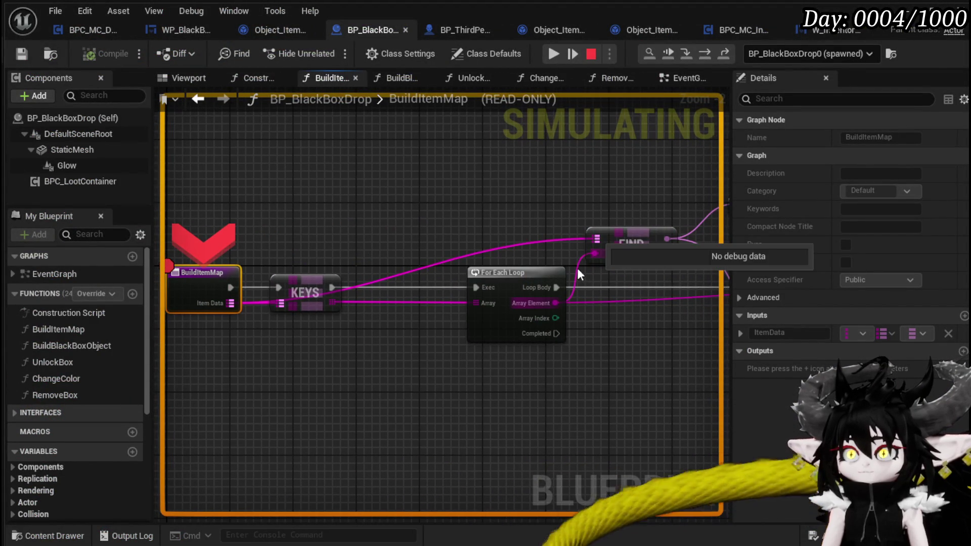
pyautogui.click(700, 54)
pyautogui.click(701, 55)
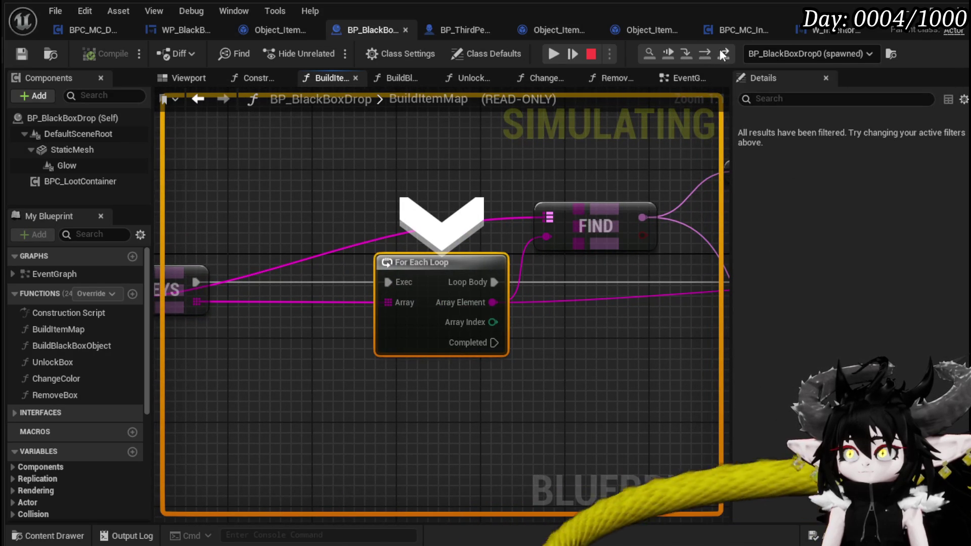
pyautogui.click(701, 55)
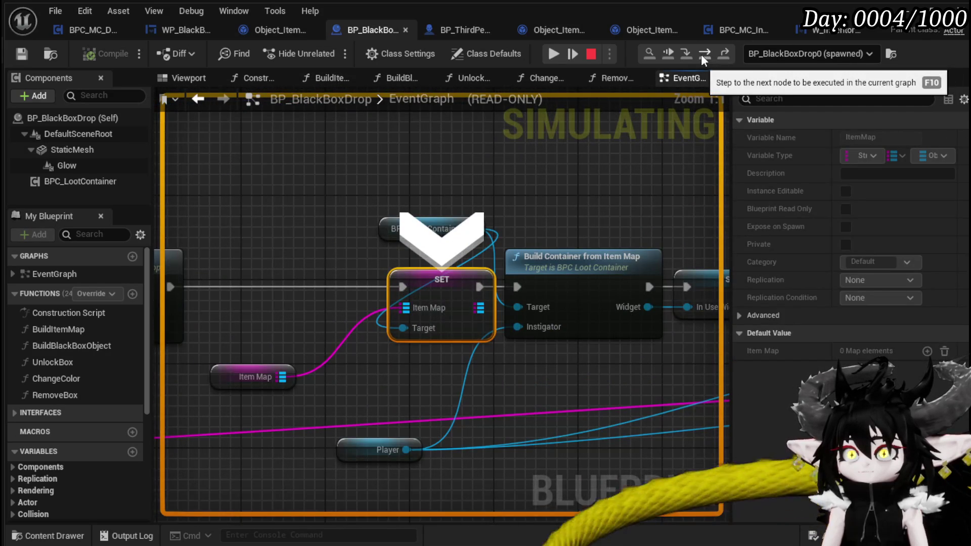
# Trace the Build Item Map call back to its Black Box Data sources, then stop the debug session.
pyautogui.moveTo(342, 251)
pyautogui.mouseDown()
pyautogui.moveTo(618, 223)
pyautogui.moveTo(443, 212)
pyautogui.mouseUp()
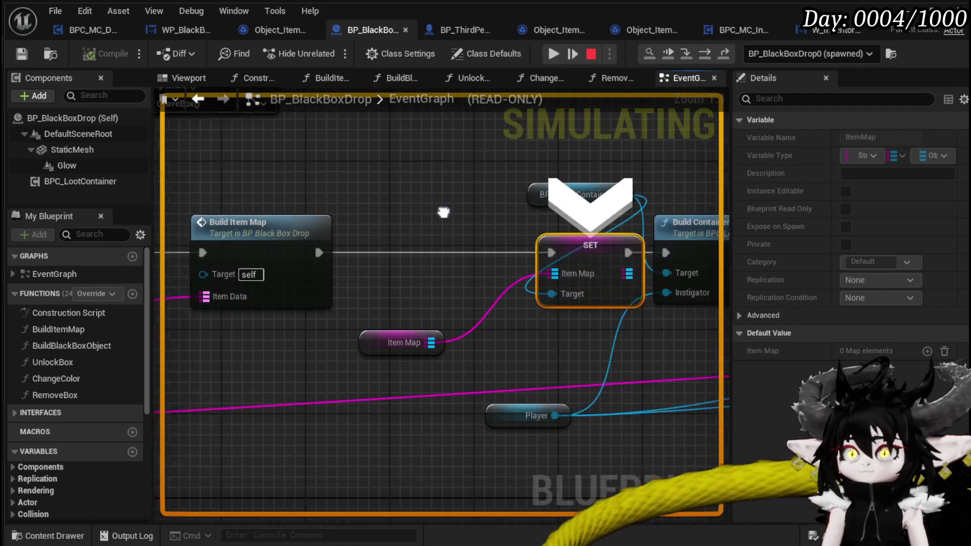
pyautogui.moveTo(391, 281)
pyautogui.mouseDown()
pyautogui.moveTo(647, 270)
pyautogui.moveTo(343, 262)
pyautogui.moveTo(567, 263)
pyautogui.mouseUp()
pyautogui.scroll(-4, 651, 276)
pyautogui.moveTo(252, 319); pyautogui.dragTo(400, 300)
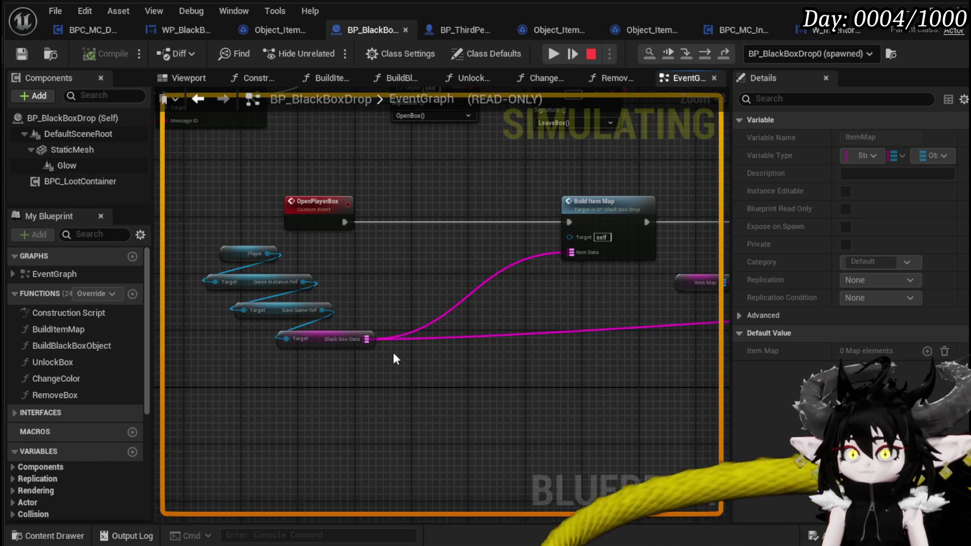
pyautogui.moveTo(346, 326); pyautogui.dragTo(180, 316)
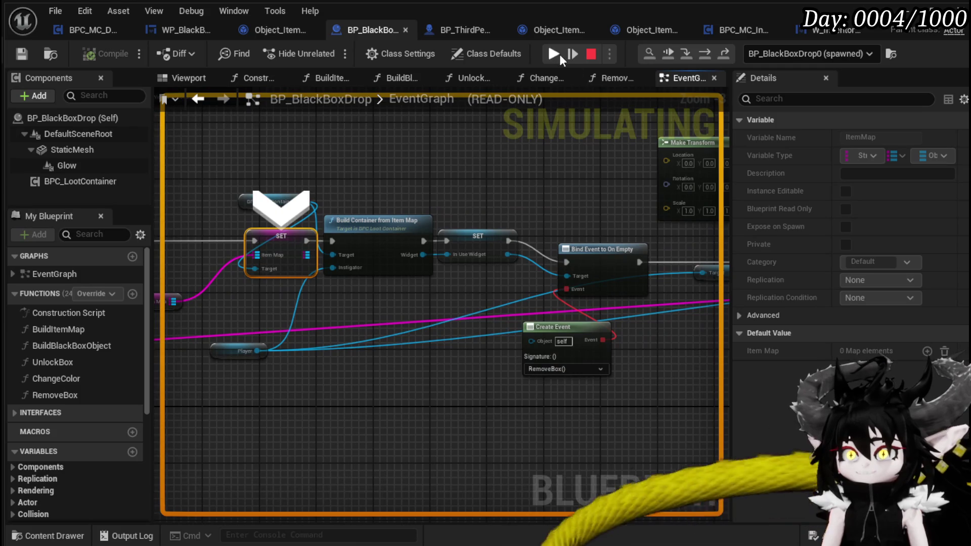
pyautogui.click(559, 54)
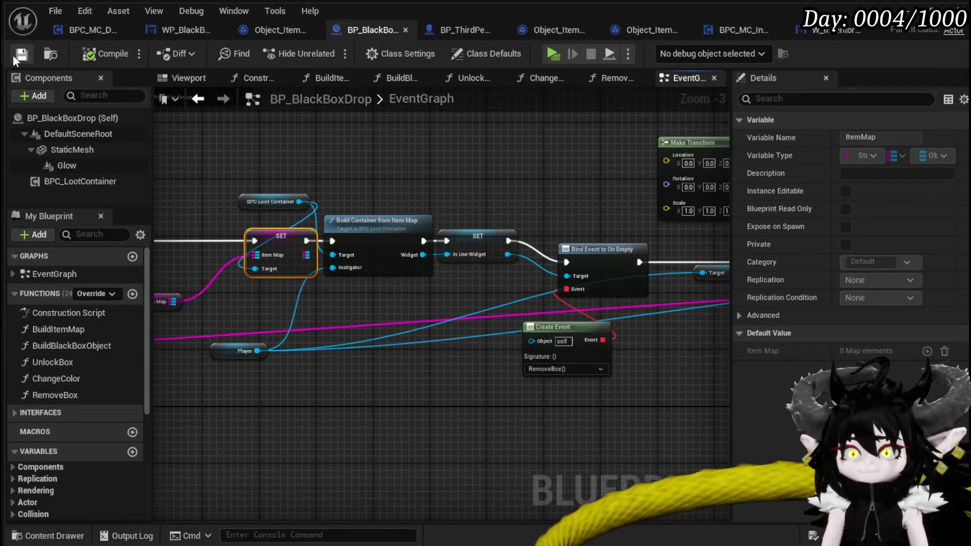
# Step the debugger into BuildItemMap with F11 three times.
pyautogui.press('F11')
pyautogui.press('F11')
pyautogui.press('F11')
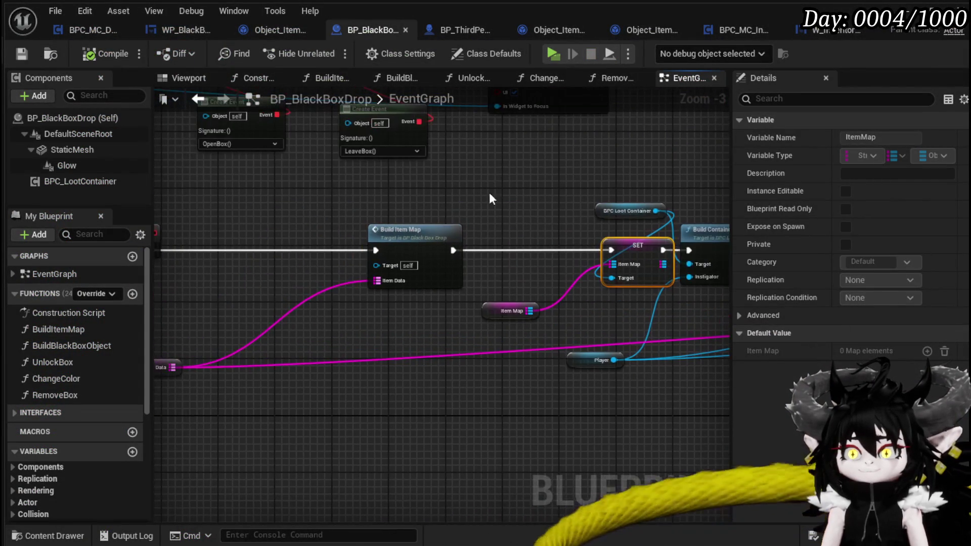
pyautogui.press('F11')
pyautogui.press('F11')
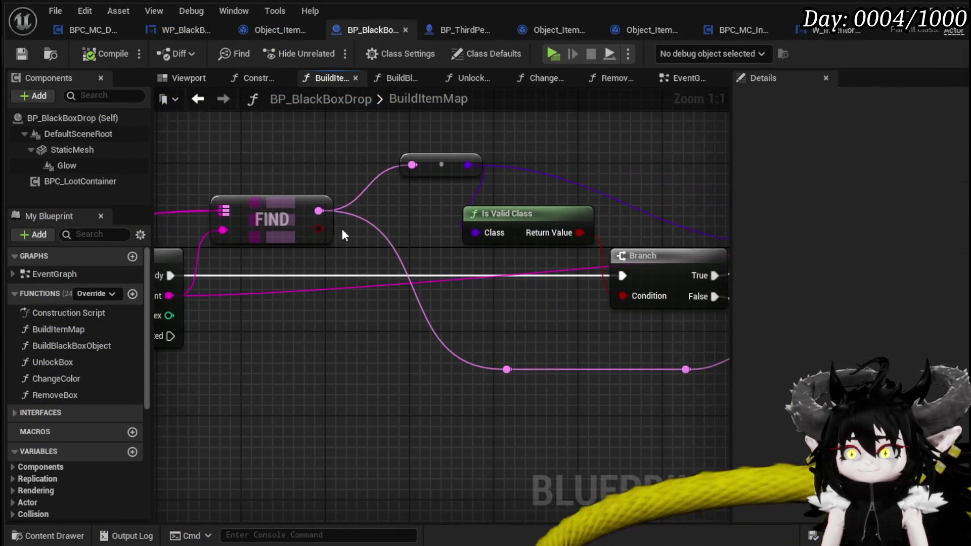
pyautogui.press('F11')
pyautogui.press('F11')
pyautogui.press('F11')
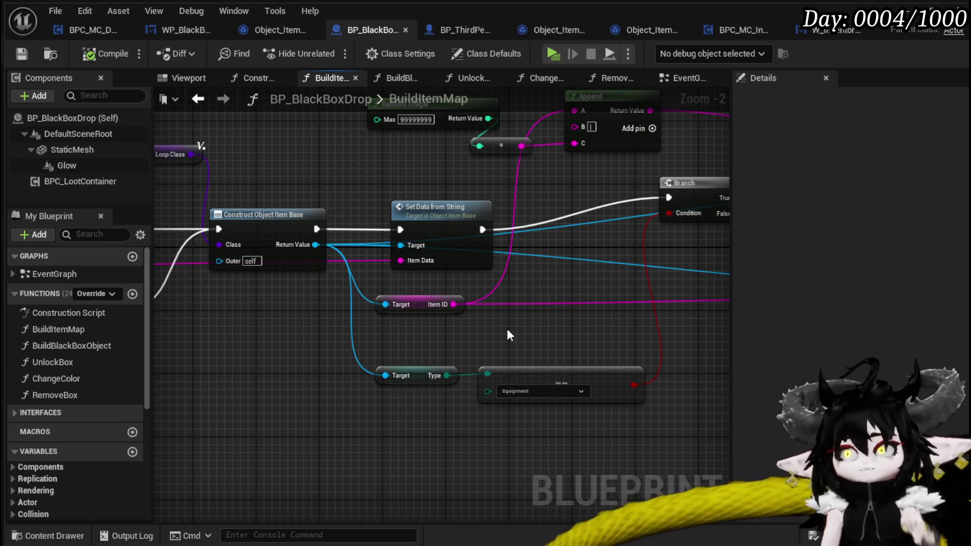
# Inspect BuildItemMap's Set Data from String, KEYS, For Each Loop, Is Valid Class and Branch nodes.
pyautogui.moveTo(507, 329); pyautogui.dragTo(342, 340)
pyautogui.scroll(-2, 377, 340)
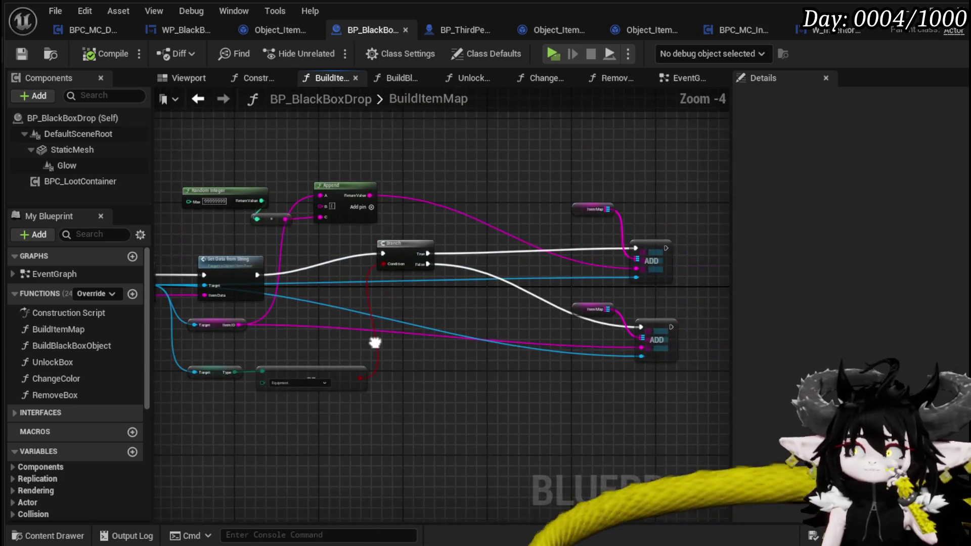
pyautogui.moveTo(379, 341)
pyautogui.mouseDown()
pyautogui.moveTo(536, 341)
pyautogui.moveTo(383, 331)
pyautogui.moveTo(403, 325)
pyautogui.moveTo(500, 343)
pyautogui.mouseUp()
pyautogui.moveTo(243, 379); pyautogui.dragTo(472, 373)
pyautogui.moveTo(288, 358); pyautogui.dragTo(371, 371)
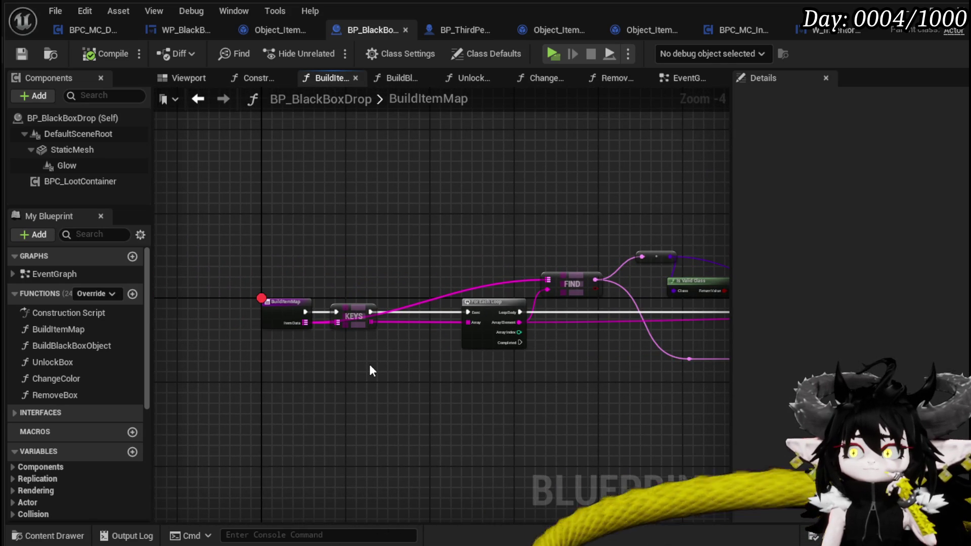
pyautogui.moveTo(372, 371)
pyautogui.mouseDown()
pyautogui.moveTo(422, 362)
pyautogui.moveTo(295, 350)
pyautogui.mouseUp()
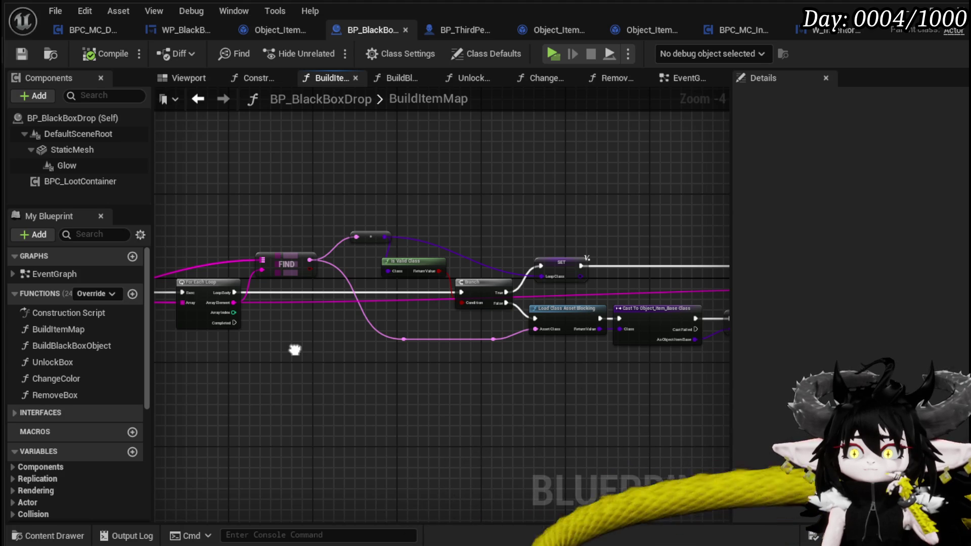
pyautogui.moveTo(295, 349); pyautogui.dragTo(492, 358)
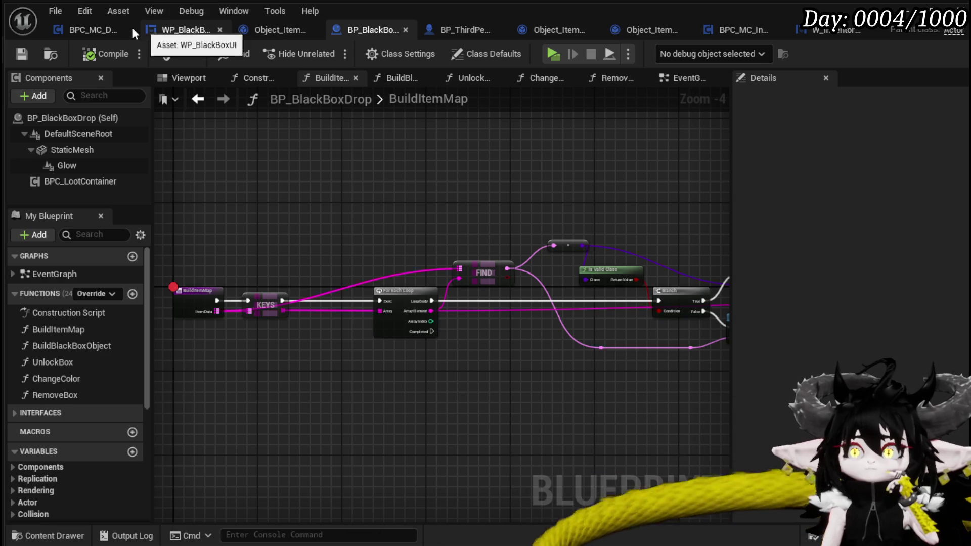
# Switch to BPC_MC_Death and review SaveBlackBoxItems' loop, Convert Data, ADD, Cast and KEYS nodes.
pyautogui.click(72, 30)
pyautogui.moveTo(465, 175)
pyautogui.mouseDown()
pyautogui.moveTo(290, 156)
pyautogui.moveTo(417, 175)
pyautogui.mouseUp()
pyautogui.scroll(2, 374, 165)
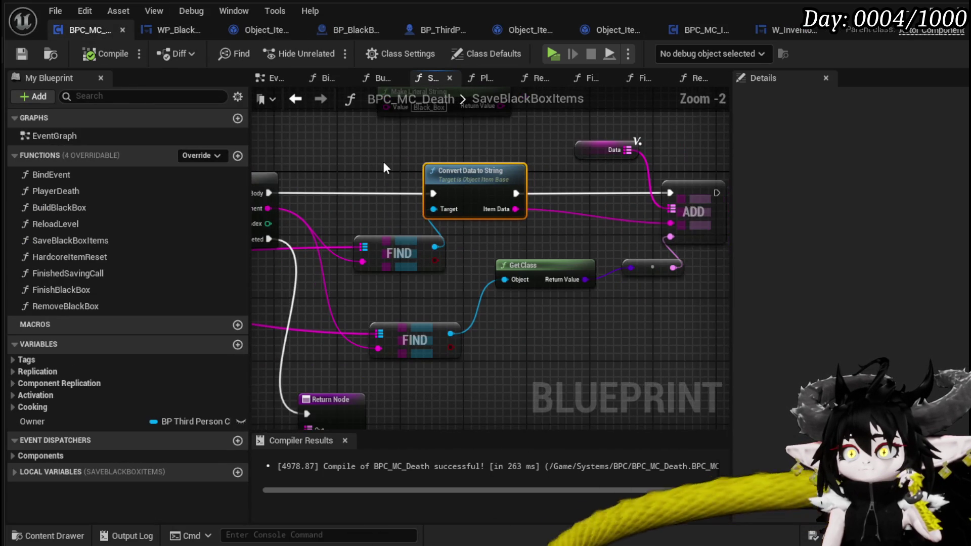
pyautogui.scroll(-1, 383, 168)
pyautogui.moveTo(383, 168)
pyautogui.mouseDown()
pyautogui.moveTo(455, 166)
pyautogui.moveTo(455, 123)
pyautogui.moveTo(499, 156)
pyautogui.moveTo(365, 169)
pyautogui.moveTo(386, 199)
pyautogui.moveTo(455, 178)
pyautogui.mouseUp()
pyautogui.scroll(-3, 599, 153)
pyautogui.scroll(2, 380, 232)
pyautogui.moveTo(380, 233)
pyautogui.mouseDown()
pyautogui.moveTo(374, 292)
pyautogui.moveTo(444, 277)
pyautogui.moveTo(339, 272)
pyautogui.mouseUp()
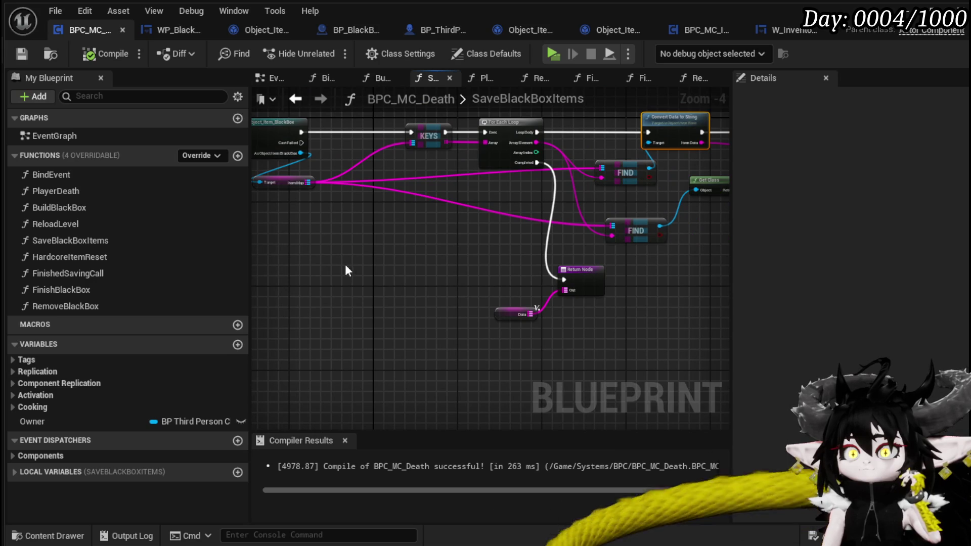
# Go through PlayerDeath and FinishBlackBox into BuildBlackBox and locate the ADDUNIQUE node.
pyautogui.doubleClick(62, 191)
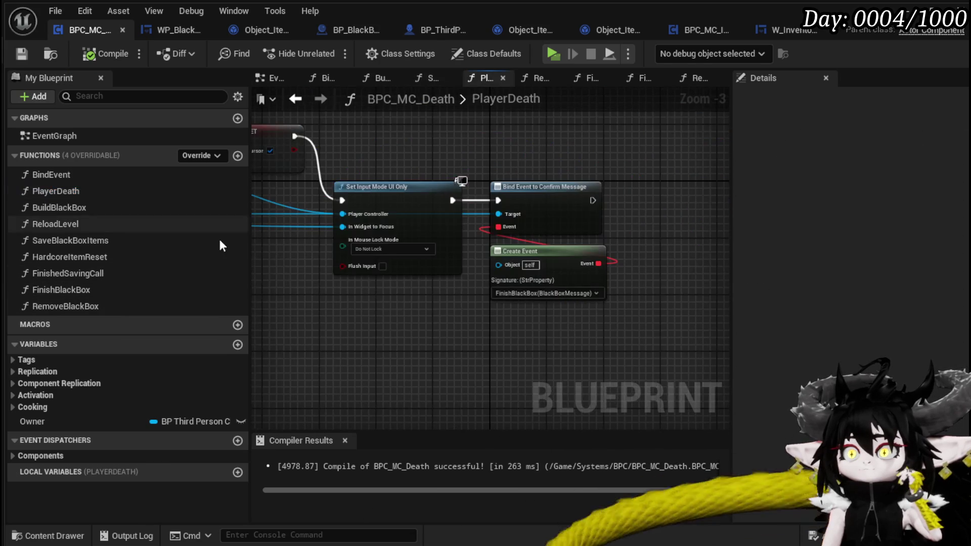
pyautogui.scroll(-4, 440, 304)
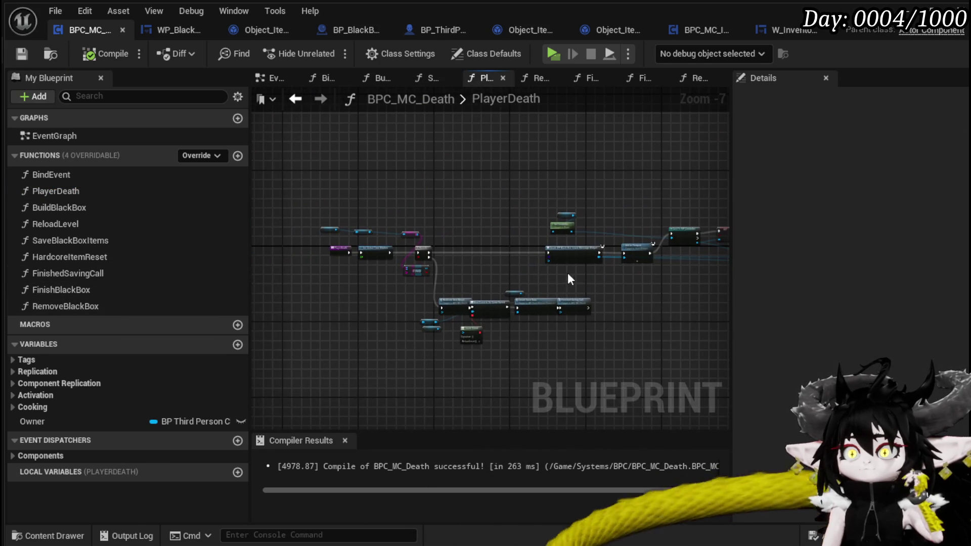
pyautogui.doubleClick(102, 287)
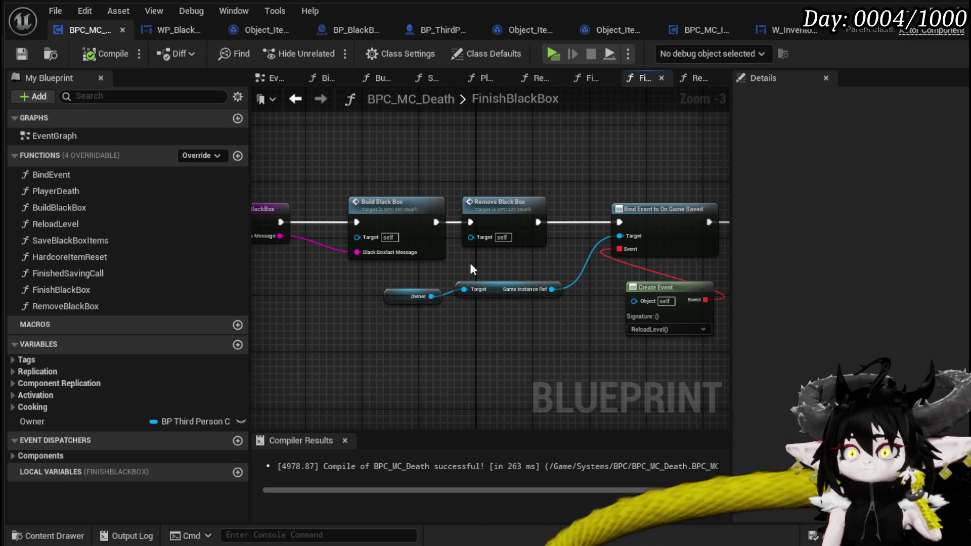
pyautogui.doubleClick(422, 239)
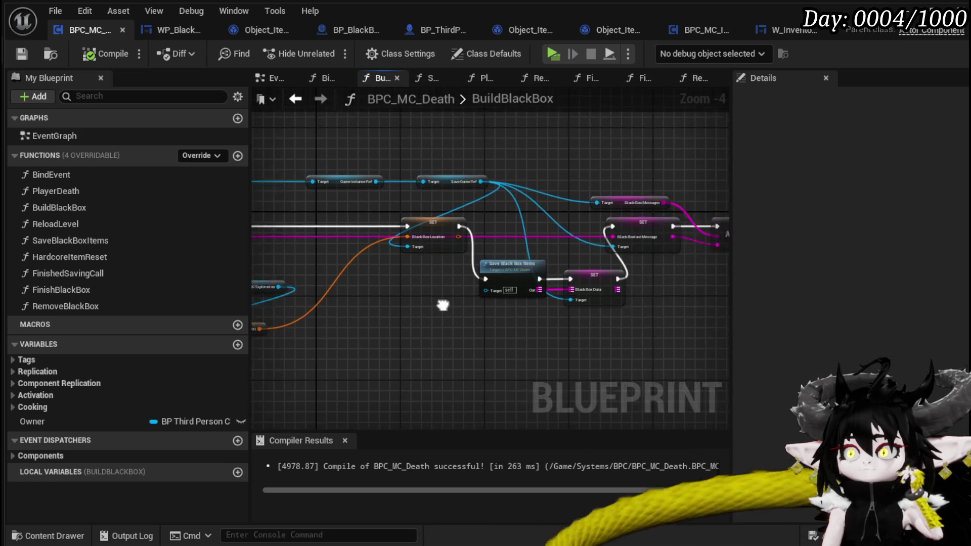
pyautogui.moveTo(443, 304); pyautogui.dragTo(318, 293)
pyautogui.scroll(3, 349, 303)
# Select the Save Black Box Items and SET nodes and survey Saved Location, SET Black Box Data and ADDUNIQUE.
pyautogui.moveTo(364, 327); pyautogui.dragTo(513, 255)
pyautogui.scroll(-2, 512, 254)
pyautogui.moveTo(487, 222)
pyautogui.mouseDown()
pyautogui.moveTo(495, 249)
pyautogui.moveTo(539, 245)
pyautogui.mouseUp()
pyautogui.moveTo(443, 249); pyautogui.dragTo(627, 246)
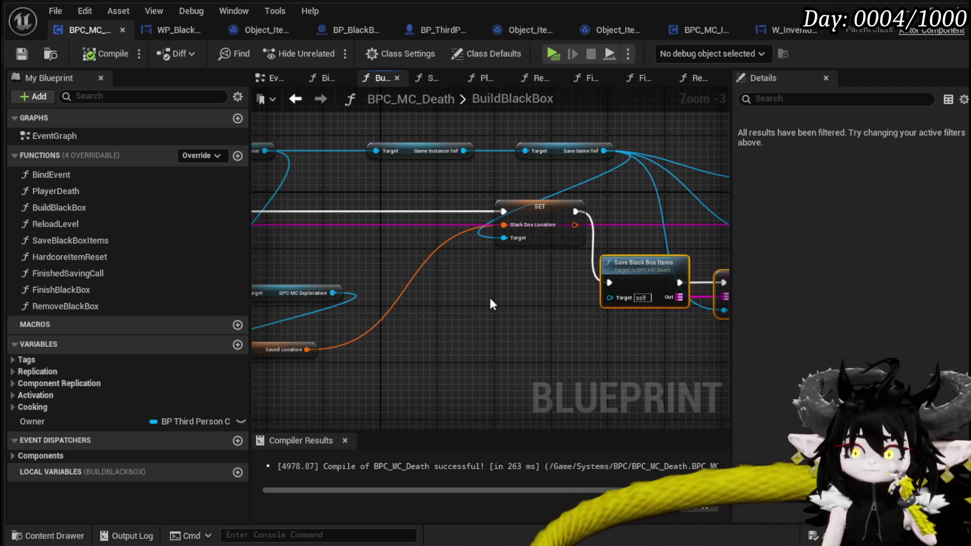
pyautogui.moveTo(489, 298); pyautogui.dragTo(259, 278)
pyautogui.moveTo(520, 276)
pyautogui.mouseDown()
pyautogui.moveTo(376, 289)
pyautogui.moveTo(644, 287)
pyautogui.mouseUp()
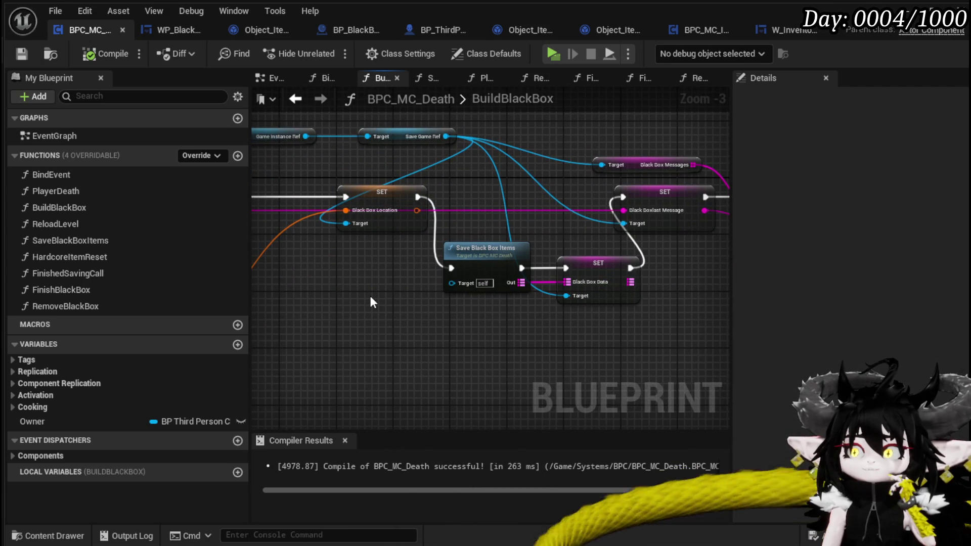
pyautogui.scroll(-1, 370, 296)
pyautogui.moveTo(370, 294)
pyautogui.mouseDown()
pyautogui.moveTo(533, 277)
pyautogui.moveTo(509, 295)
pyautogui.moveTo(565, 288)
pyautogui.mouseUp()
pyautogui.scroll(1, 522, 276)
# Align BPC MC Exploration, Black Box Location SET and Save Black Box Items nodes, then return to BP_BlackBoxDrop.
pyautogui.moveTo(295, 280)
pyautogui.mouseDown()
pyautogui.moveTo(281, 280)
pyautogui.moveTo(456, 269)
pyautogui.moveTo(347, 272)
pyautogui.mouseUp()
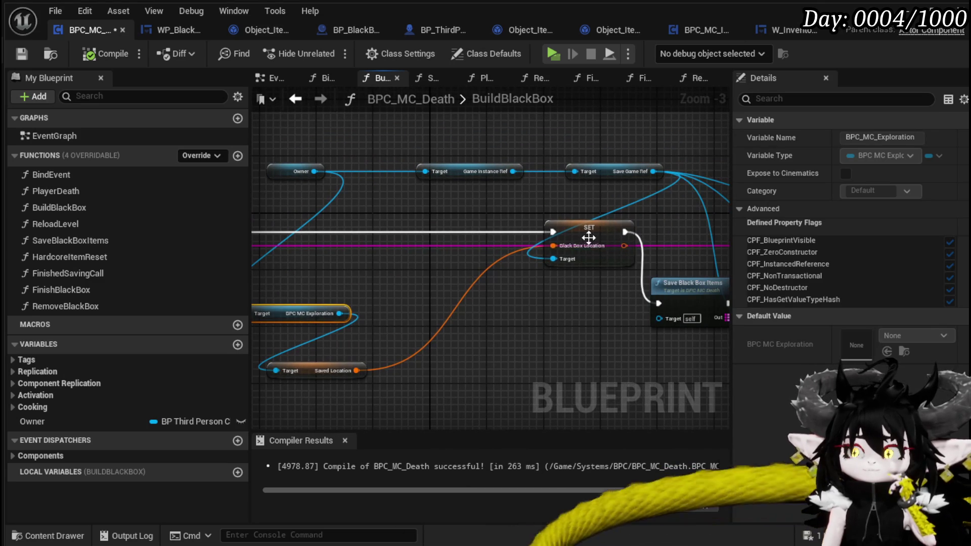
pyautogui.moveTo(588, 238); pyautogui.dragTo(397, 238)
pyautogui.moveTo(677, 261); pyautogui.dragTo(449, 253)
pyautogui.moveTo(589, 286)
pyautogui.mouseDown()
pyautogui.moveTo(491, 235)
pyautogui.moveTo(484, 218)
pyautogui.mouseUp()
pyautogui.click(333, 275)
pyautogui.moveTo(333, 275); pyautogui.dragTo(412, 232)
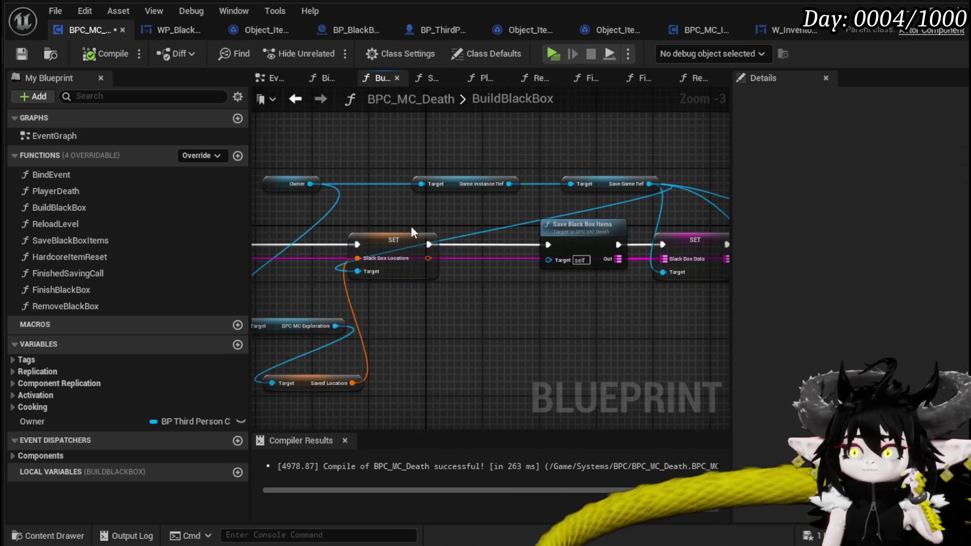
pyautogui.moveTo(439, 201); pyautogui.dragTo(642, 205)
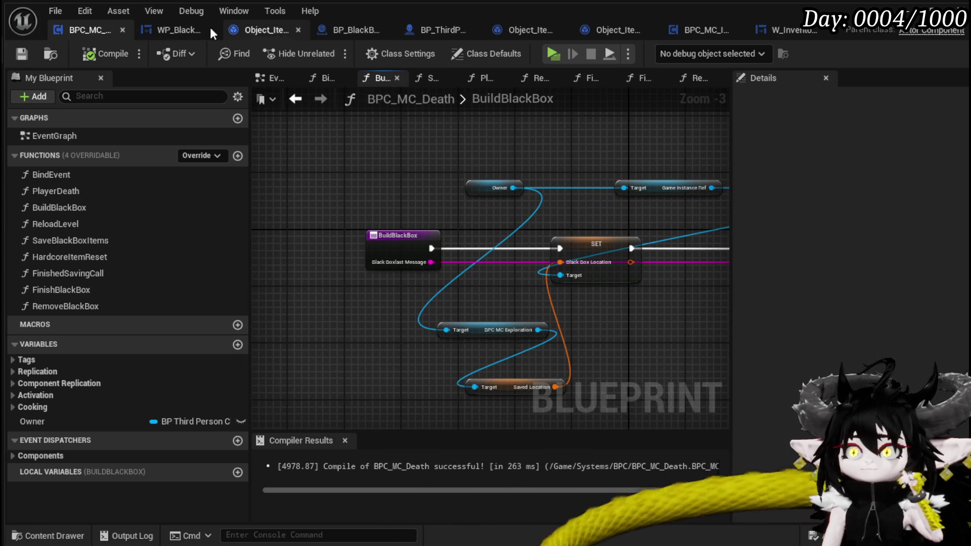
pyautogui.click(328, 31)
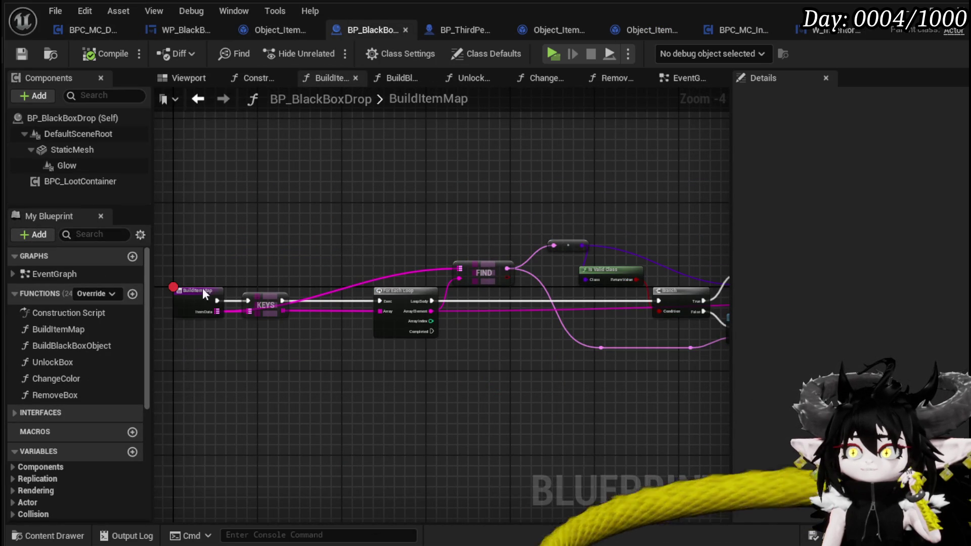
# In BP_BlackBoxDrop, add a BPC MC Inventory getter from Player and a Get Black Box Data node.
pyautogui.click(198, 98)
pyautogui.scroll(2, 387, 294)
pyautogui.moveTo(291, 251); pyautogui.dragTo(508, 266)
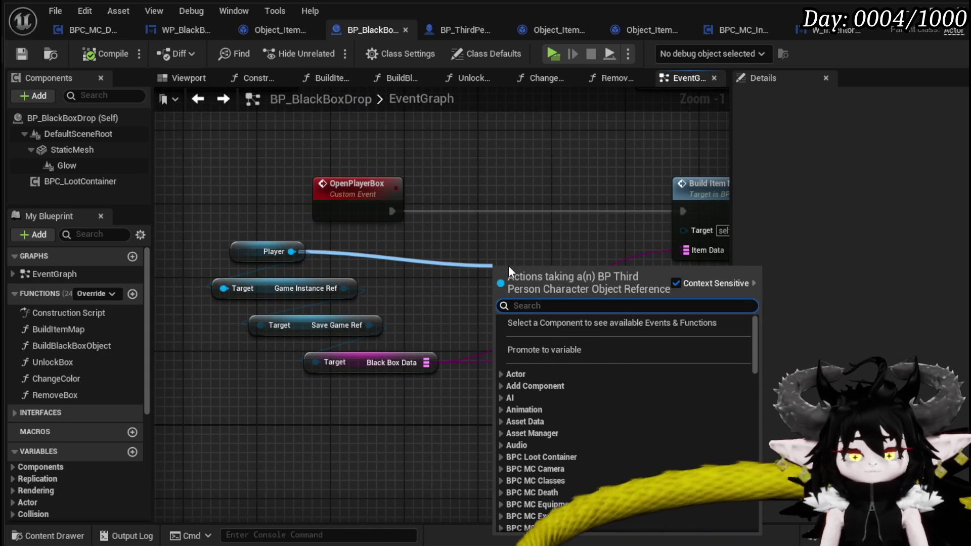
pyautogui.write('Item')
pyautogui.press('BackSpace')
pyautogui.press('BackSpace')
pyautogui.press('BackSpace')
pyautogui.press('BackSpace')
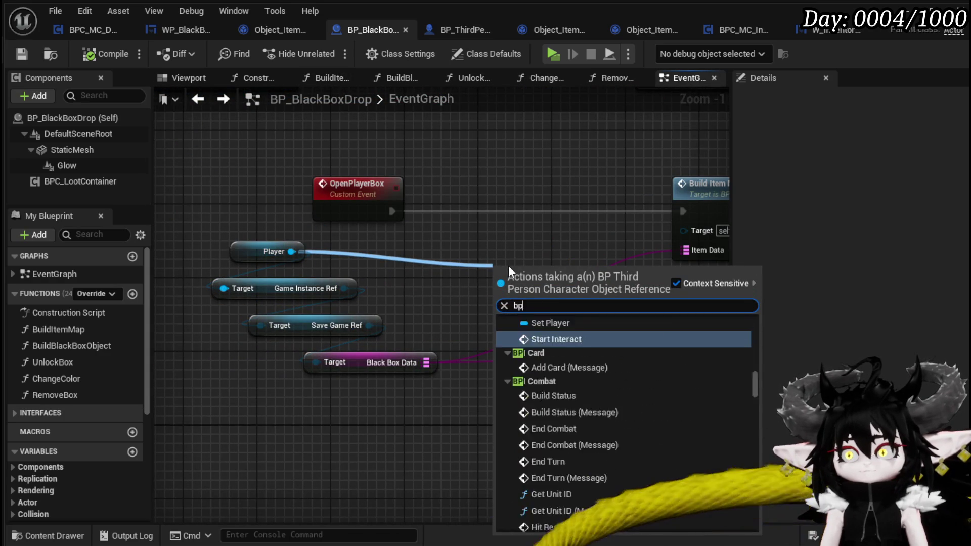
pyautogui.write('bpc inven')
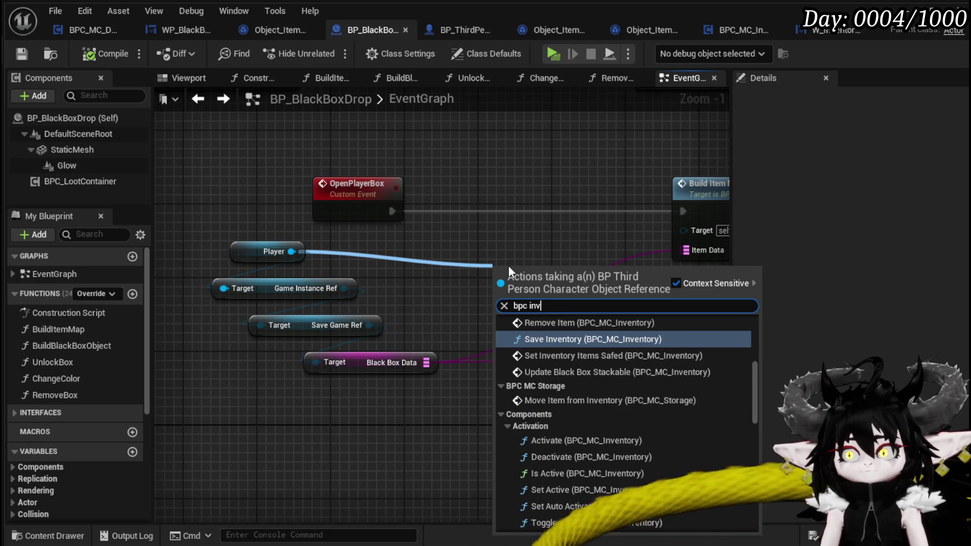
pyautogui.scroll(-10, 750, 387)
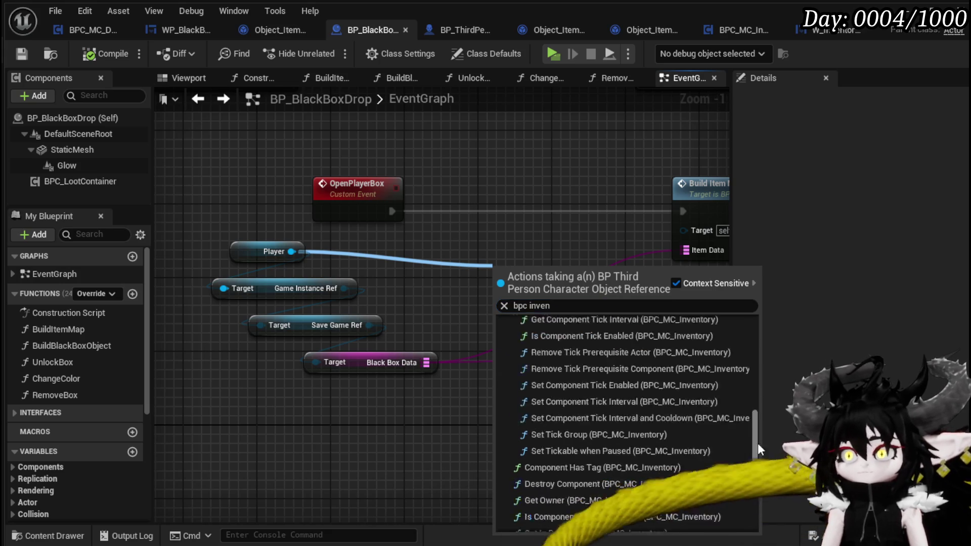
pyautogui.click(589, 514)
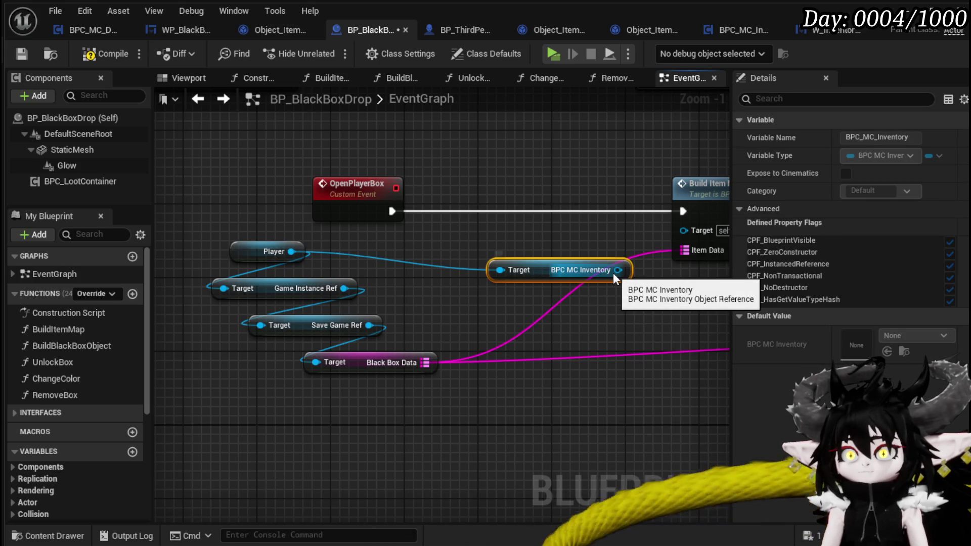
pyautogui.moveTo(617, 270)
pyautogui.mouseDown()
pyautogui.moveTo(332, 356)
pyautogui.moveTo(523, 342)
pyautogui.mouseUp()
pyautogui.write('get Black')
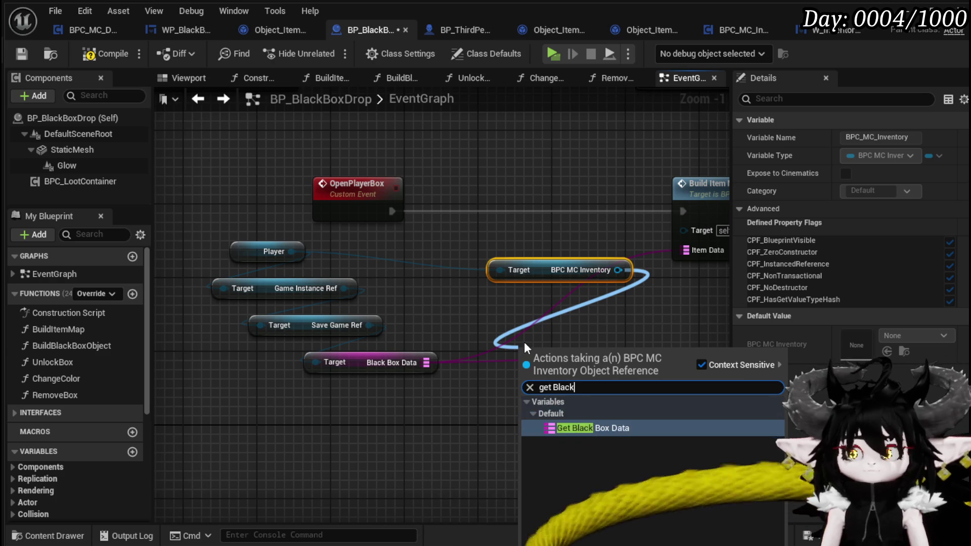
pyautogui.click(585, 426)
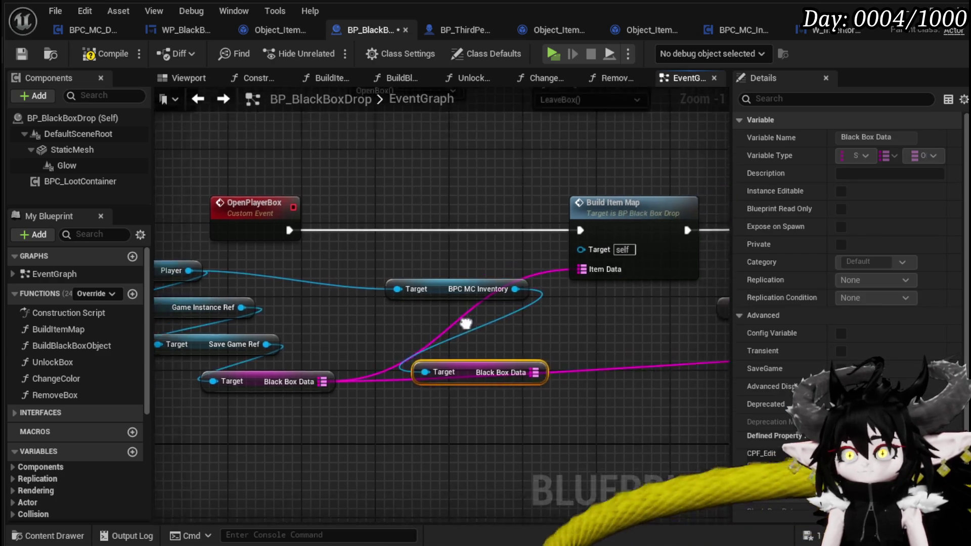
# Arrange the getters and connect Black Box Data to Build Item Map's Item Data.
pyautogui.moveTo(443, 293); pyautogui.dragTo(281, 278)
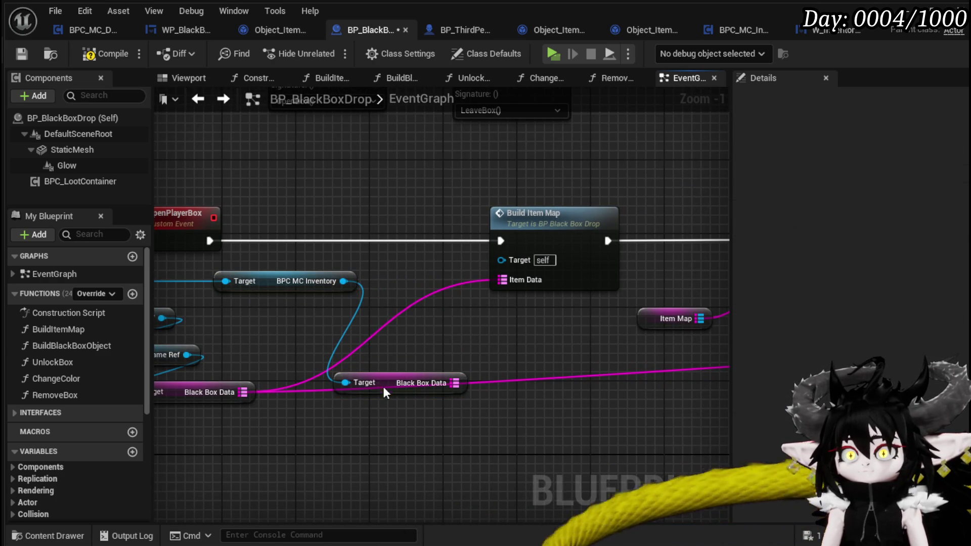
pyautogui.moveTo(382, 384); pyautogui.dragTo(326, 329)
pyautogui.moveTo(407, 328); pyautogui.dragTo(517, 281)
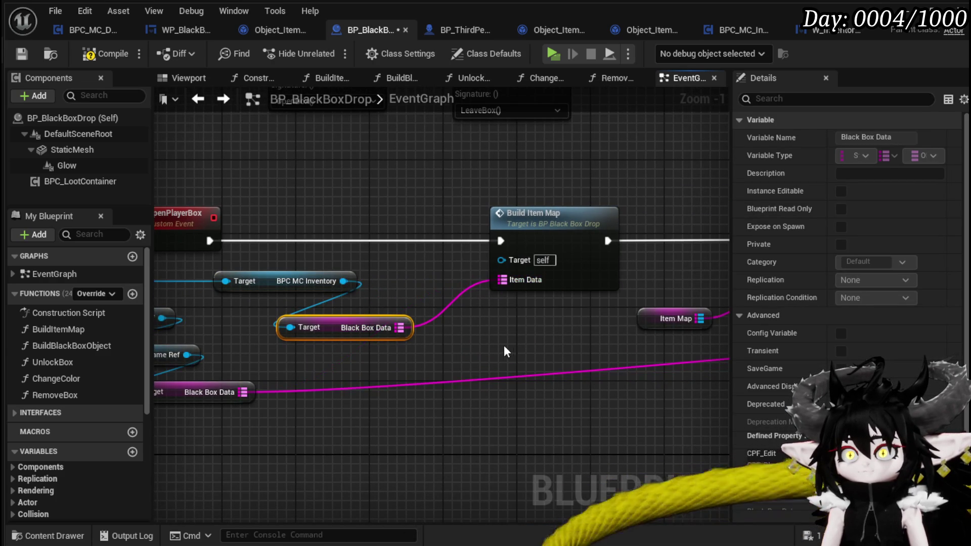
pyautogui.scroll(-1, 439, 336)
pyautogui.moveTo(339, 326)
pyautogui.mouseDown()
pyautogui.moveTo(239, 328)
pyautogui.moveTo(359, 313)
pyautogui.mouseUp()
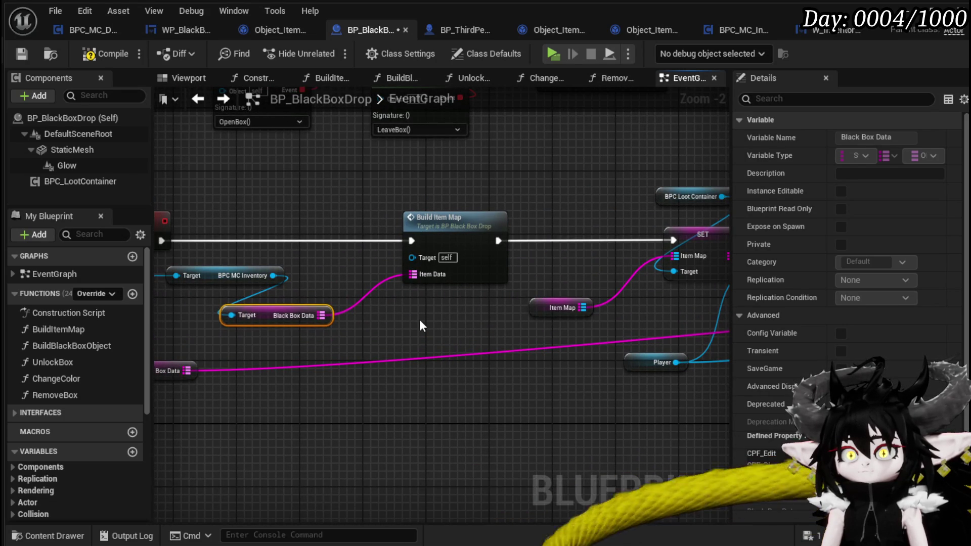
pyautogui.scroll(-2, 420, 326)
pyautogui.moveTo(419, 325)
pyautogui.mouseDown()
pyautogui.moveTo(623, 329)
pyautogui.moveTo(127, 289)
pyautogui.mouseUp()
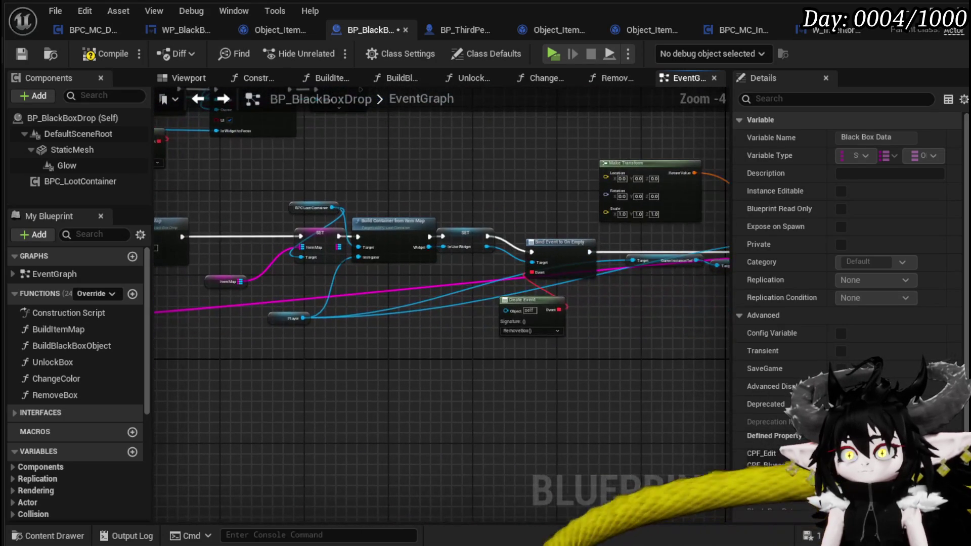
pyautogui.moveTo(588, 332); pyautogui.dragTo(366, 323)
pyautogui.moveTo(559, 339)
pyautogui.mouseDown()
pyautogui.moveTo(379, 329)
pyautogui.moveTo(630, 347)
pyautogui.mouseUp()
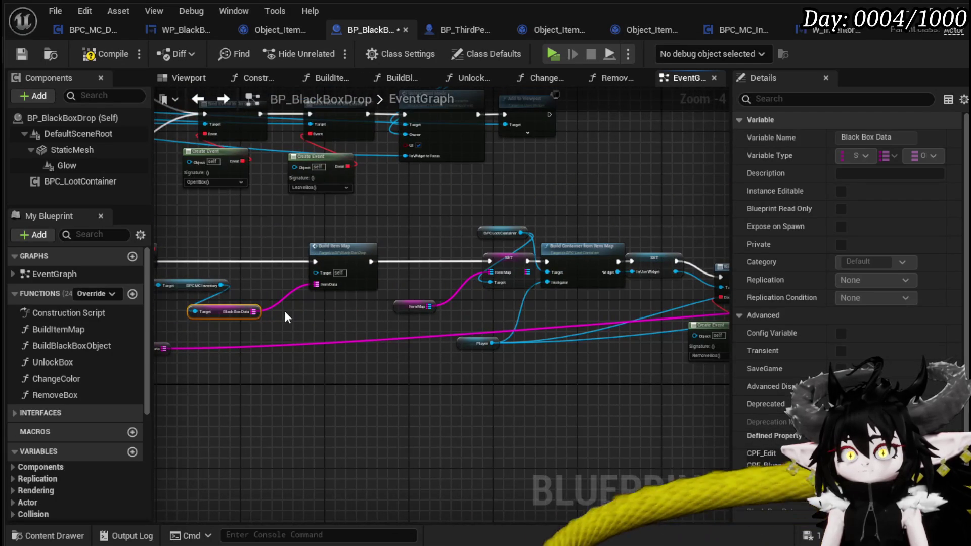
# Add a Clear node on the Black Box Data map.
pyautogui.moveTo(249, 308)
pyautogui.mouseDown()
pyautogui.moveTo(769, 335)
pyautogui.moveTo(374, 331)
pyautogui.mouseUp()
pyautogui.write('clear')
pyautogui.press('Return')
pyautogui.moveTo(508, 327)
pyautogui.mouseDown()
pyautogui.moveTo(423, 335)
pyautogui.moveTo(263, 324)
pyautogui.moveTo(814, 348)
pyautogui.moveTo(486, 298)
pyautogui.moveTo(497, 311)
pyautogui.mouseUp()
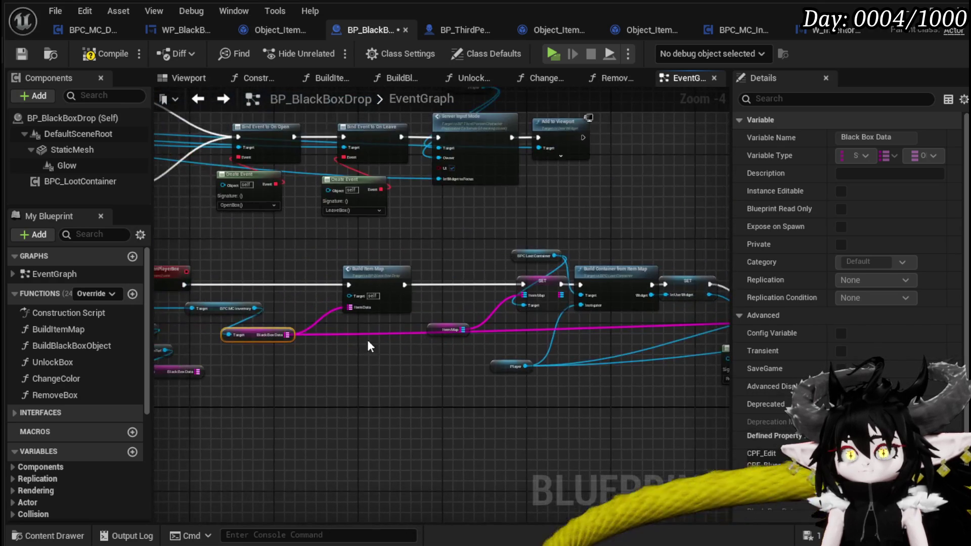
# Tidy the OpenPlayerBox getter nodes, then compile and save BP_BlackBoxDrop.
pyautogui.scroll(1, 320, 342)
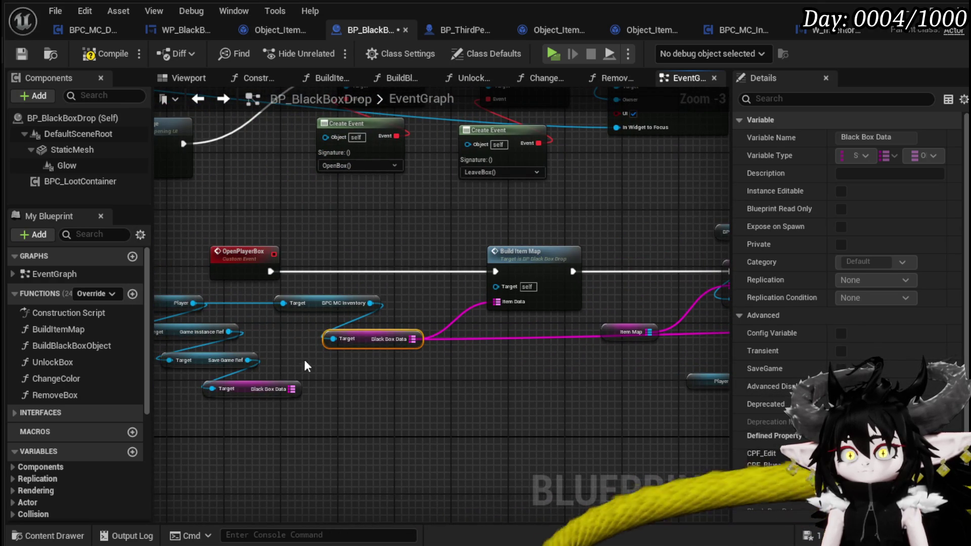
pyautogui.keyDown('ctrl'); pyautogui.click(354, 303); pyautogui.keyUp('ctrl')
pyautogui.moveTo(369, 334); pyautogui.dragTo(397, 328)
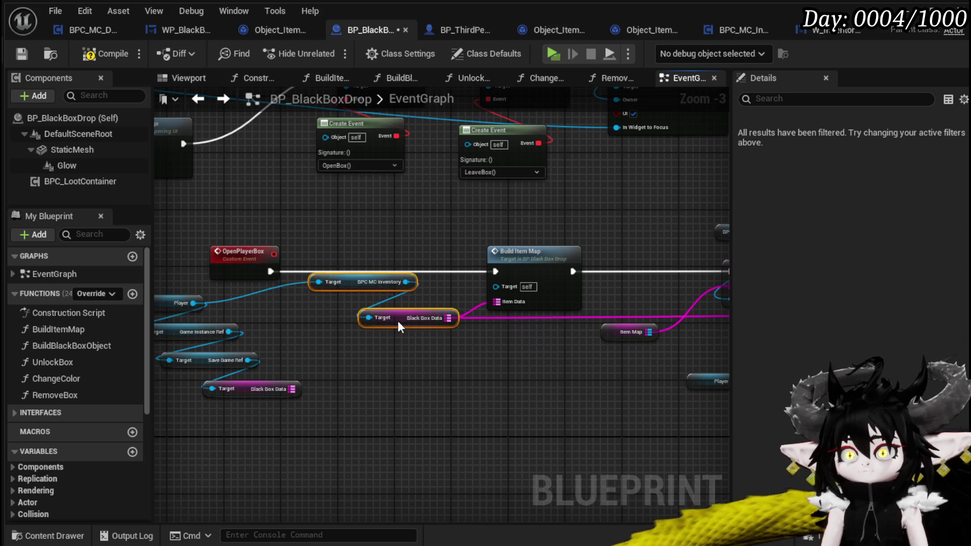
pyautogui.click(314, 330)
pyautogui.moveTo(196, 307)
pyautogui.mouseDown()
pyautogui.moveTo(309, 325)
pyautogui.moveTo(347, 309)
pyautogui.mouseUp()
pyautogui.click(211, 253)
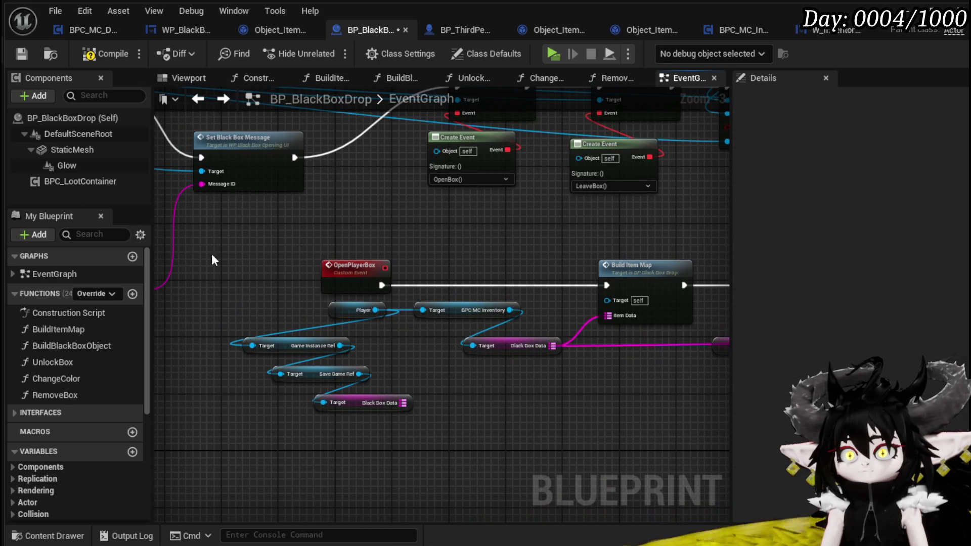
pyautogui.click(20, 56)
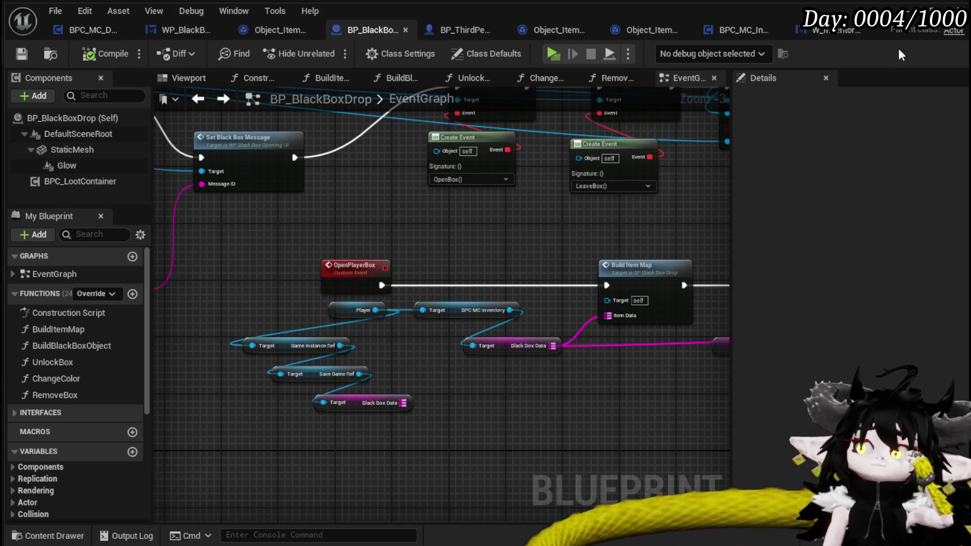
pyautogui.click(907, 7)
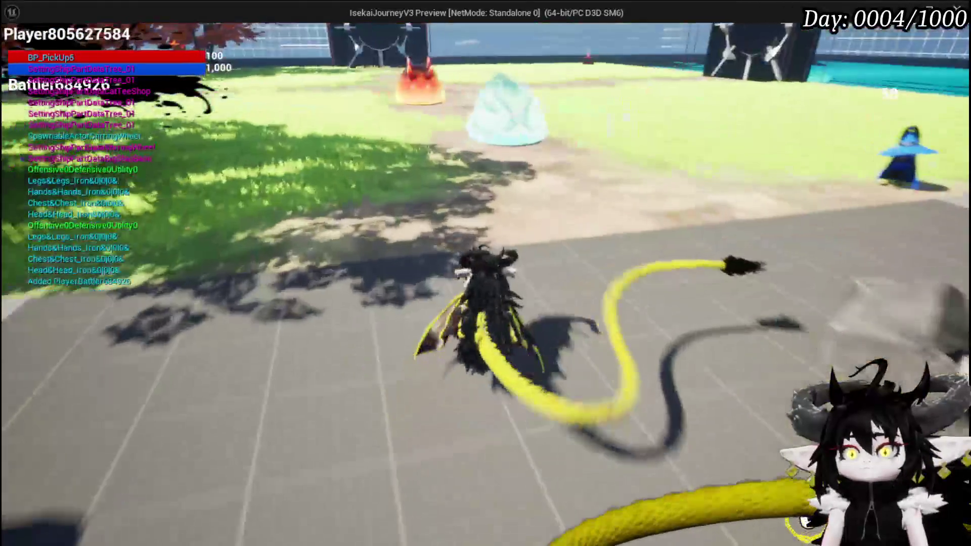
# In the play session, take all loot from the nearby chest.
pyautogui.press('Tab')
pyautogui.click(947, 43)
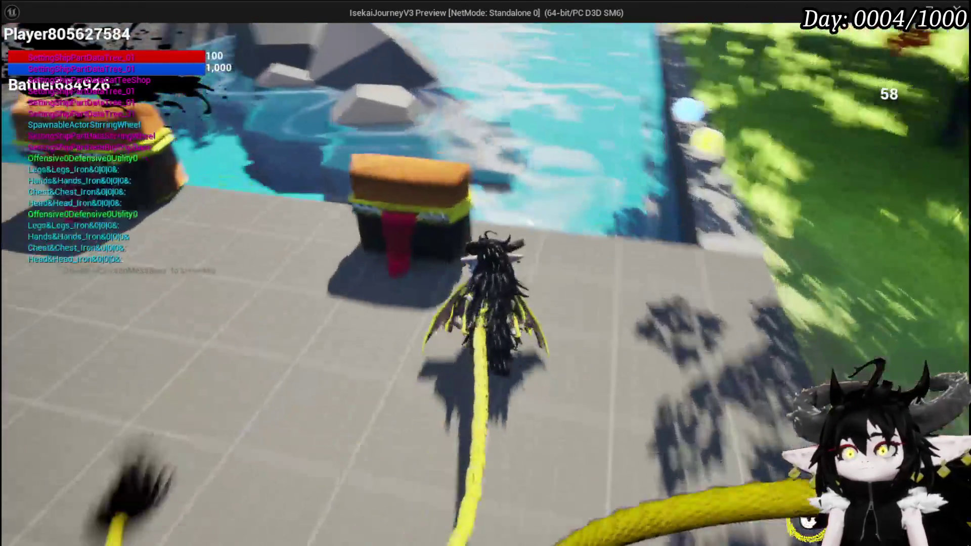
pyautogui.press('e')
pyautogui.click(486, 512)
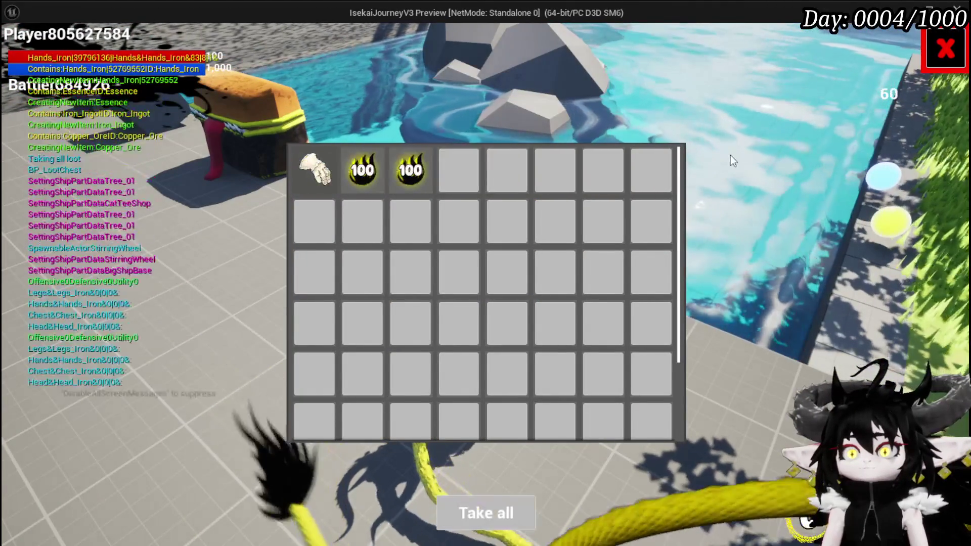
pyautogui.press('Escape')
pyautogui.press('space')
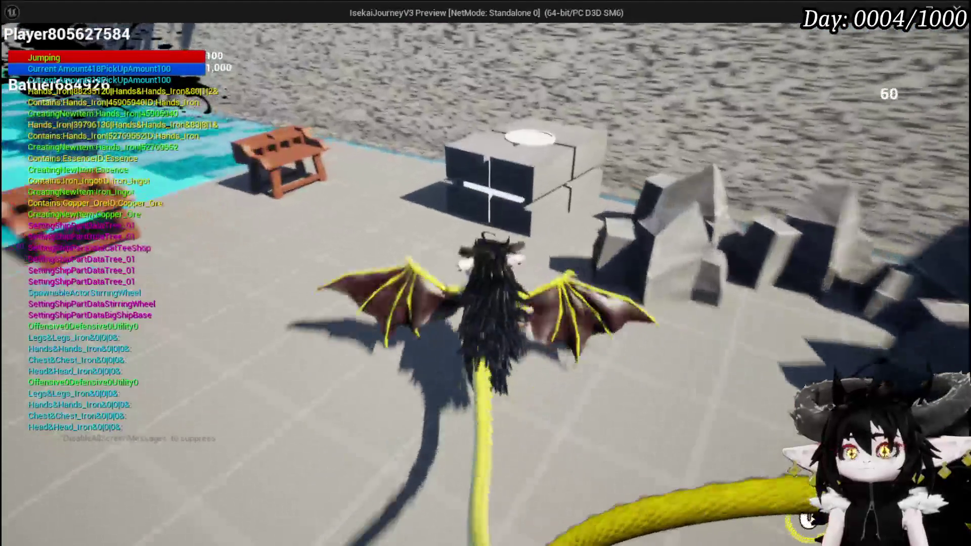
# Stash two Iron_Hands gloves, the 518 Essence, iron ingots and the red item in the Black Box.
pyautogui.press('Tab')
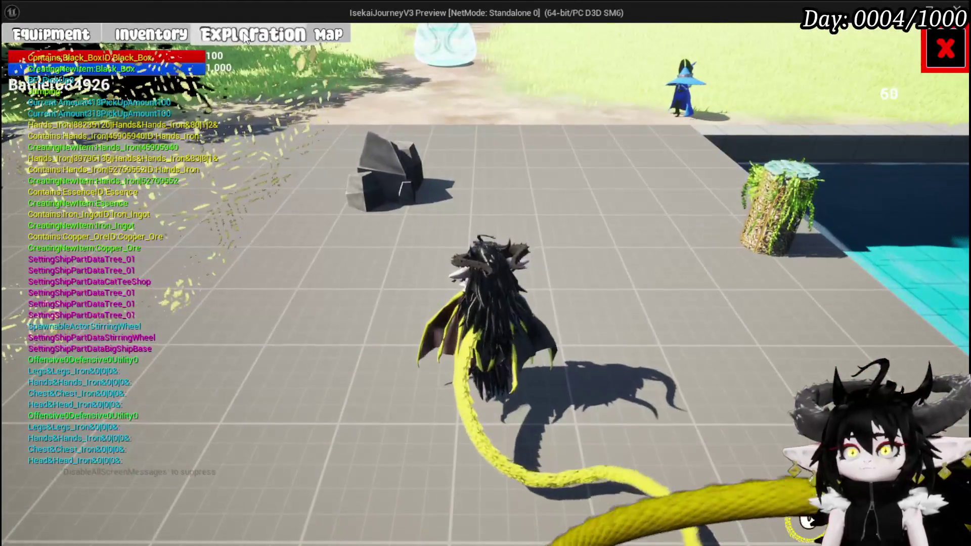
pyautogui.click(245, 38)
pyautogui.click(451, 238)
pyautogui.click(261, 286)
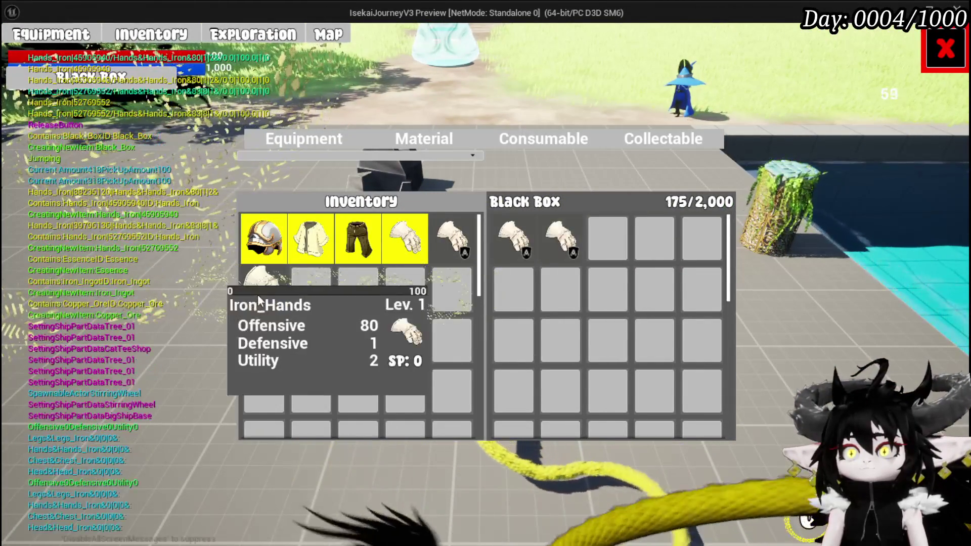
pyautogui.click(430, 140)
pyautogui.click(358, 237)
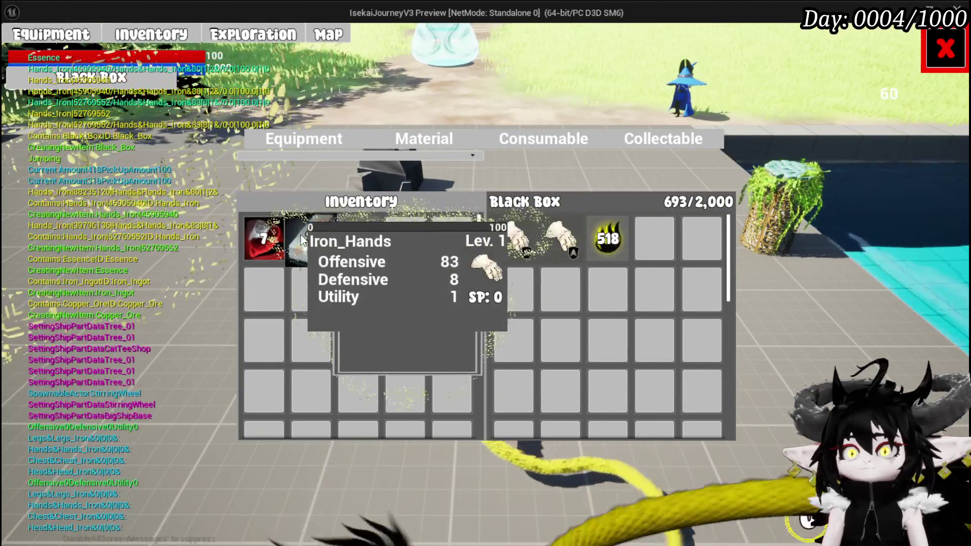
pyautogui.click(302, 239)
pyautogui.click(261, 238)
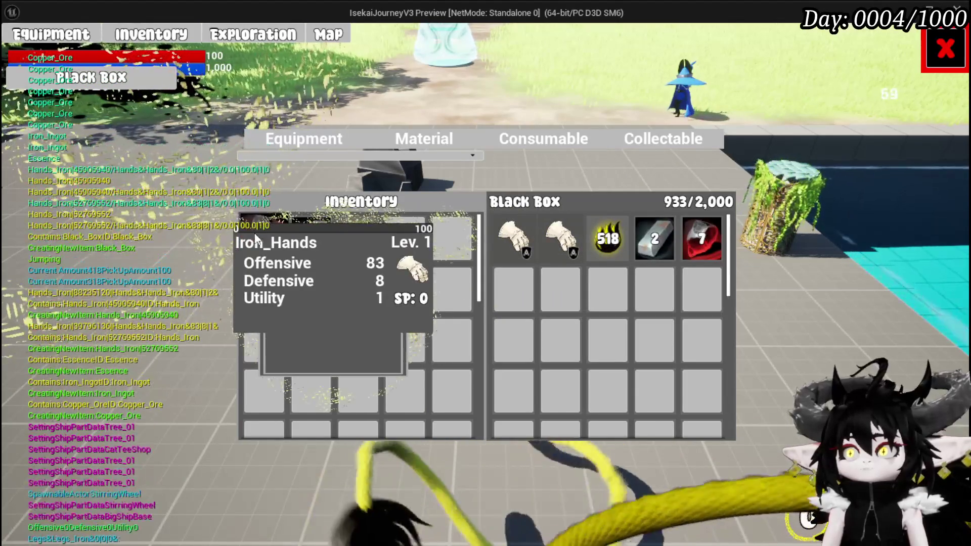
pyautogui.click(945, 49)
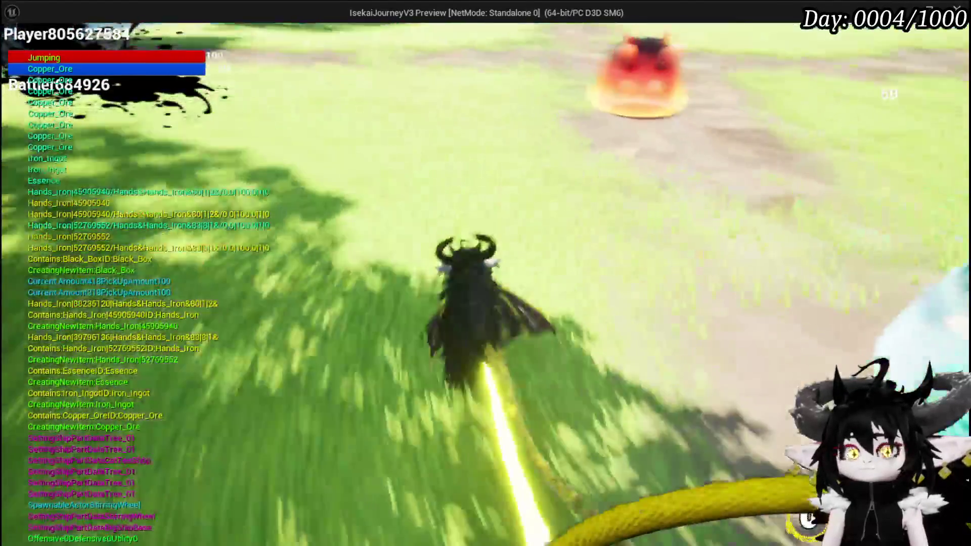
# Die to the spiky red slime, submit the 'oke oke' message, then open the dropped black box.
pyautogui.press('w')
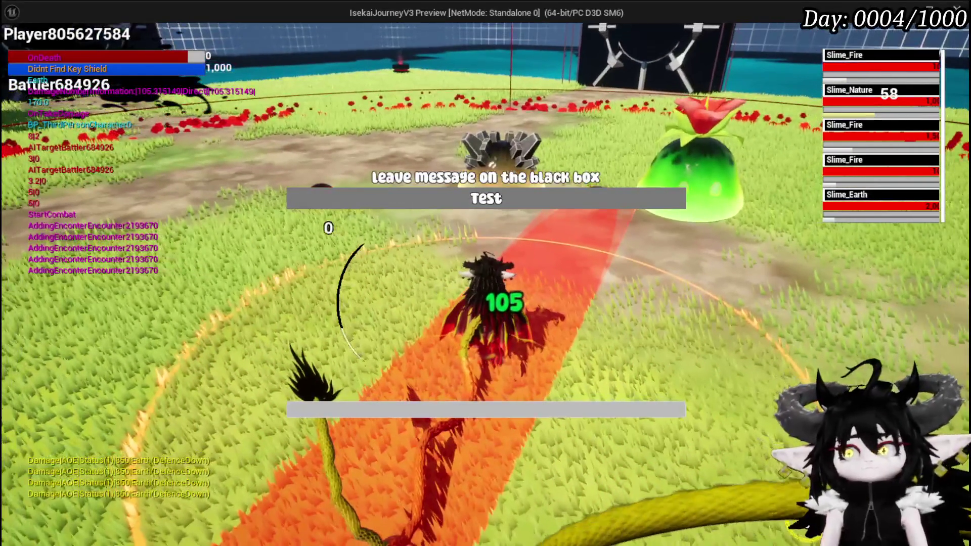
pyautogui.write('o')
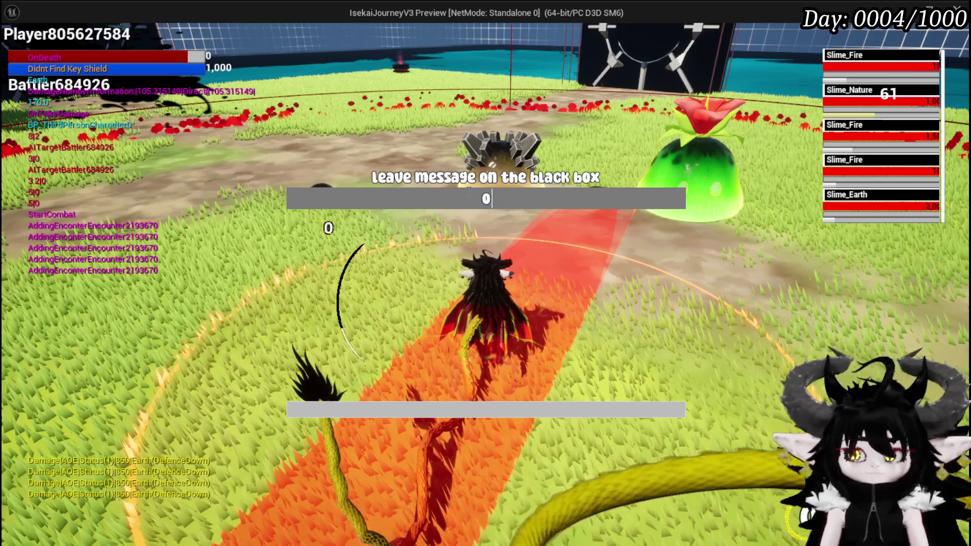
pyautogui.write('ke oke oke')
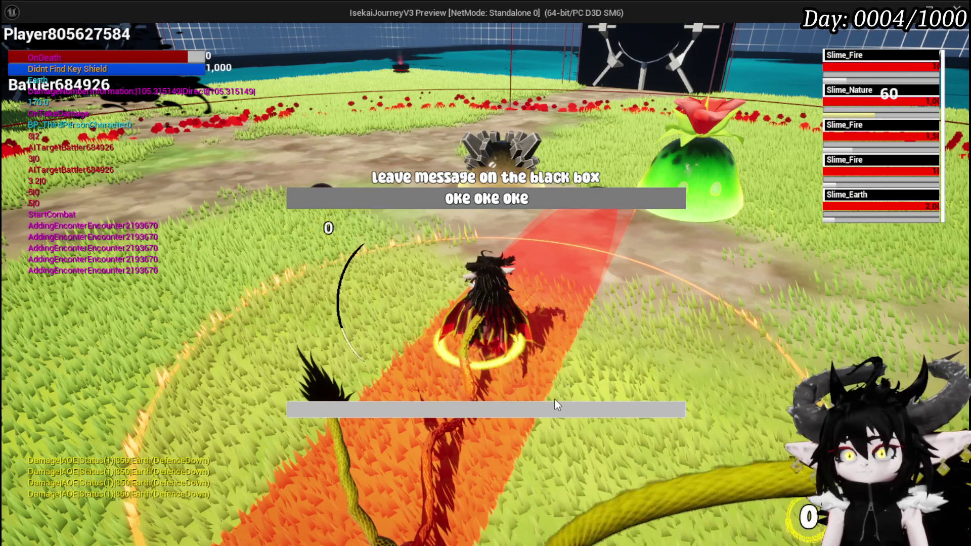
pyautogui.press('Return')
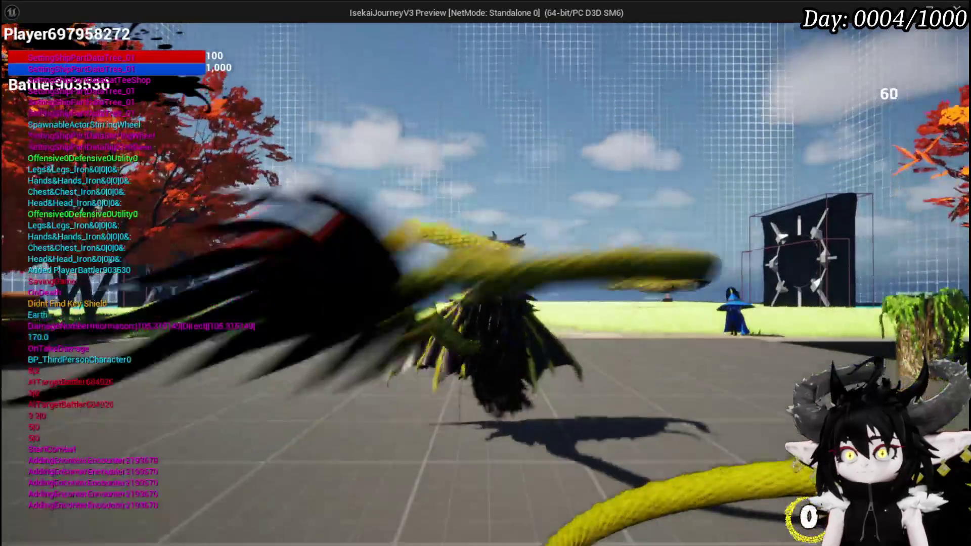
pyautogui.press('space')
pyautogui.press('w')
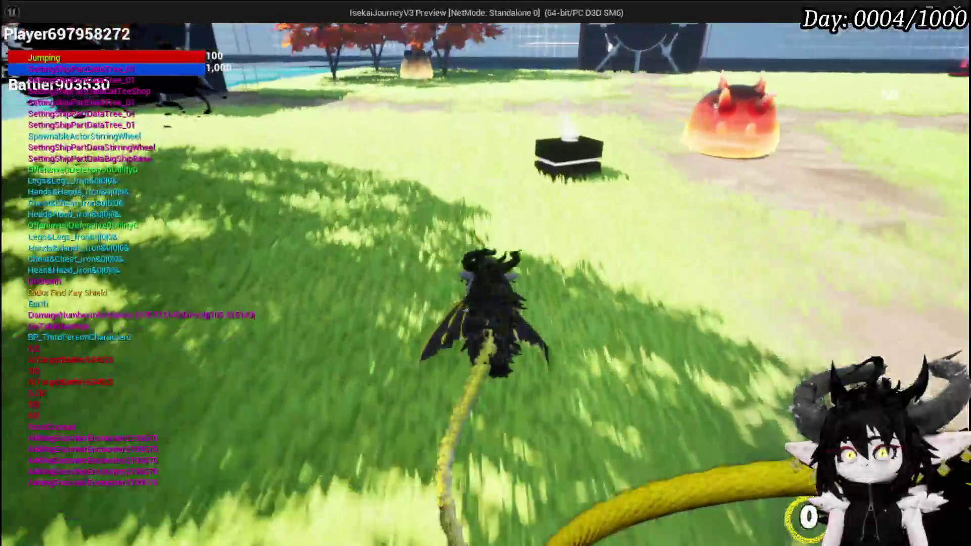
pyautogui.press('e')
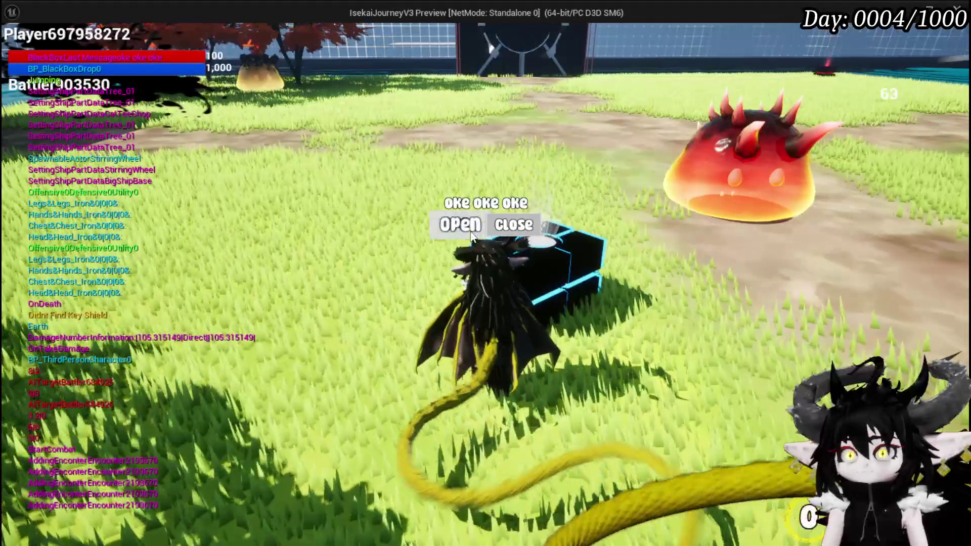
pyautogui.click(471, 230)
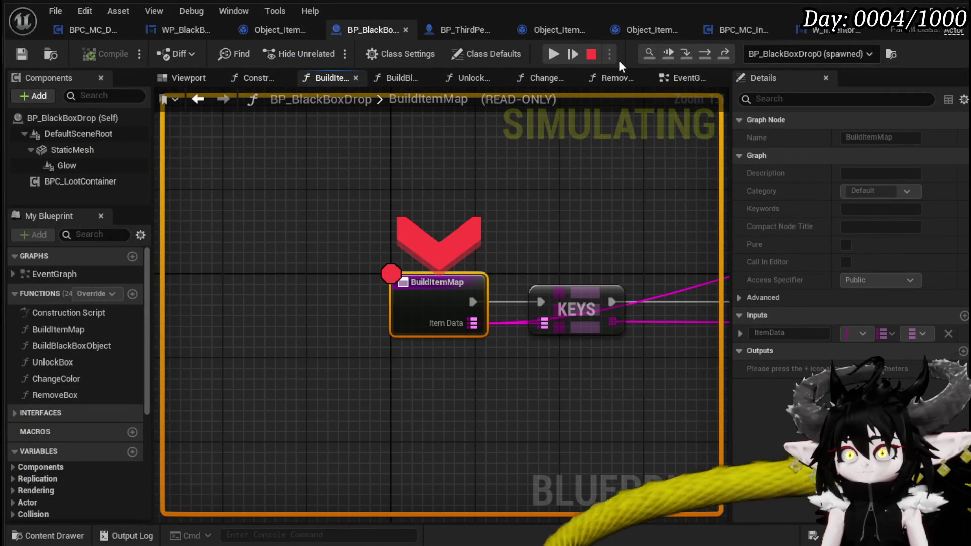
# Step from the BuildItemMap breakpoint through Keys and For Each Loop, then close the empty grid and stop play.
pyautogui.click(699, 52)
pyautogui.click(699, 52)
pyautogui.click(700, 52)
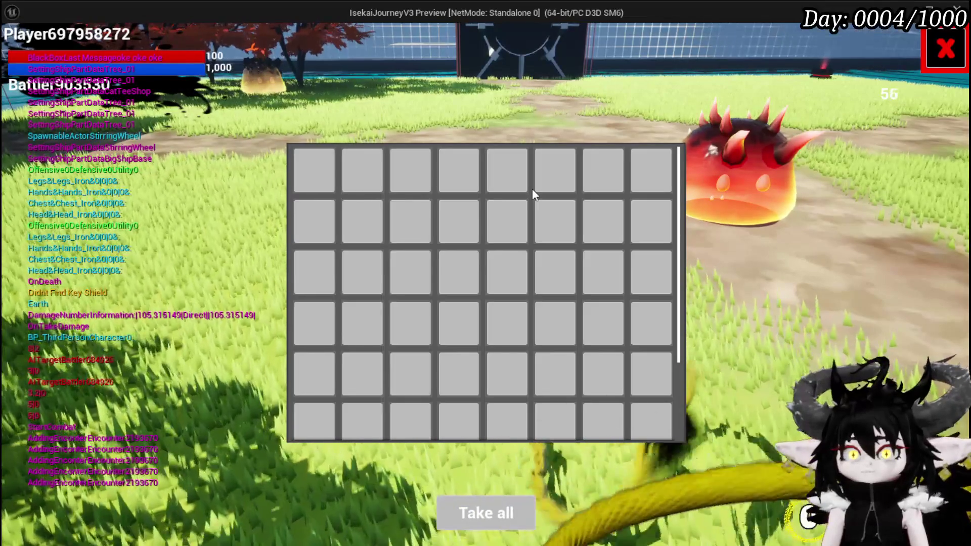
pyautogui.press('Escape')
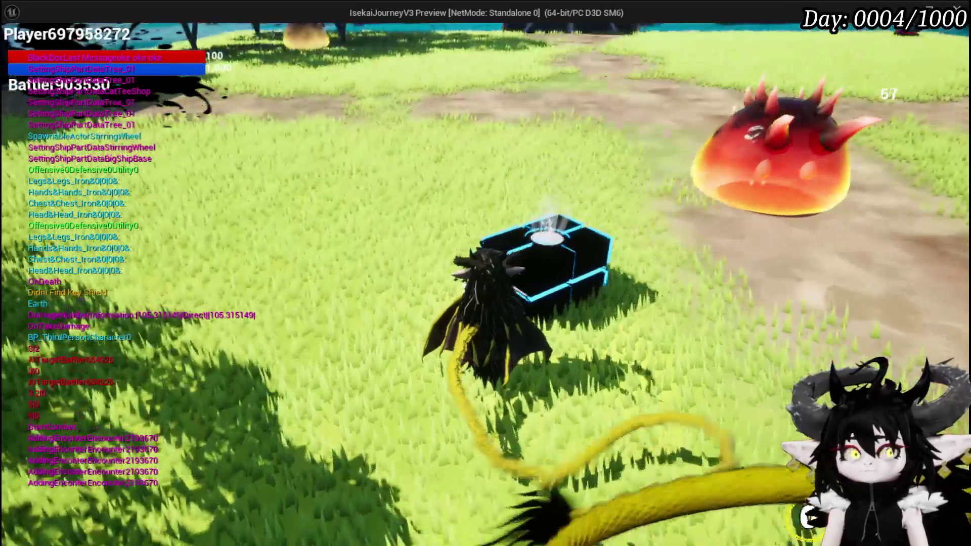
pyautogui.press('Escape')
pyautogui.scroll(-5, 483, 168)
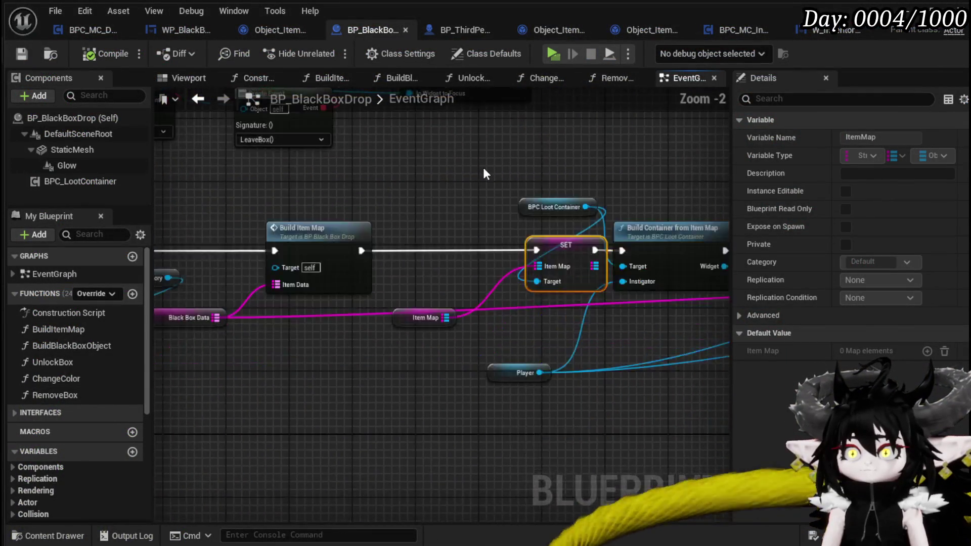
# Survey the BP_BlackBoxDrop node network and compile the blueprint.
pyautogui.moveTo(579, 166); pyautogui.dragTo(575, 167)
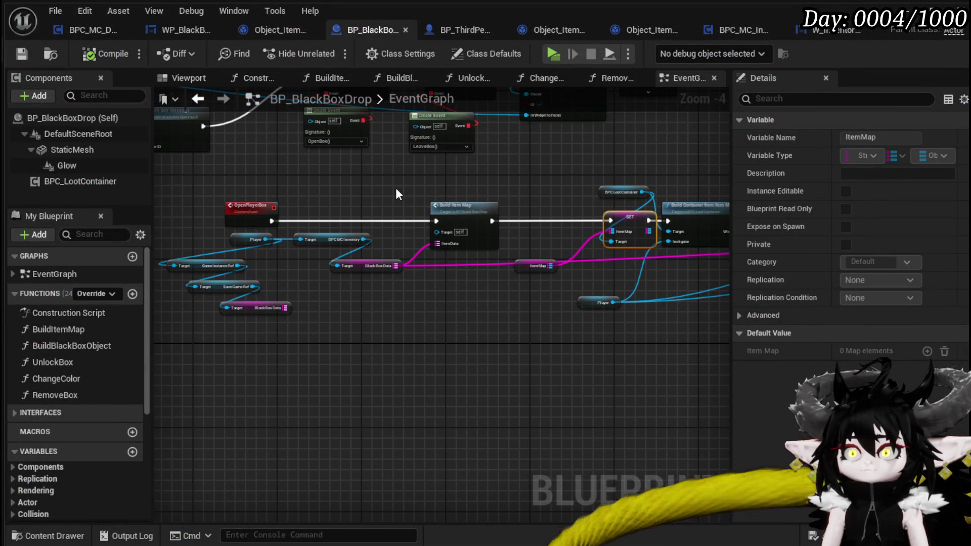
pyautogui.moveTo(396, 190); pyautogui.dragTo(461, 194)
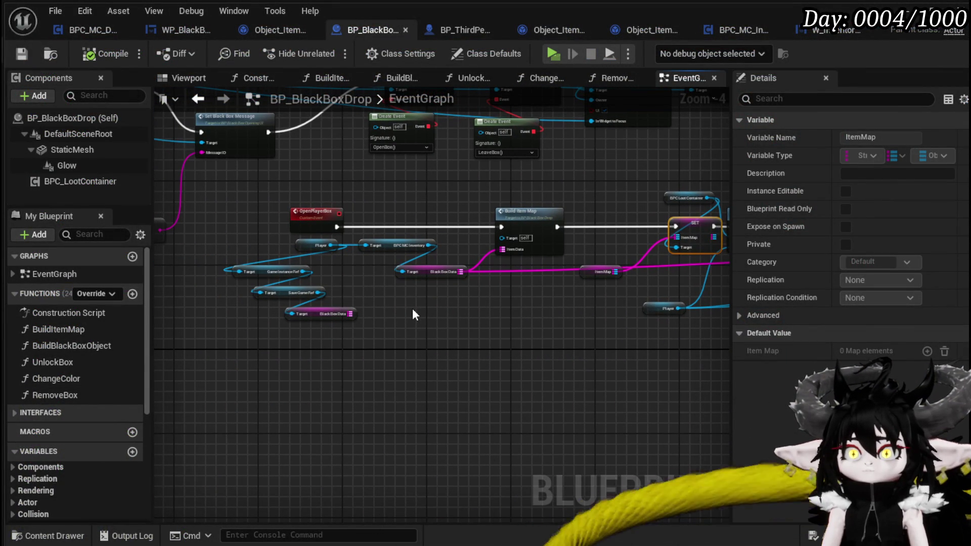
pyautogui.moveTo(413, 314)
pyautogui.mouseDown()
pyautogui.moveTo(165, 305)
pyautogui.moveTo(249, 326)
pyautogui.moveTo(483, 303)
pyautogui.mouseUp()
pyautogui.scroll(3, 483, 303)
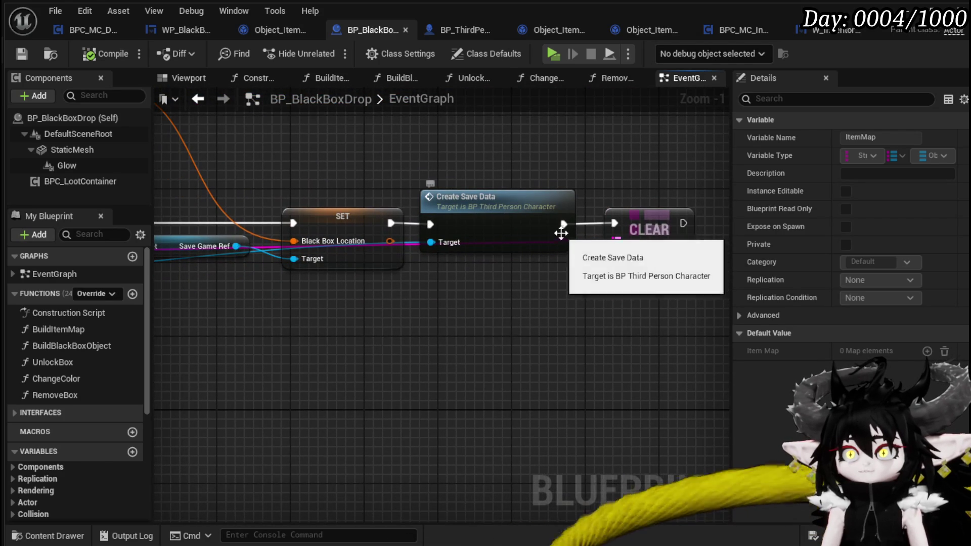
pyautogui.scroll(-2, 565, 299)
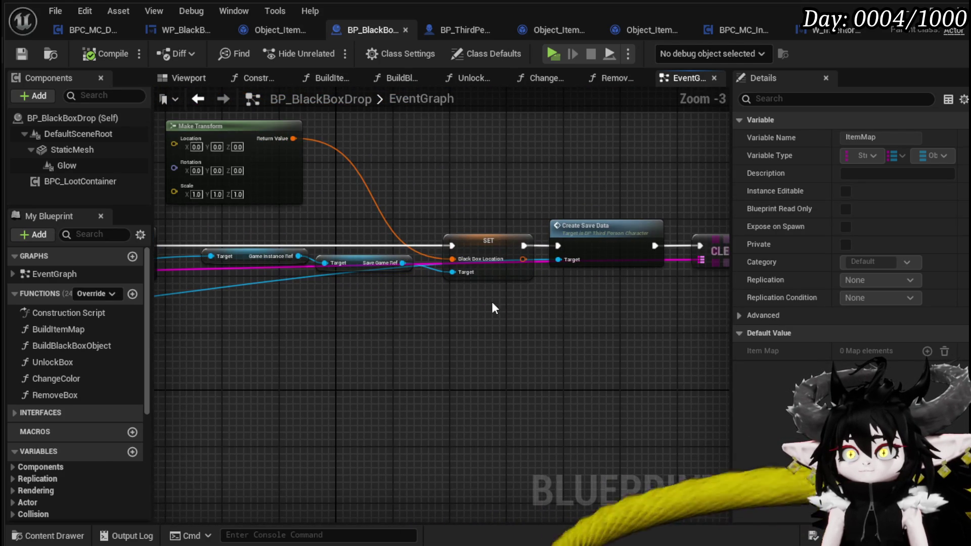
pyautogui.moveTo(445, 317)
pyautogui.mouseDown()
pyautogui.moveTo(383, 331)
pyautogui.moveTo(412, 317)
pyautogui.mouseUp()
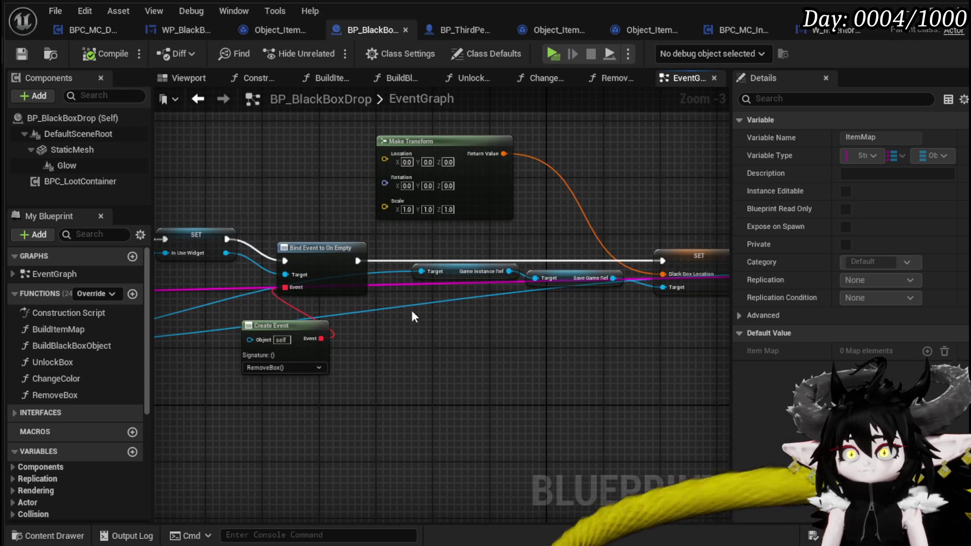
pyautogui.scroll(-2, 411, 311)
pyautogui.moveTo(585, 325)
pyautogui.mouseDown()
pyautogui.moveTo(466, 369)
pyautogui.moveTo(378, 347)
pyautogui.mouseUp()
pyautogui.click(101, 59)
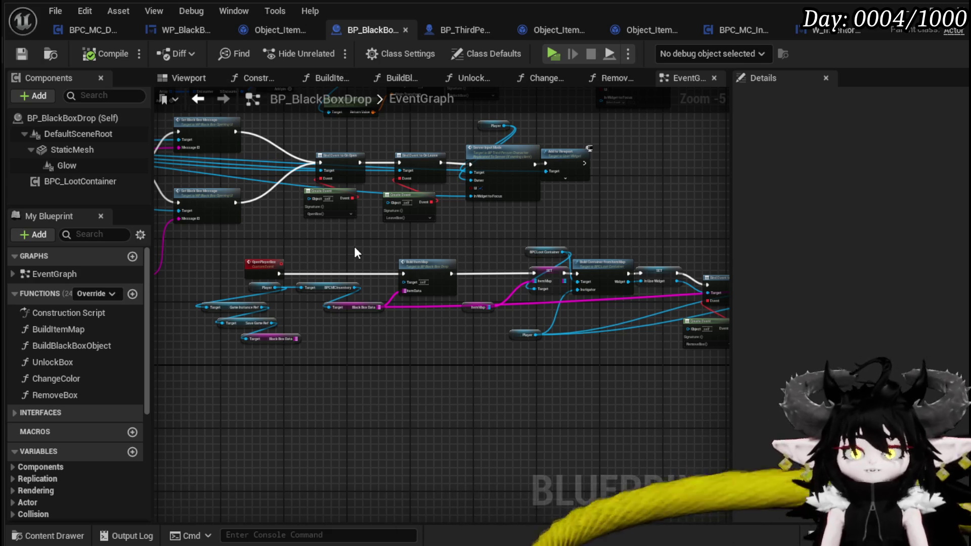
# Rewire Build Item Map's Item Data to the saved game's Black Box Data and compile.
pyautogui.scroll(3, 410, 317)
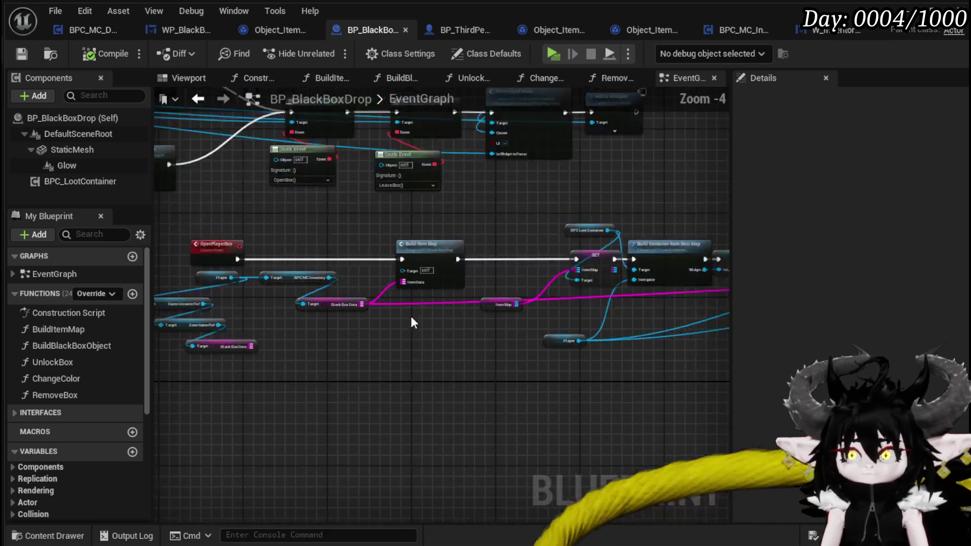
pyautogui.moveTo(426, 342); pyautogui.dragTo(549, 352)
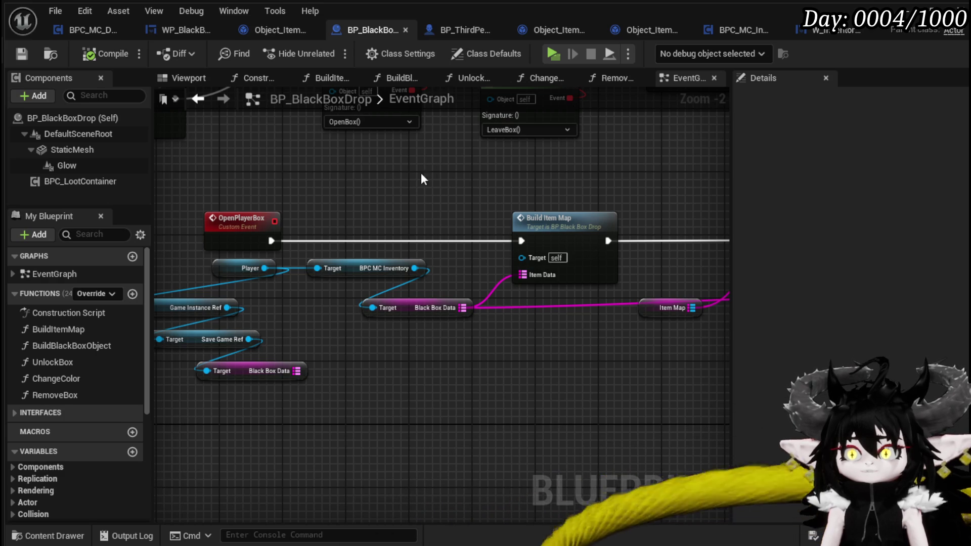
pyautogui.moveTo(338, 307)
pyautogui.mouseDown()
pyautogui.moveTo(394, 298)
pyautogui.moveTo(382, 310)
pyautogui.mouseUp()
pyautogui.moveTo(347, 364)
pyautogui.mouseDown()
pyautogui.moveTo(603, 269)
pyautogui.moveTo(547, 342)
pyautogui.moveTo(575, 327)
pyautogui.moveTo(602, 349)
pyautogui.moveTo(317, 353)
pyautogui.moveTo(344, 364)
pyautogui.mouseUp()
pyautogui.press('F7')
# Save the blueprint, start a test game, and take all items from the loot chest.
pyautogui.click(17, 53)
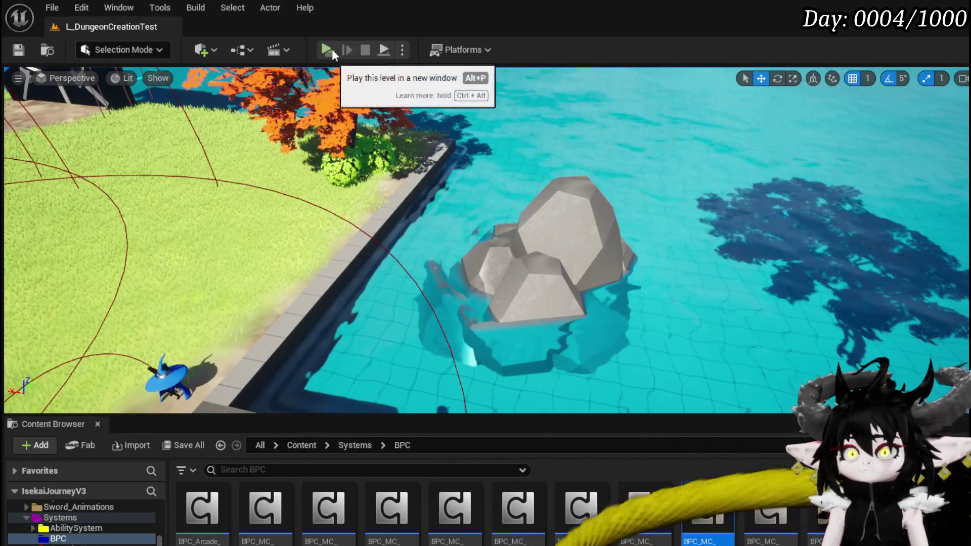
pyautogui.click(331, 50)
pyautogui.press('w')
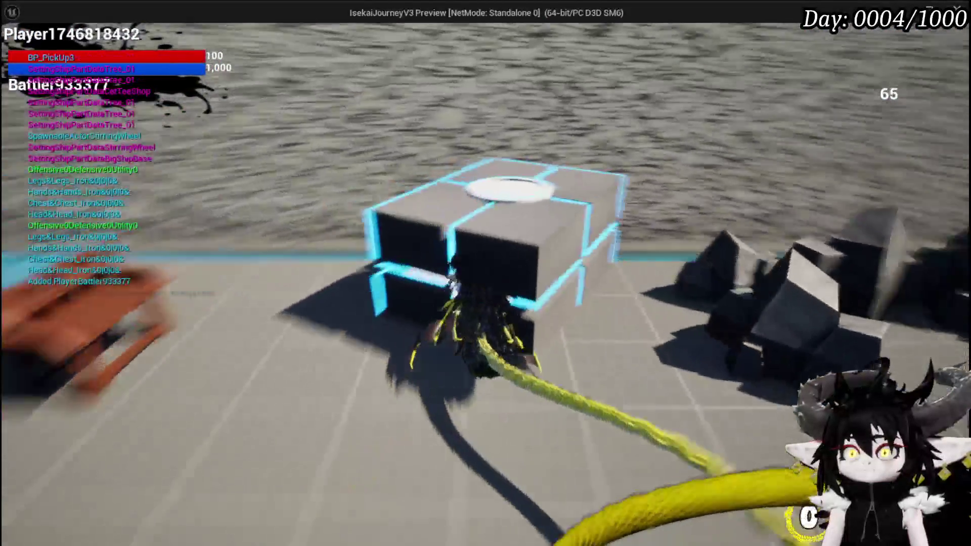
pyautogui.press('w')
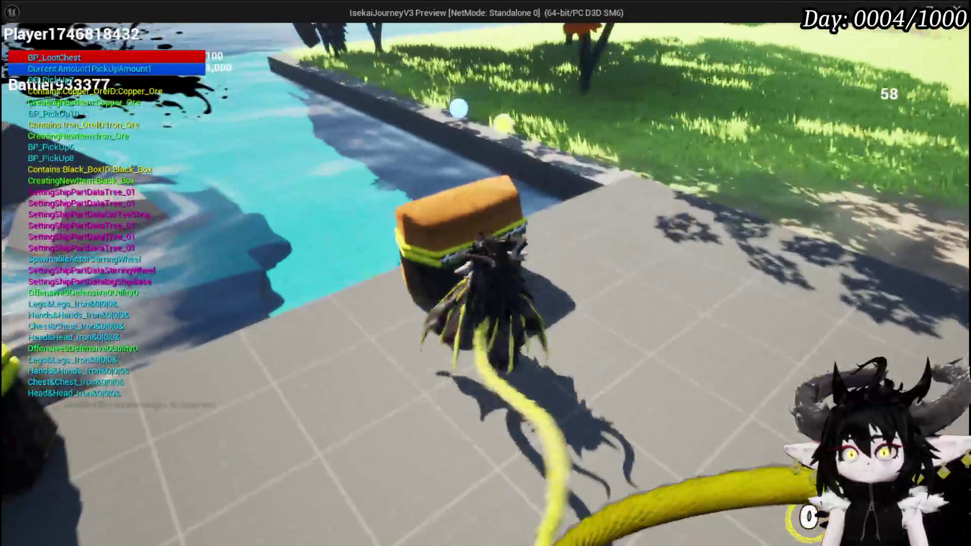
pyautogui.press('e')
pyautogui.click(499, 502)
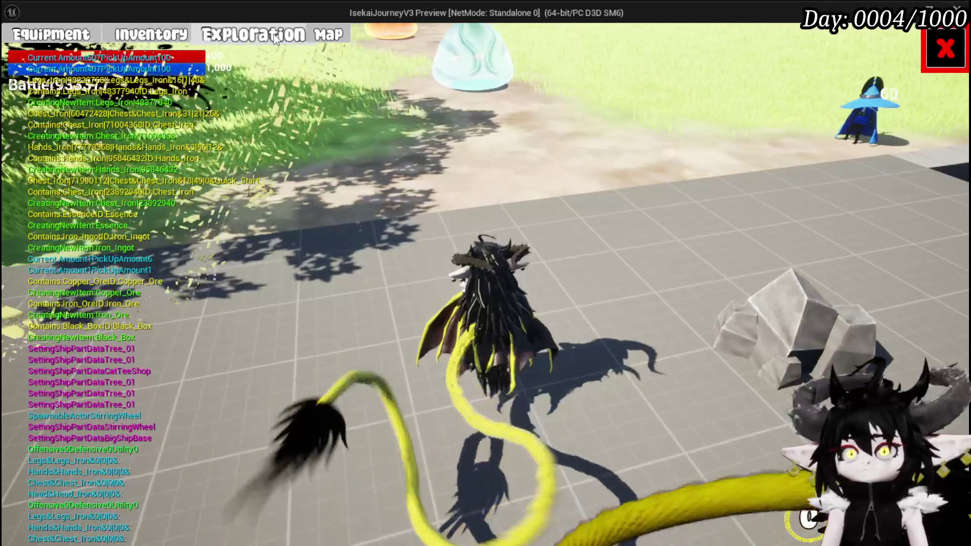
# Move four equipment items and the 607 material stack into the black box.
pyautogui.press('e')
pyautogui.click(265, 287)
pyautogui.click(311, 288)
pyautogui.click(358, 288)
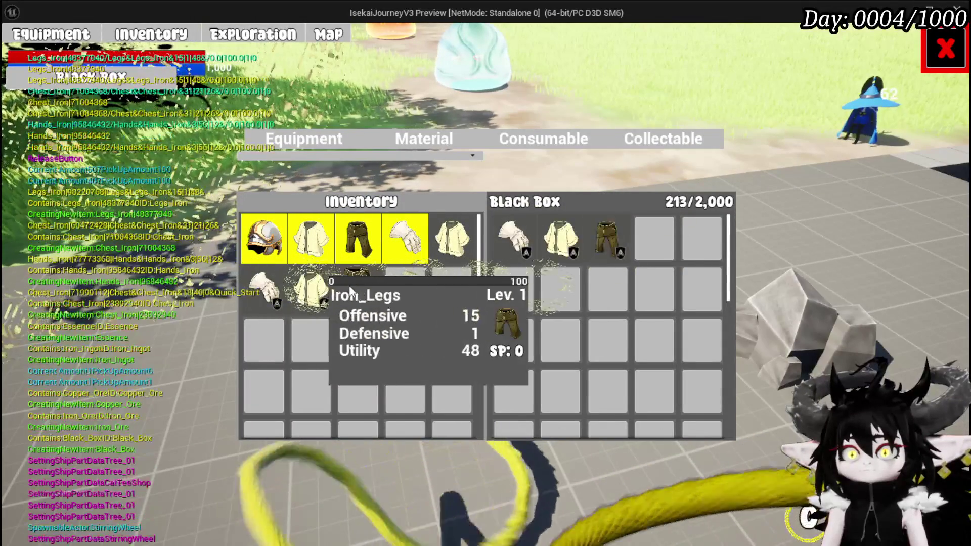
pyautogui.click(448, 248)
pyautogui.click(414, 144)
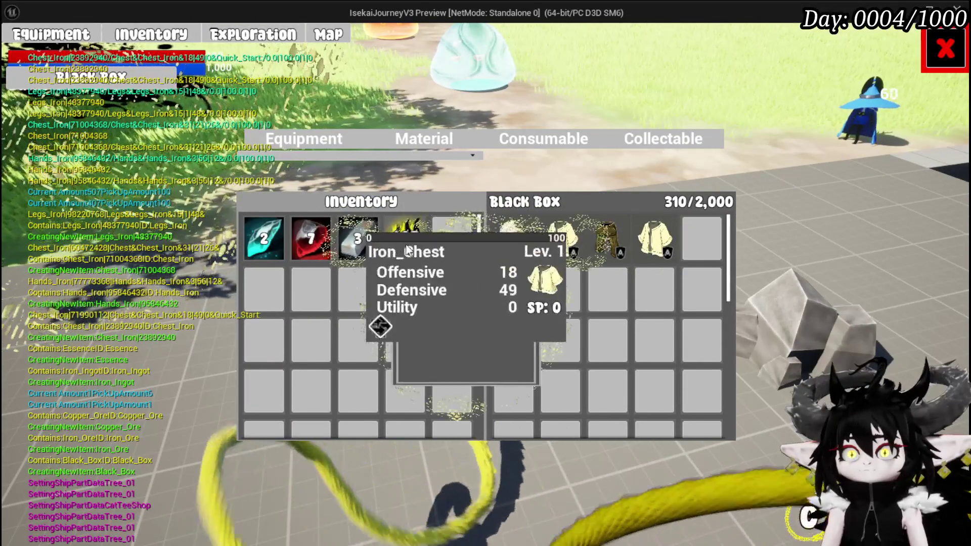
pyautogui.click(405, 238)
pyautogui.click(942, 50)
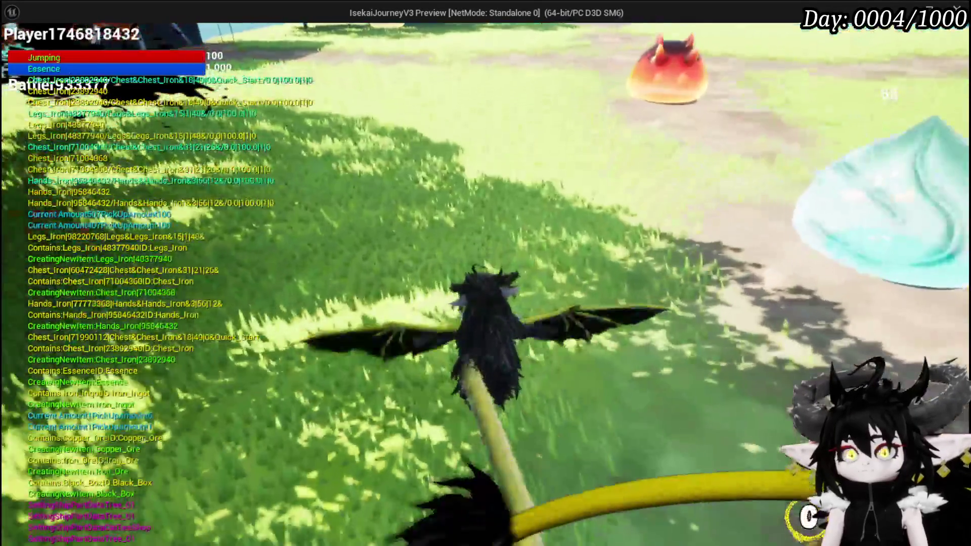
# Save the game, then reopen black box storage to check it reaches 1,037/2,000.
pyautogui.press('Escape')
pyautogui.click(470, 257)
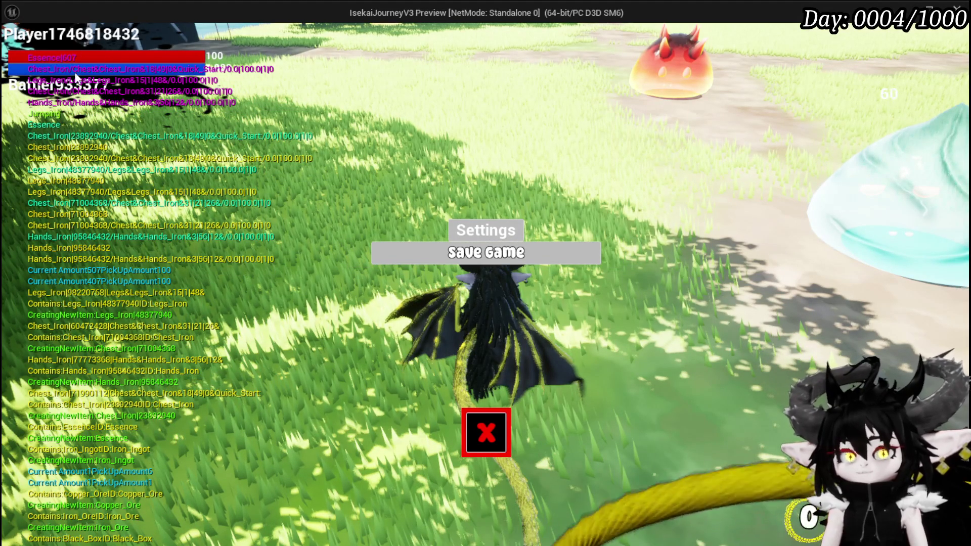
pyautogui.click(504, 415)
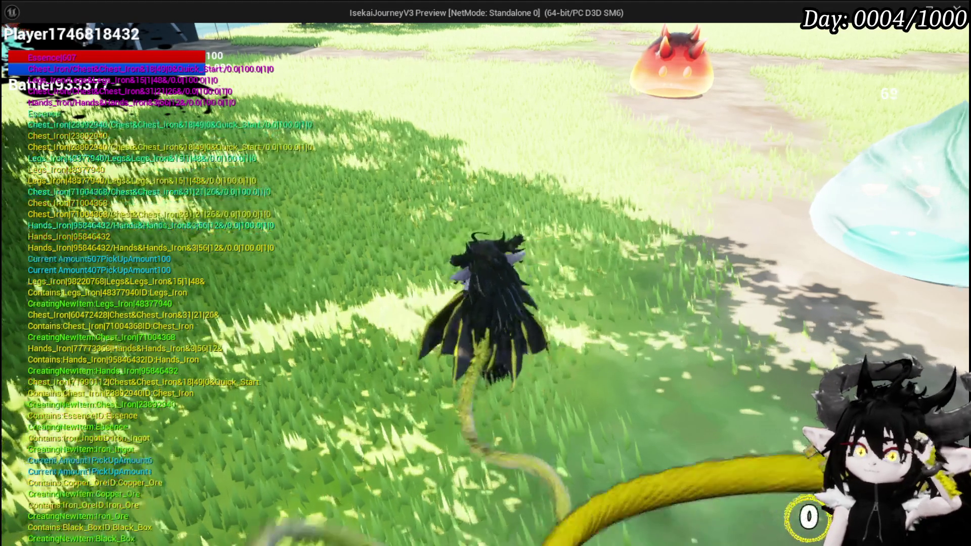
pyautogui.press('Tab')
pyautogui.click(221, 34)
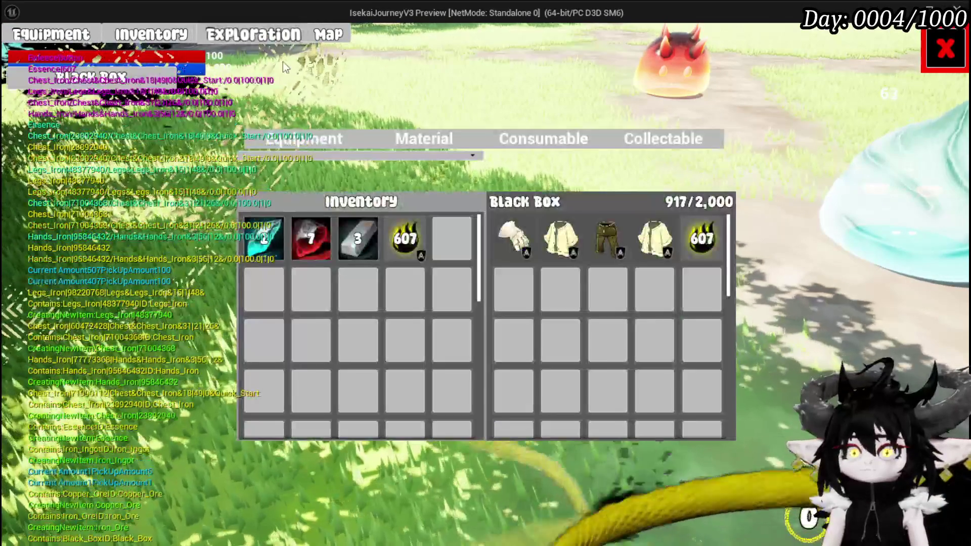
pyautogui.moveTo(310, 249)
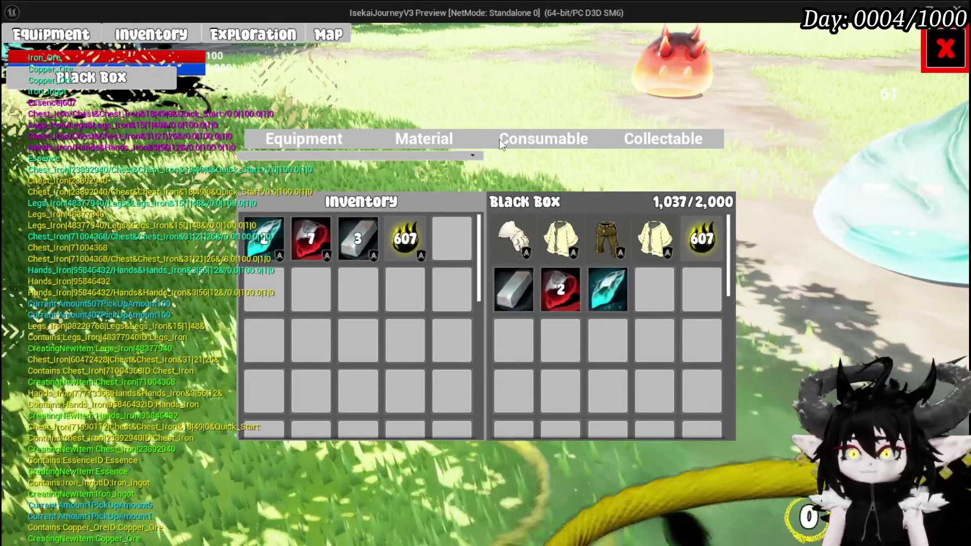
pyautogui.press('Escape')
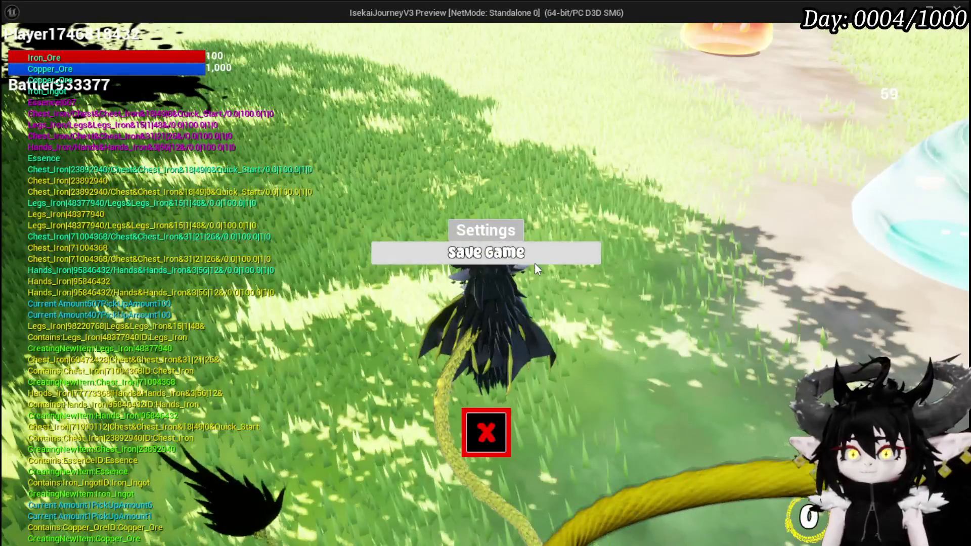
# Save the game, die fighting the slimes, and submit the 'Test' black box message.
pyautogui.click(533, 261)
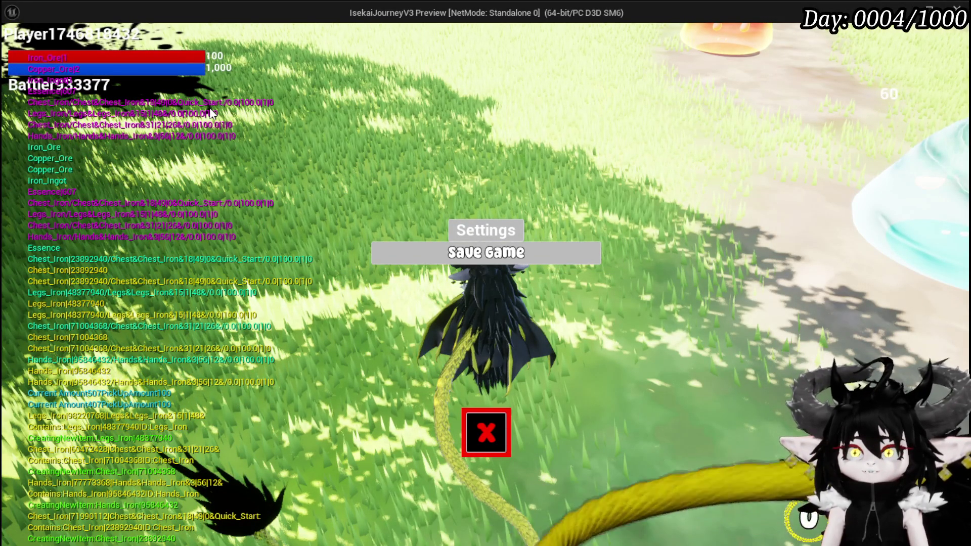
pyautogui.click(484, 431)
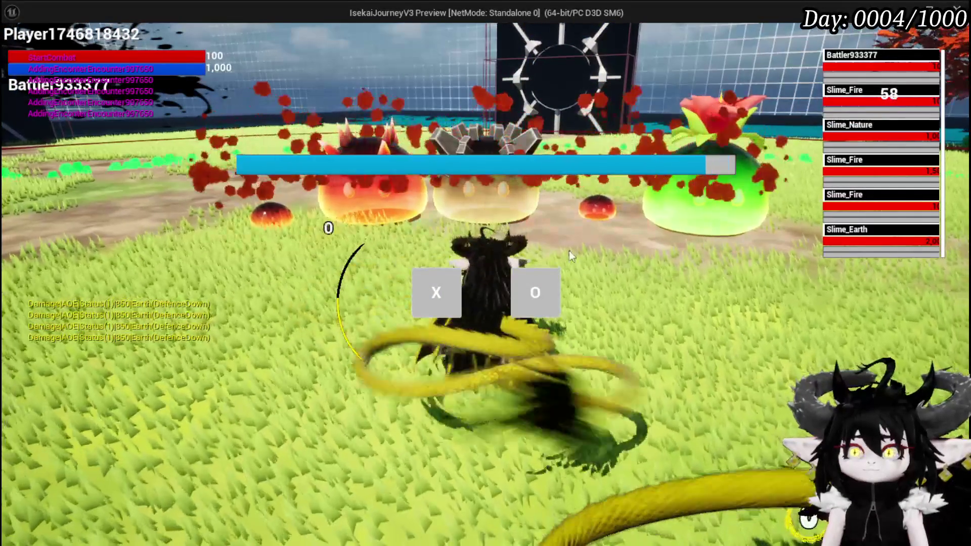
pyautogui.click(453, 299)
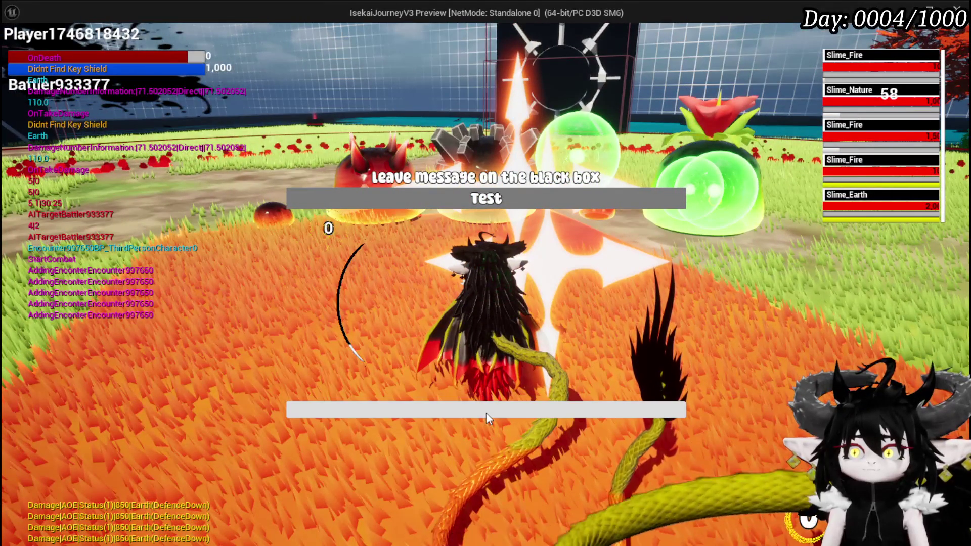
pyautogui.click(486, 413)
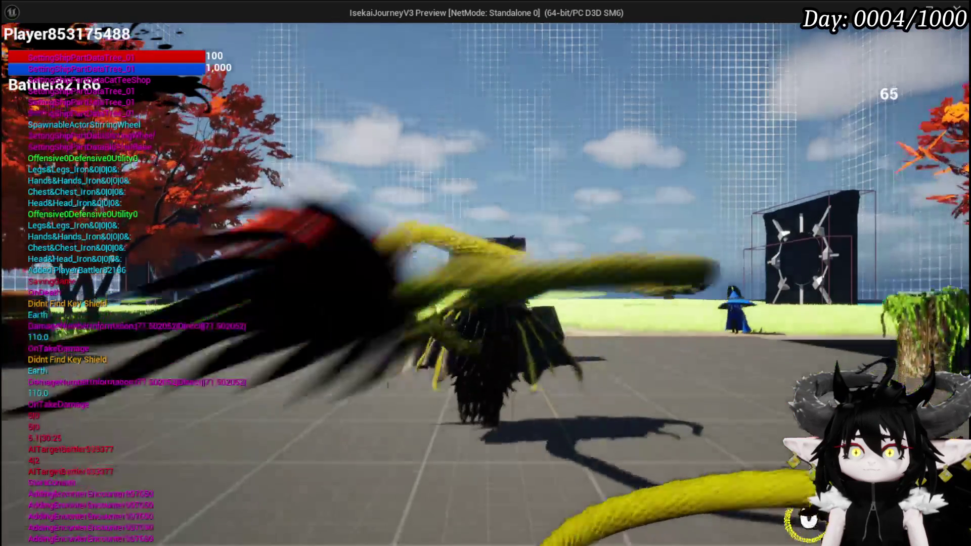
# Run back to the dropped black box and open it, pausing on the BuildItemMap breakpoint.
pyautogui.press('w')
pyautogui.press('space')
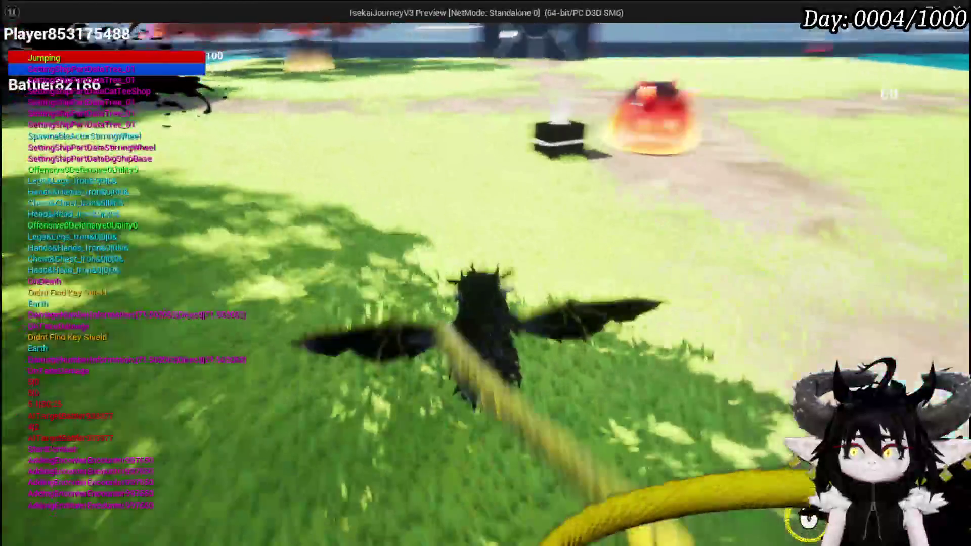
pyautogui.press('e')
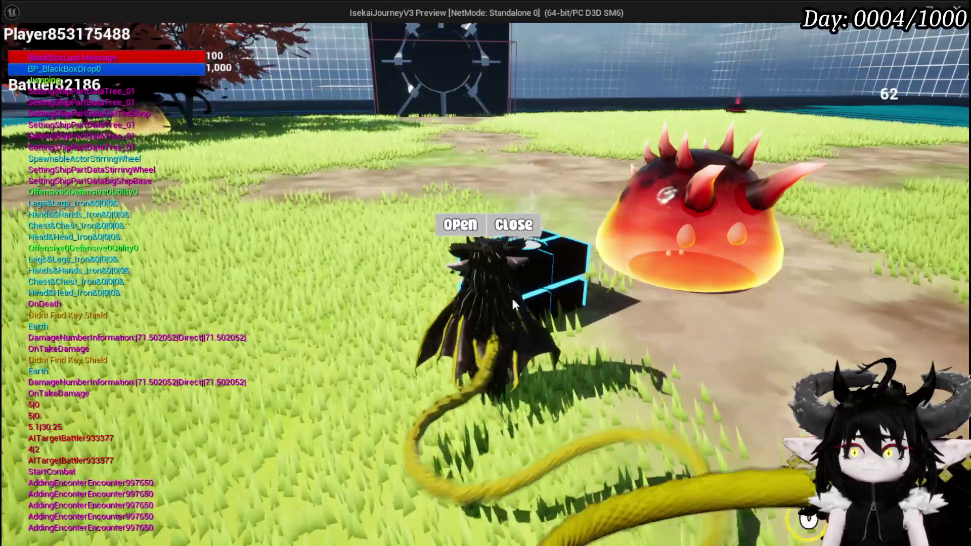
pyautogui.click(452, 227)
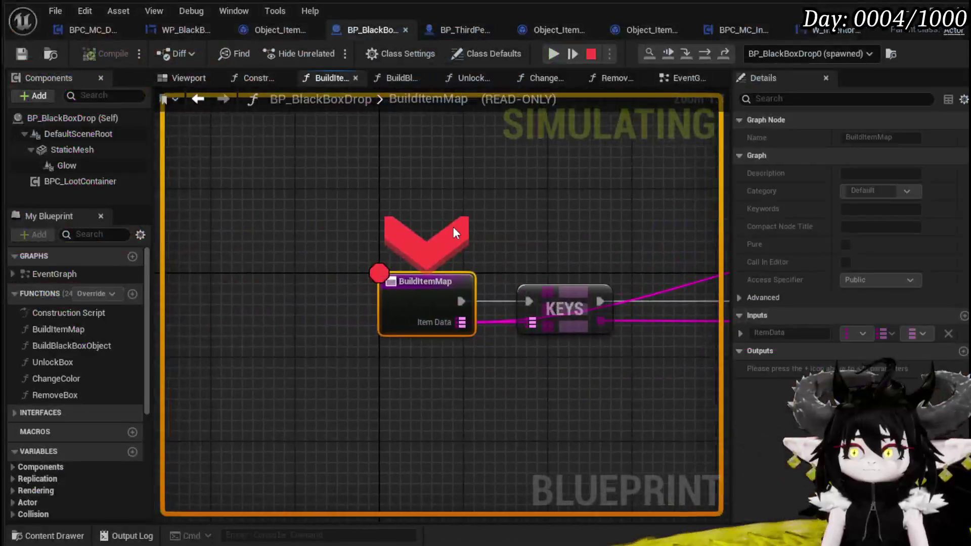
# Disable the BuildItemMap breakpoint, resume and end play, and return to BP_BlackBoxDrop's EventGraph.
pyautogui.rightClick(450, 296)
pyautogui.click(496, 375)
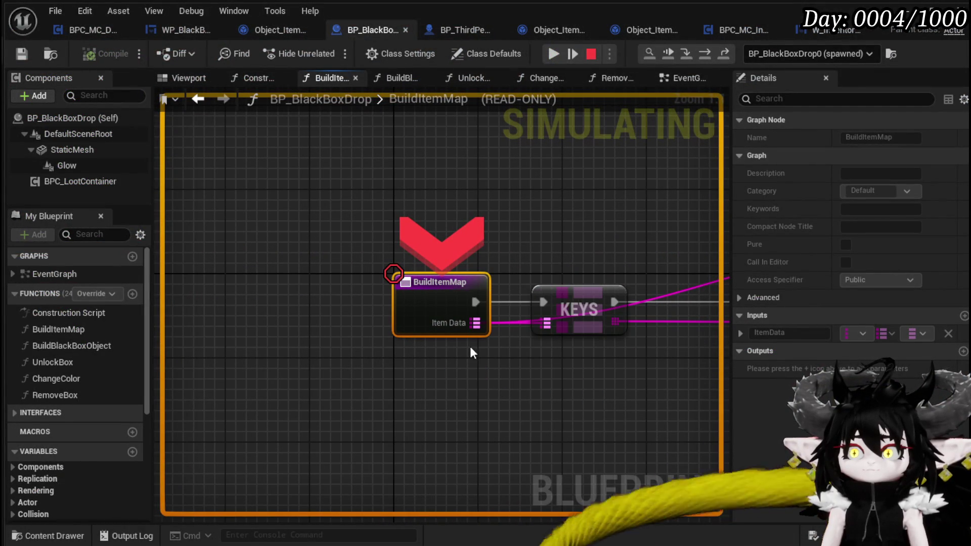
pyautogui.click(548, 52)
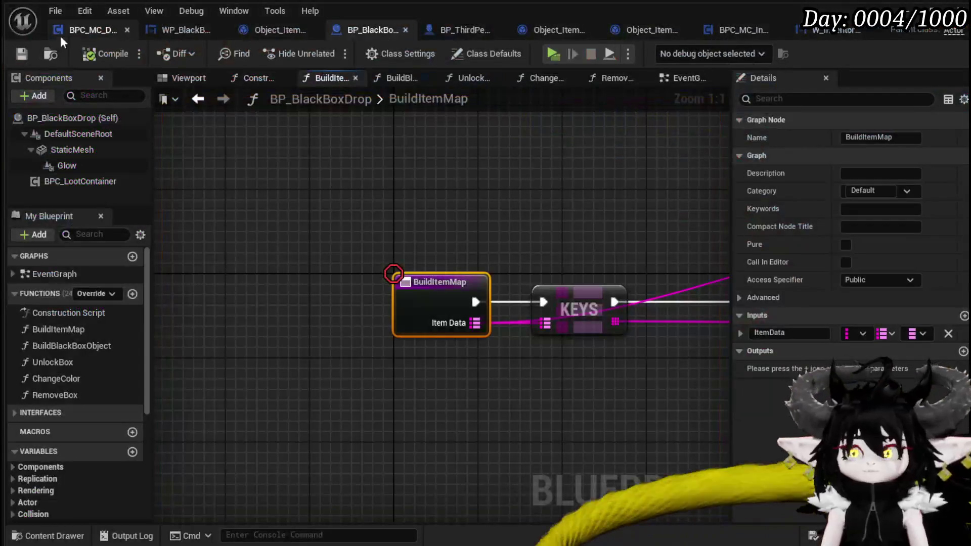
pyautogui.scroll(-3, 530, 273)
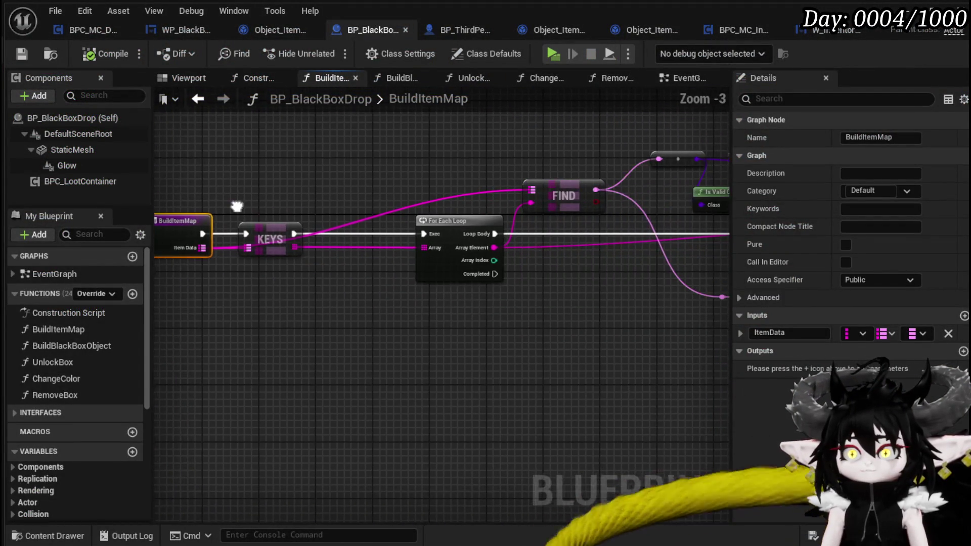
pyautogui.moveTo(329, 248); pyautogui.dragTo(263, 238)
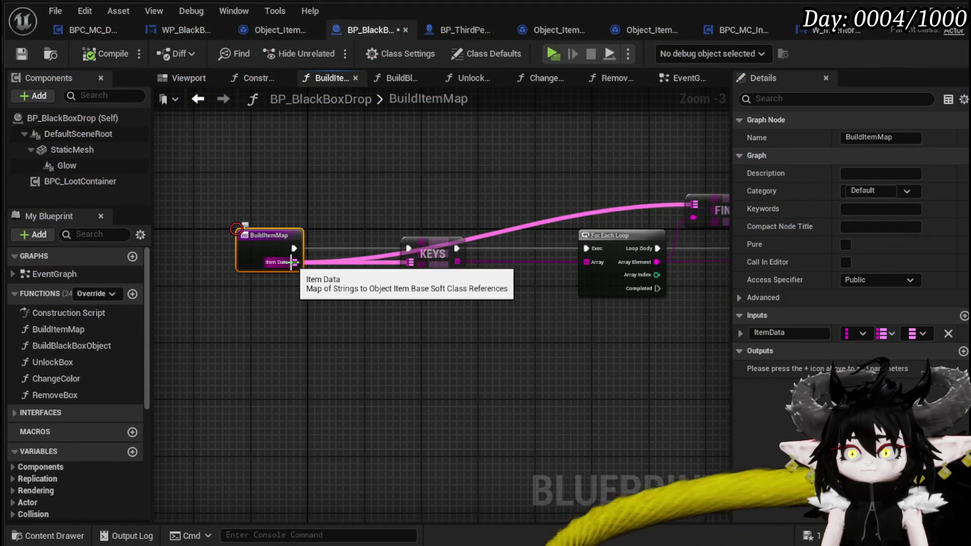
pyautogui.click(202, 98)
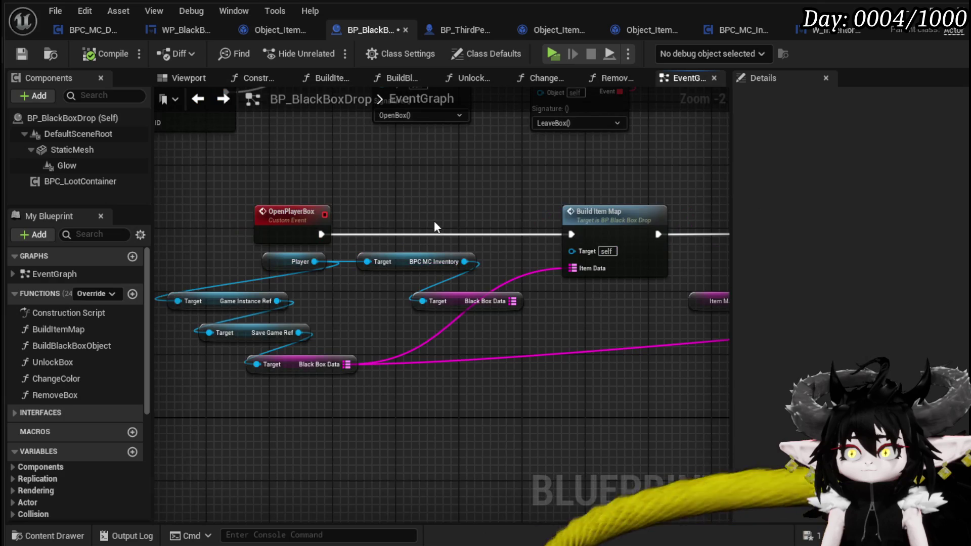
# Add a Keys node on the saved Black Box Data and a For Each Loop over the keys.
pyautogui.moveTo(512, 286); pyautogui.dragTo(524, 226)
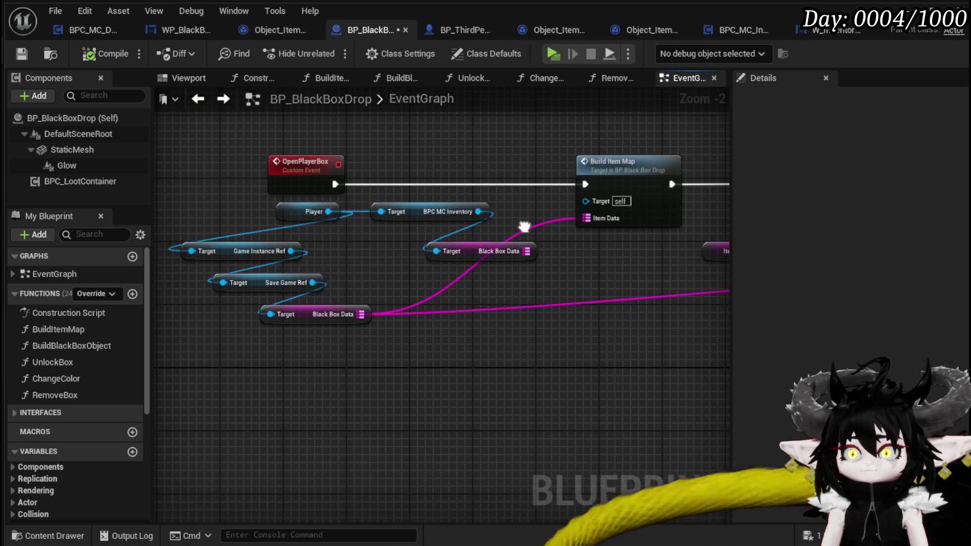
pyautogui.moveTo(361, 314); pyautogui.dragTo(436, 321)
pyautogui.write('Ke')
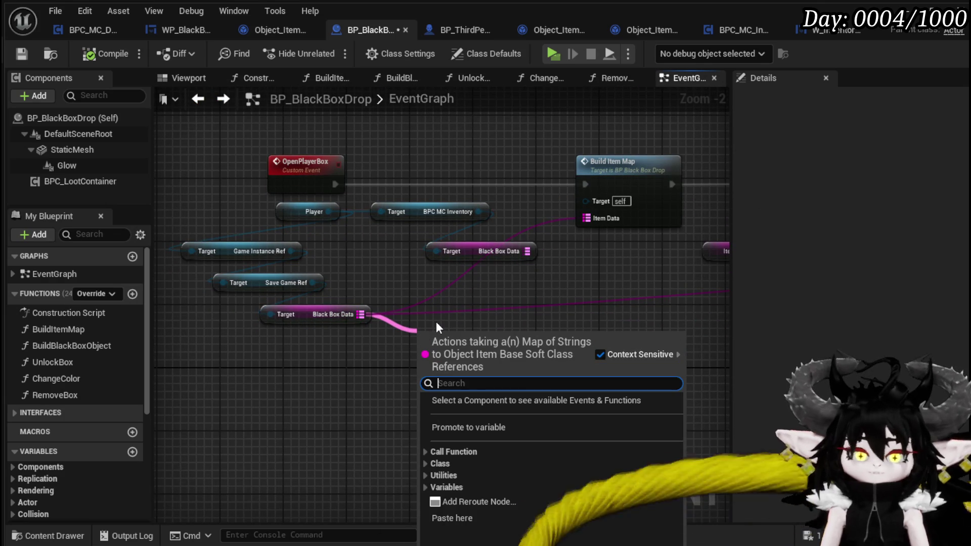
pyautogui.press('Return')
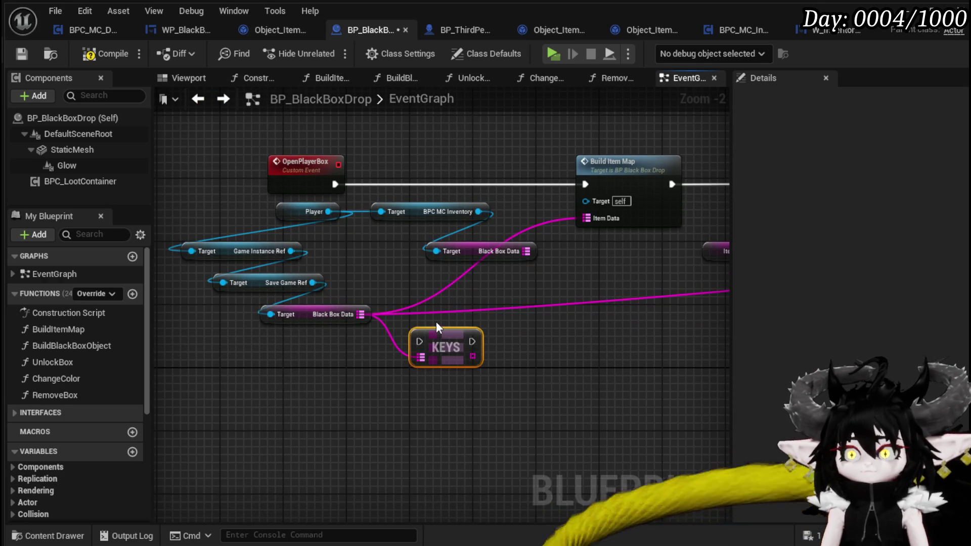
pyautogui.moveTo(472, 360); pyautogui.dragTo(543, 362)
pyautogui.write('Loop')
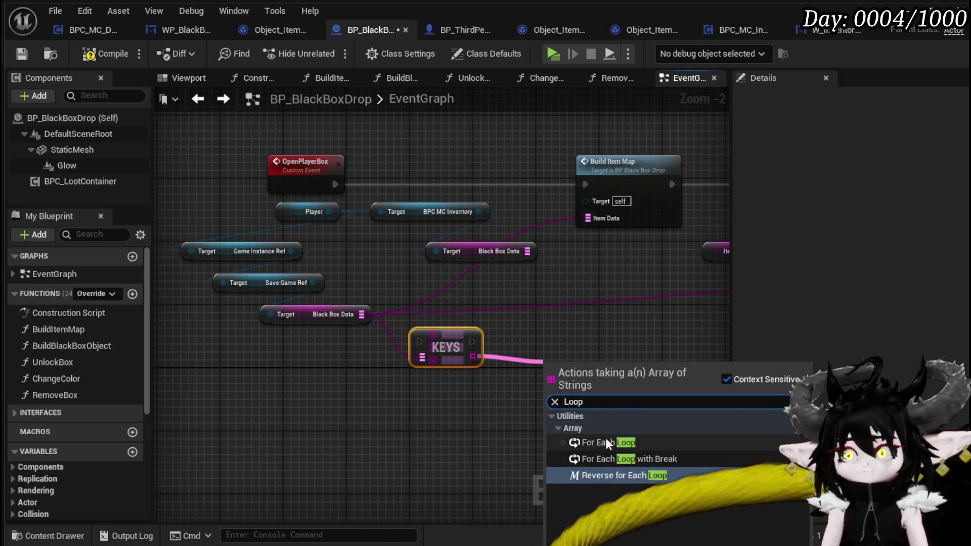
pyautogui.click(605, 441)
# Print each Array Element with Print String, running OpenPlayerBox through the loop into Build Item Map.
pyautogui.moveTo(548, 335); pyautogui.dragTo(365, 316)
pyautogui.moveTo(426, 331); pyautogui.dragTo(510, 332)
pyautogui.write('Print String')
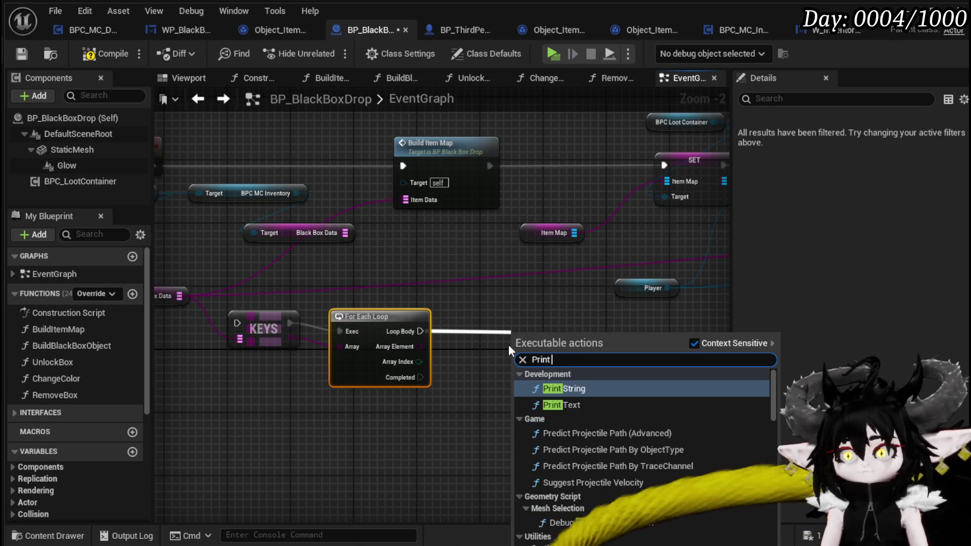
pyautogui.press('Return')
pyautogui.moveTo(419, 346); pyautogui.dragTo(513, 362)
pyautogui.moveTo(323, 196); pyautogui.dragTo(471, 211)
pyautogui.moveTo(324, 203)
pyautogui.mouseDown()
pyautogui.moveTo(421, 356)
pyautogui.moveTo(384, 337)
pyautogui.mouseUp()
pyautogui.moveTo(567, 392); pyautogui.dragTo(530, 184)
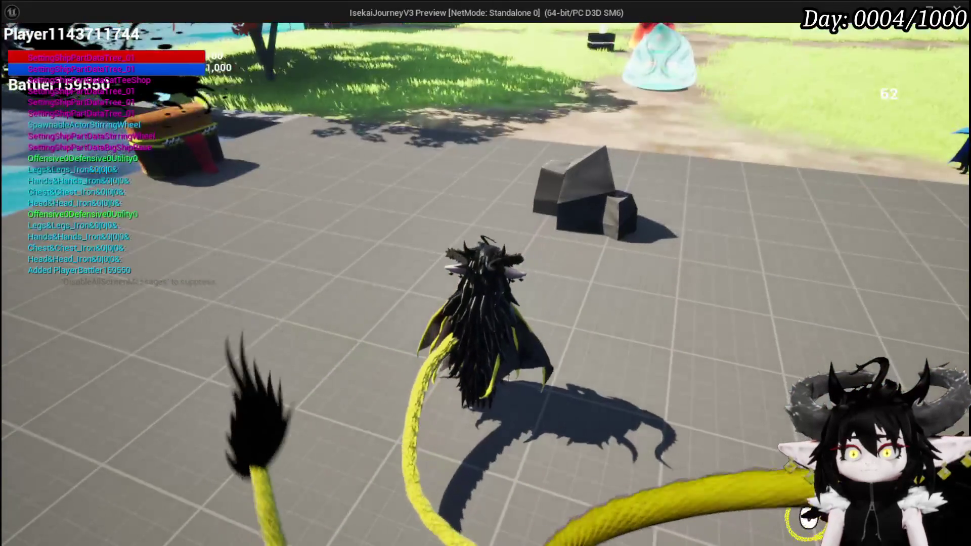
# In the test game, reach the black box, open its loot grid and close it.
pyautogui.press('space')
pyautogui.press('w')
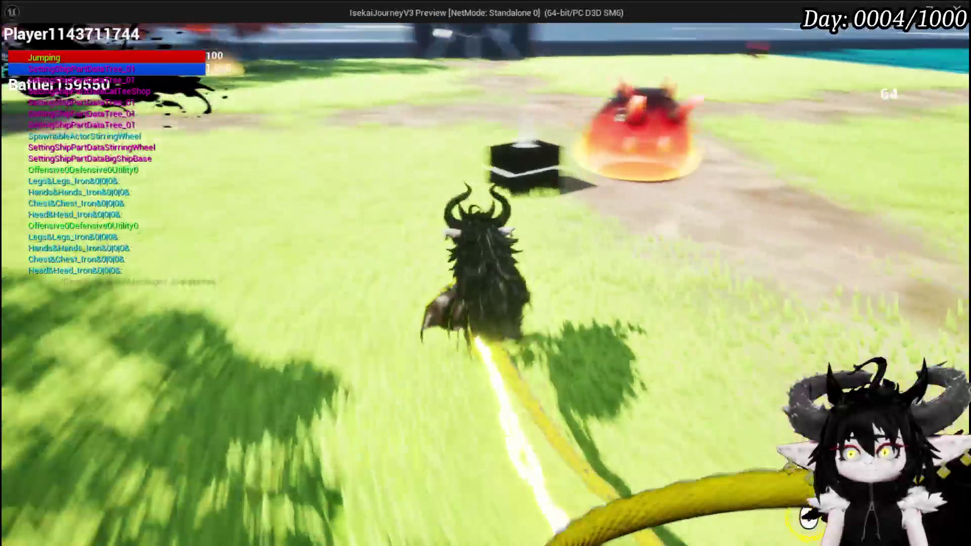
pyautogui.press('space')
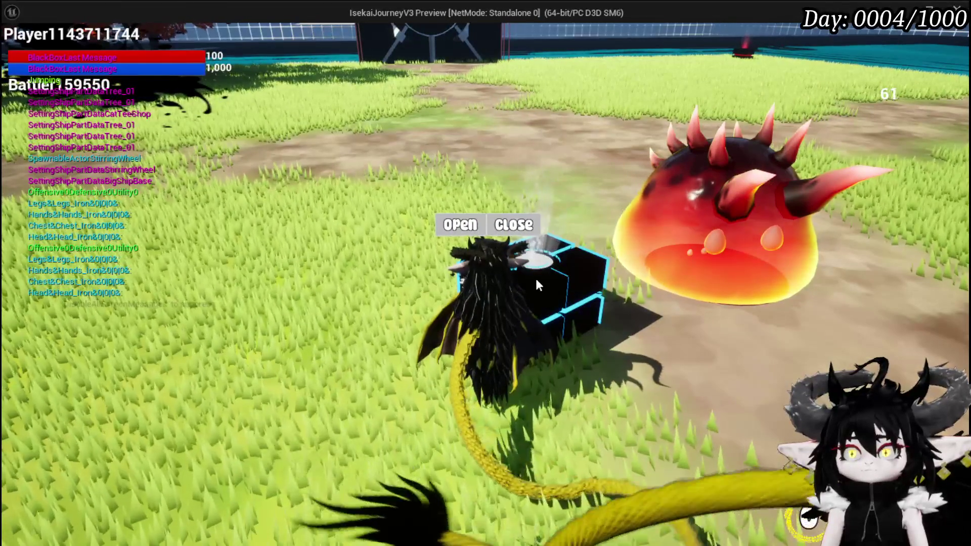
pyautogui.click(453, 228)
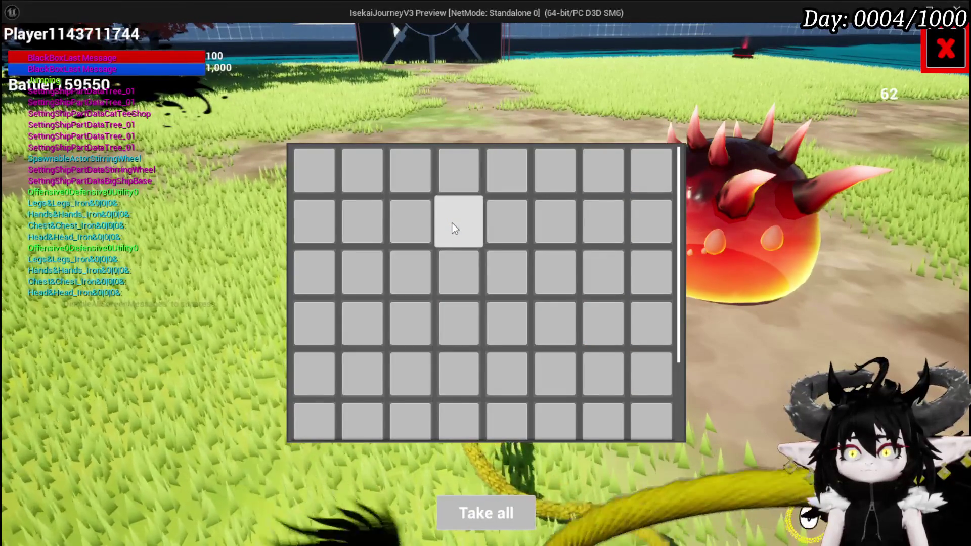
pyautogui.click(944, 49)
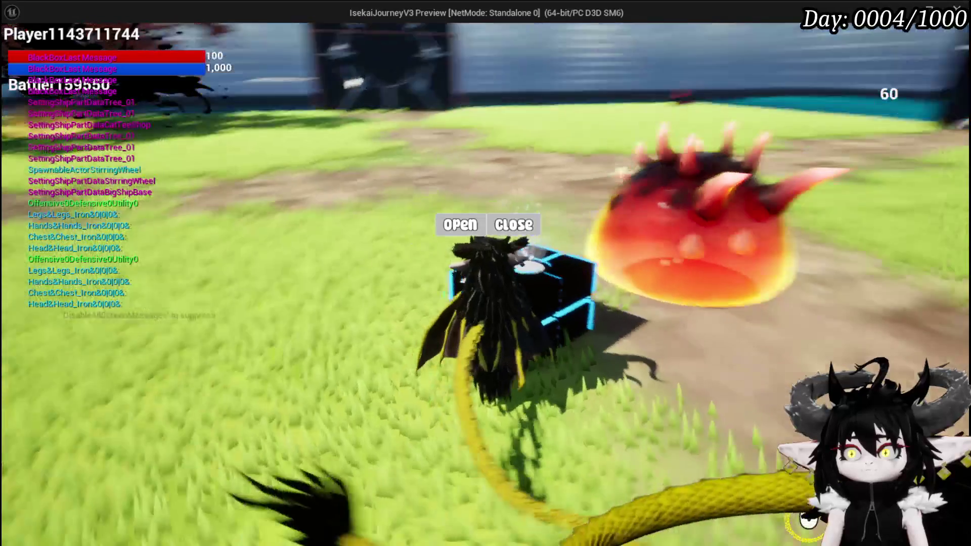
# Restart the play session, reopen and close the black box loot grid, then end the preview.
pyautogui.hotkey('alt', 'Tab')
pyautogui.click(365, 50)
pyautogui.click(19, 50)
pyautogui.click(326, 50)
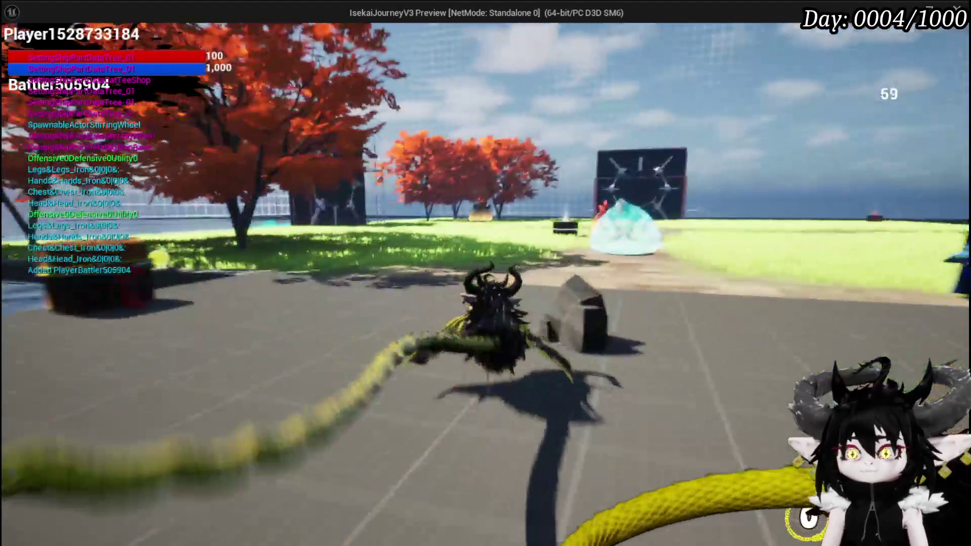
pyautogui.press('w')
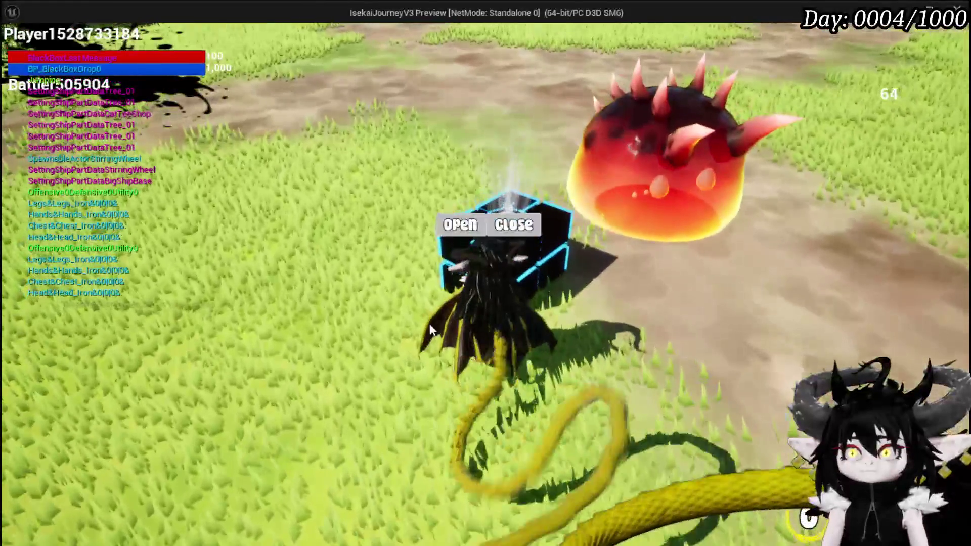
pyautogui.click(461, 223)
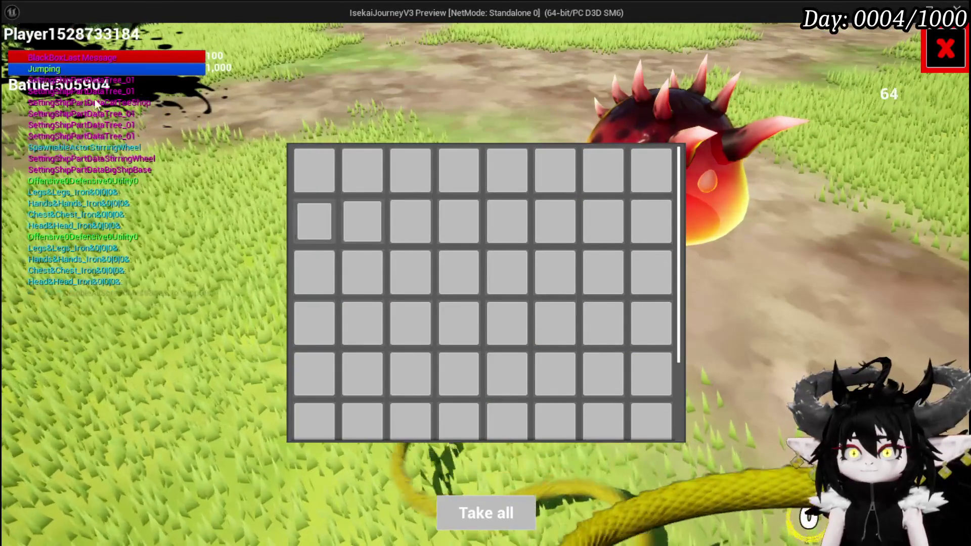
pyautogui.click(945, 48)
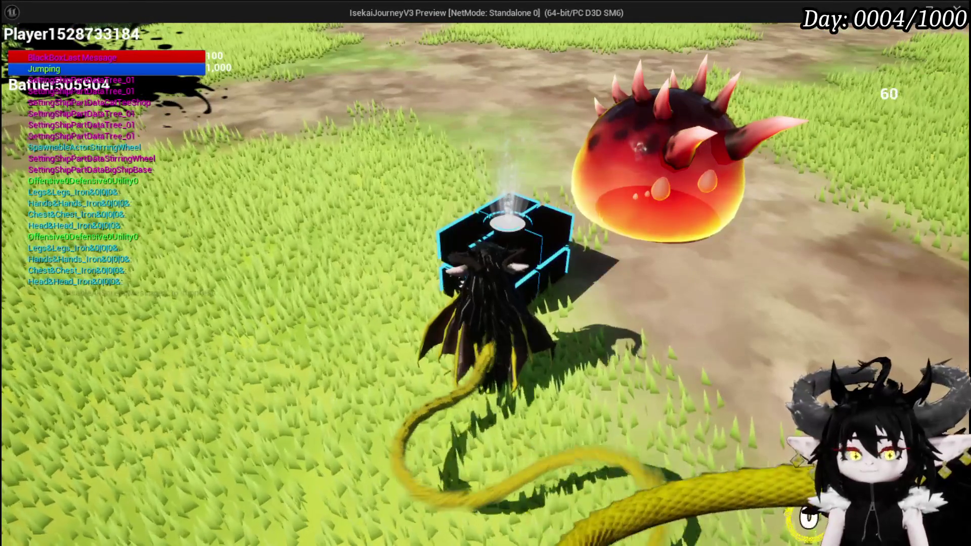
pyautogui.press('Escape')
pyautogui.click(15, 52)
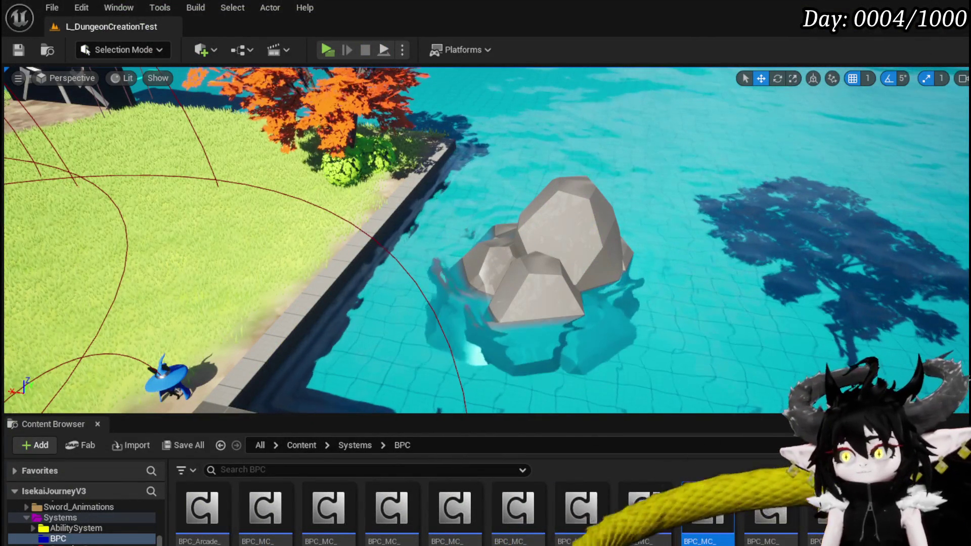
# Save all assets and bring up BP_ThirdPersonCharacter's LoadSaveData graph.
pyautogui.hotkey('alt', 'Tab')
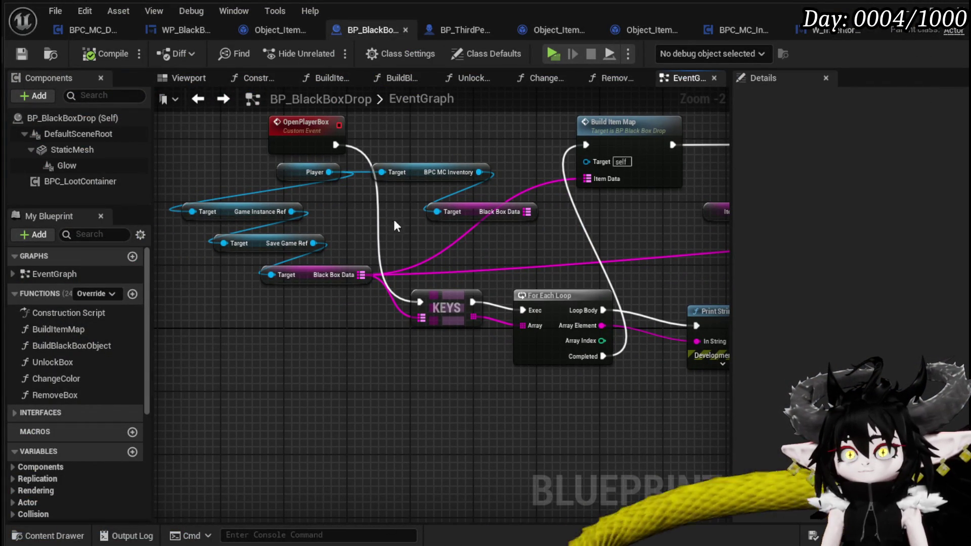
pyautogui.click(461, 29)
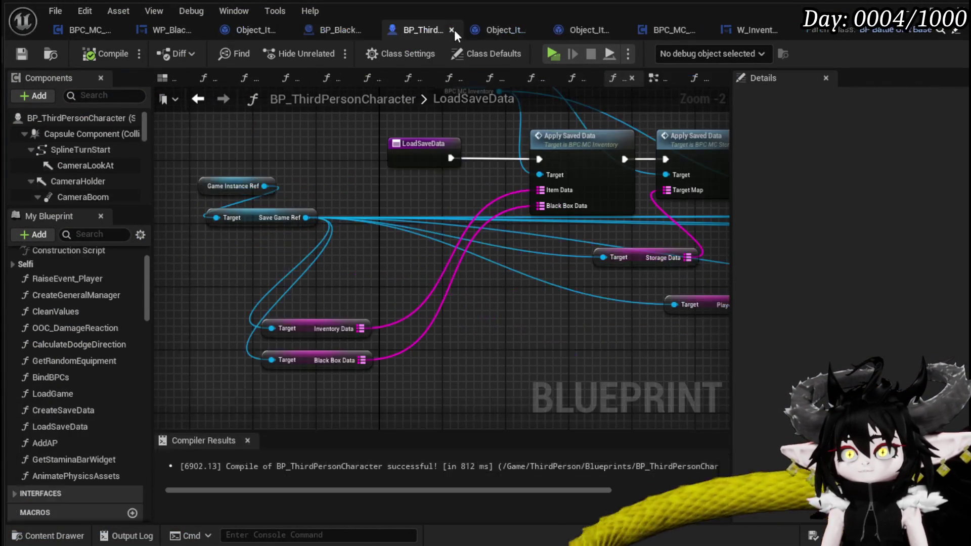
pyautogui.moveTo(522, 347)
pyautogui.mouseDown()
pyautogui.moveTo(340, 296)
pyautogui.moveTo(490, 346)
pyautogui.moveTo(482, 343)
pyautogui.mouseUp()
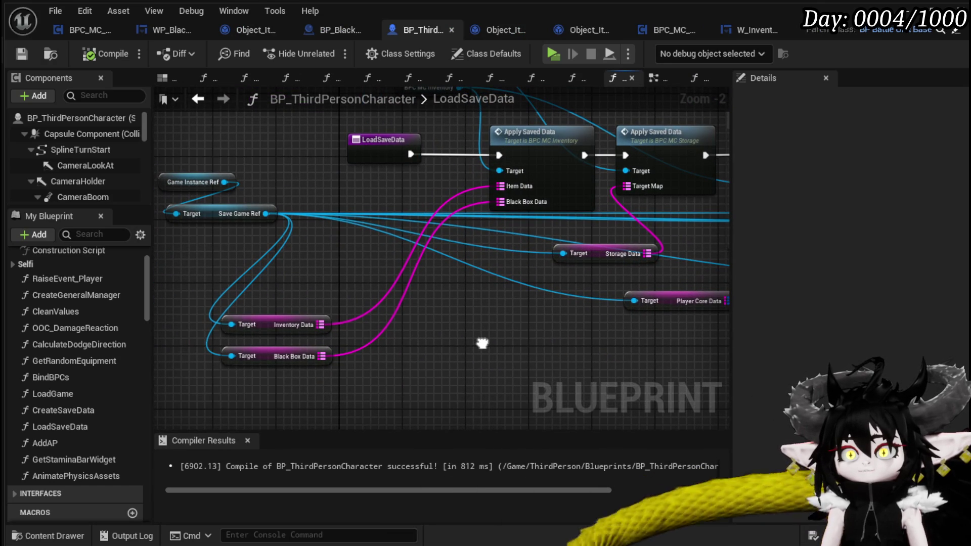
pyautogui.moveTo(482, 343); pyautogui.dragTo(386, 323)
pyautogui.moveTo(470, 342)
pyautogui.mouseDown()
pyautogui.moveTo(507, 345)
pyautogui.moveTo(263, 297)
pyautogui.mouseUp()
pyautogui.scroll(-3, 342, 306)
pyautogui.scroll(2, 320, 292)
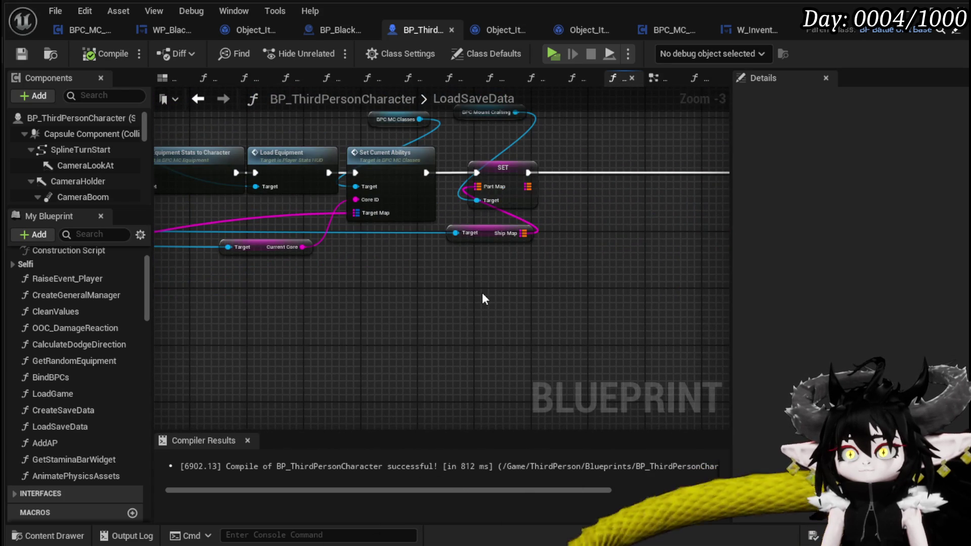
pyautogui.scroll(-3, 481, 292)
pyautogui.scroll(1, 461, 277)
pyautogui.scroll(-2, 394, 287)
pyautogui.scroll(3, 394, 294)
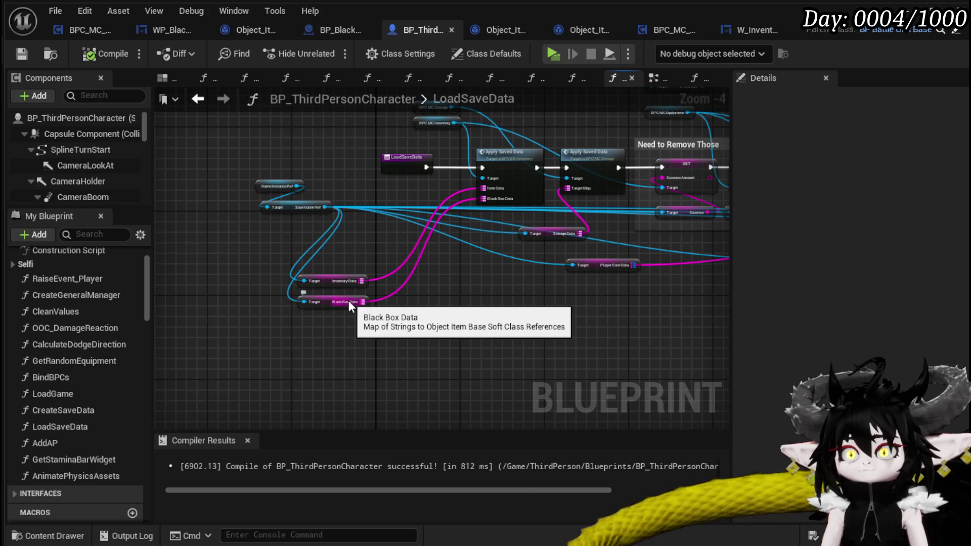
# Shift the LoadSaveData entry node left and select the GameInstanceRef and SaveGameRef nodes.
pyautogui.moveTo(347, 301); pyautogui.dragTo(461, 317)
pyautogui.moveTo(424, 204); pyautogui.dragTo(258, 207)
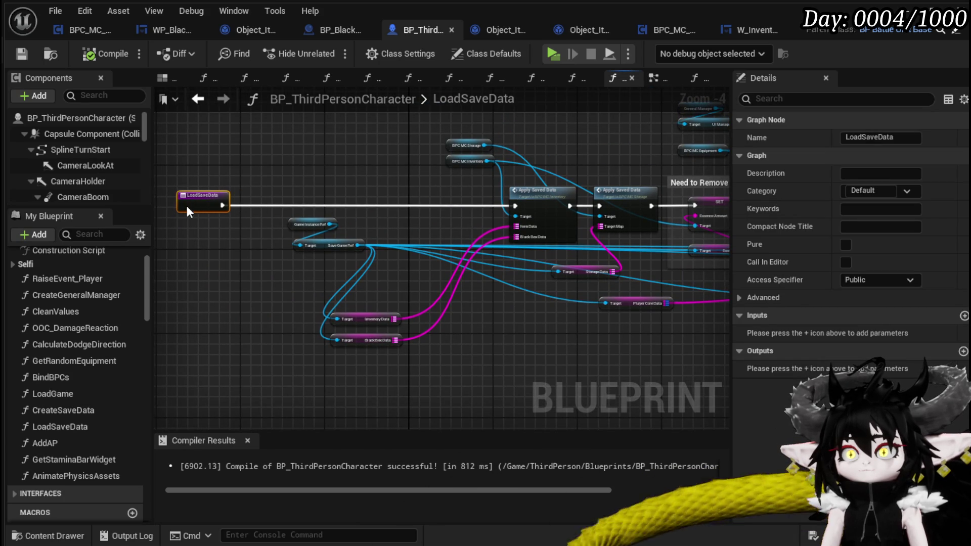
pyautogui.moveTo(187, 203); pyautogui.dragTo(268, 208)
pyautogui.moveTo(340, 256); pyautogui.dragTo(439, 233)
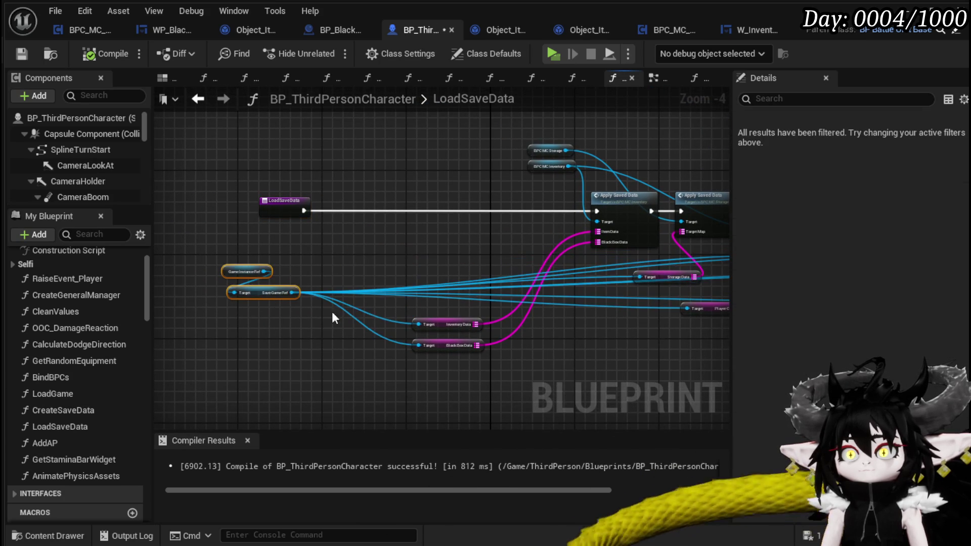
# Add a Keys node on Black Box Data and a For Each Loop whose Completed runs Apply Saved Data.
pyautogui.moveTo(480, 345); pyautogui.dragTo(386, 238)
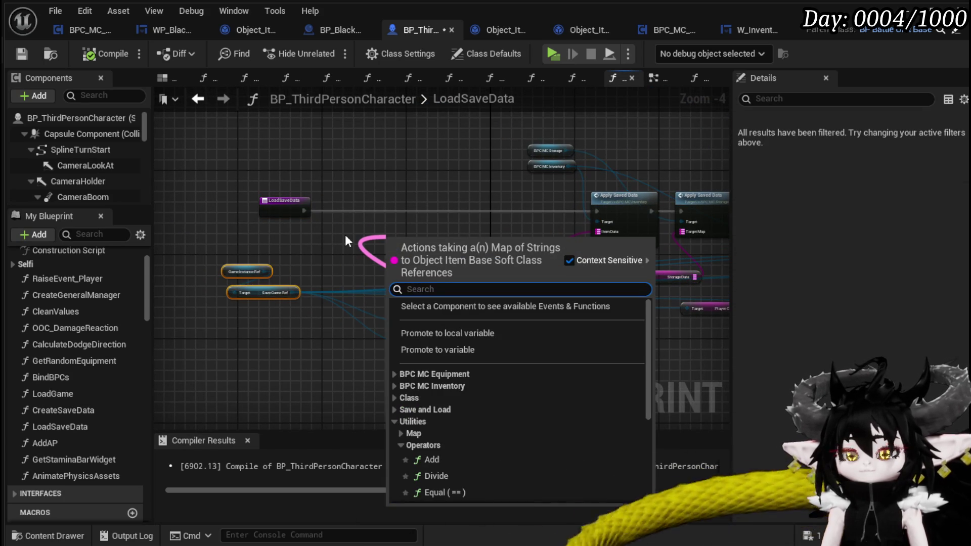
pyautogui.write('keys')
pyautogui.press('Return')
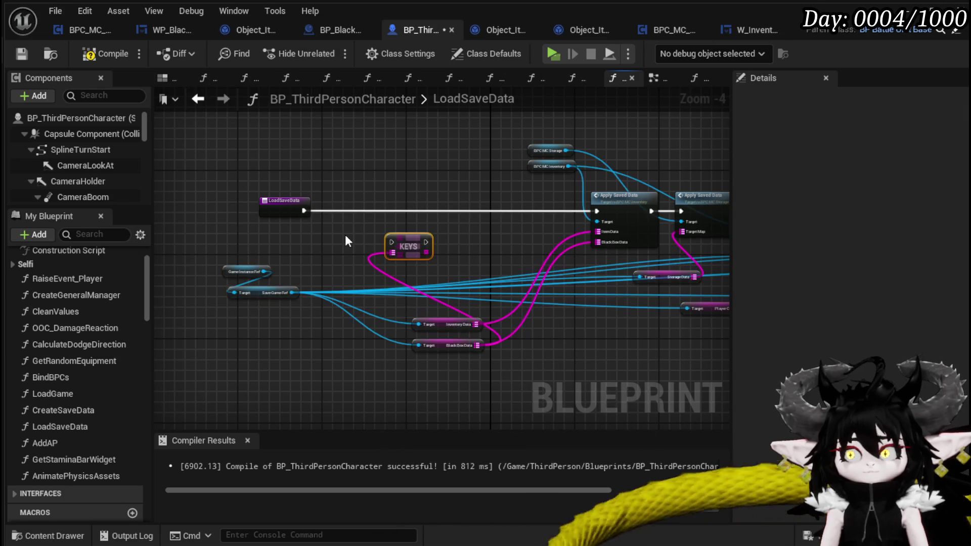
pyautogui.moveTo(426, 252); pyautogui.dragTo(460, 253)
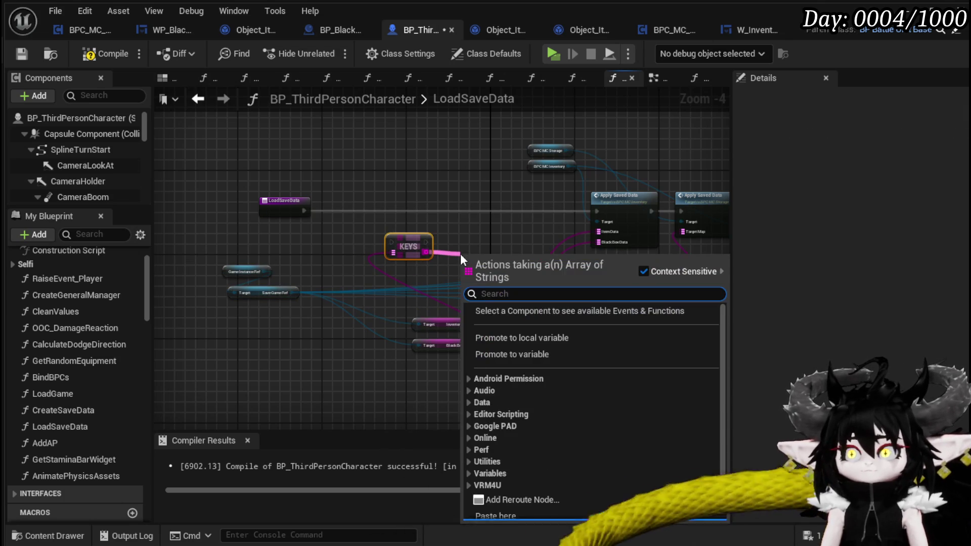
pyautogui.write('Loop')
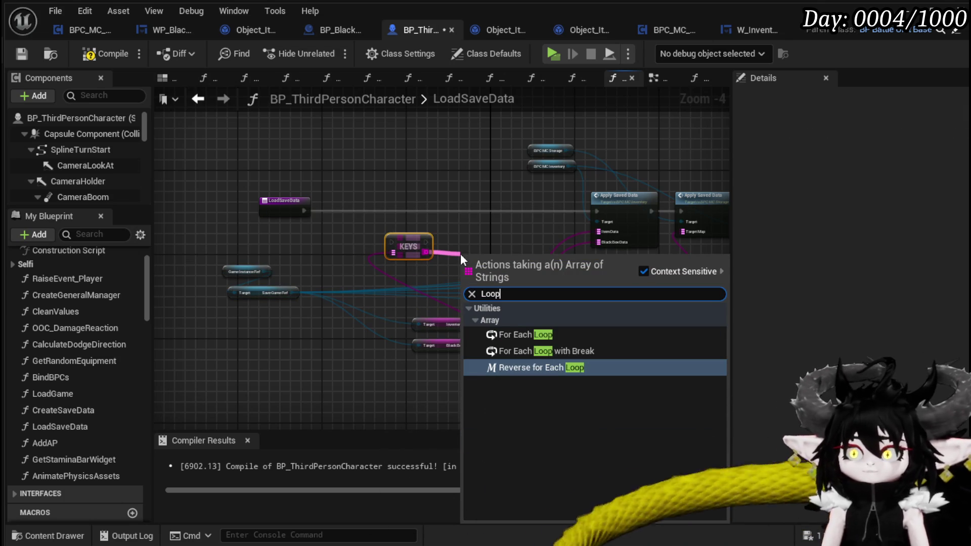
pyautogui.click(528, 333)
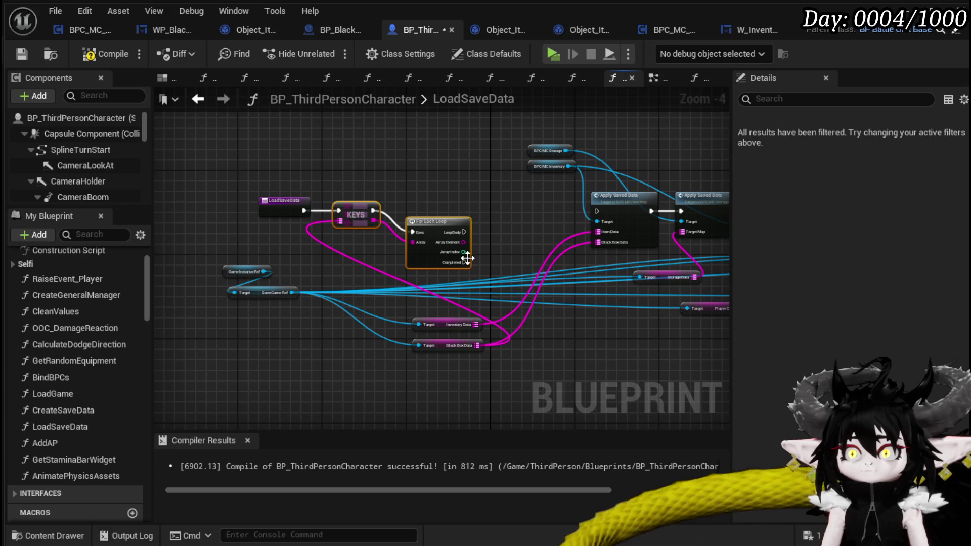
pyautogui.moveTo(464, 262); pyautogui.dragTo(597, 211)
# Add a Print String node fed by the loop's Array Element.
pyautogui.moveTo(442, 234)
pyautogui.mouseDown()
pyautogui.moveTo(426, 213)
pyautogui.moveTo(494, 223)
pyautogui.mouseUp()
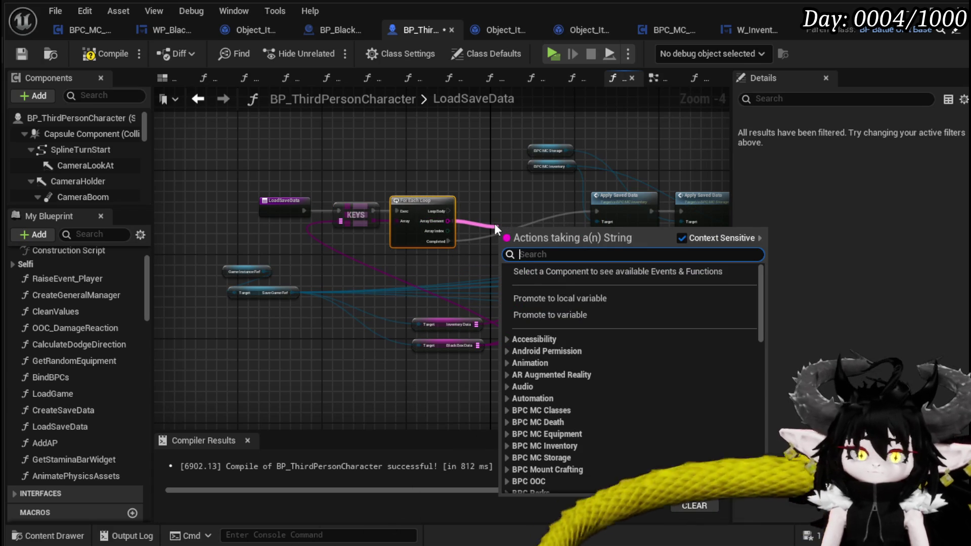
pyautogui.write('Print String')
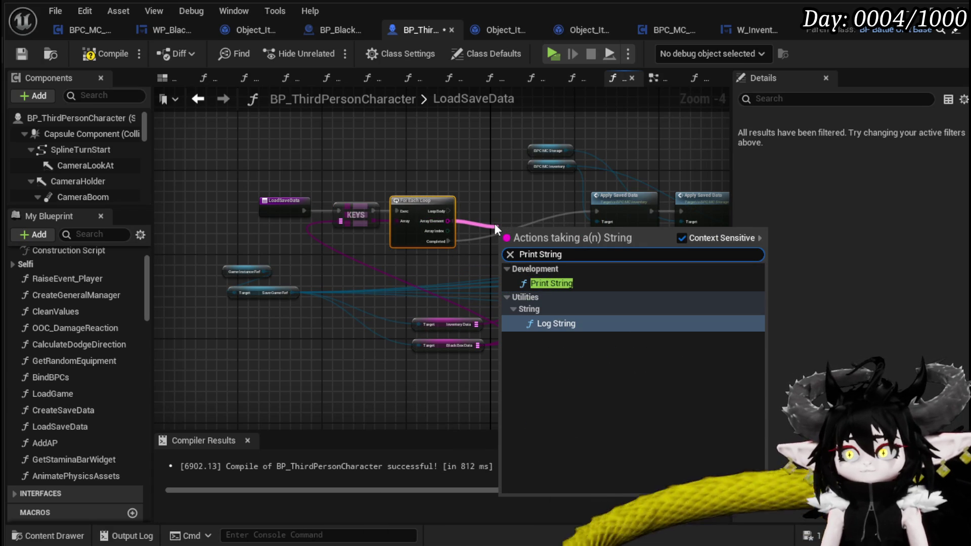
pyautogui.click(556, 284)
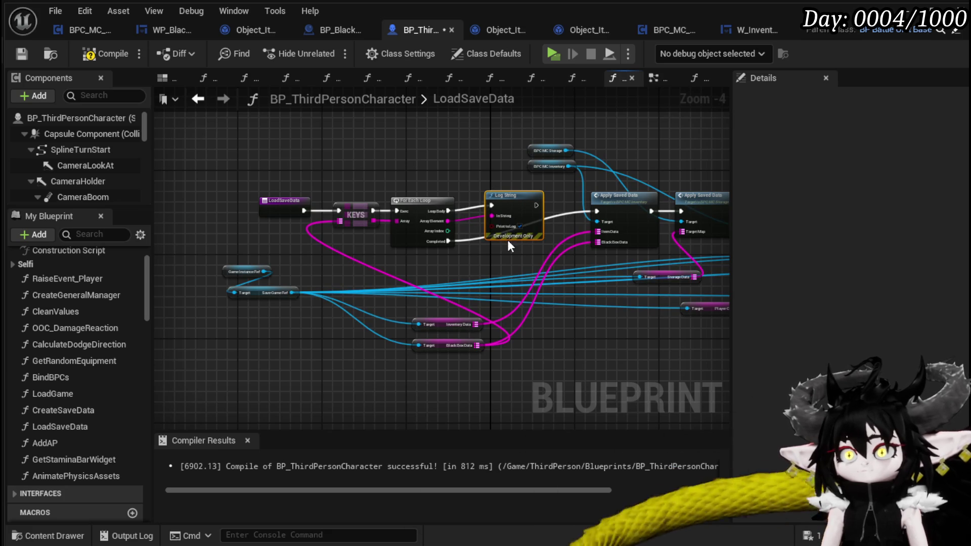
pyautogui.scroll(4, 509, 222)
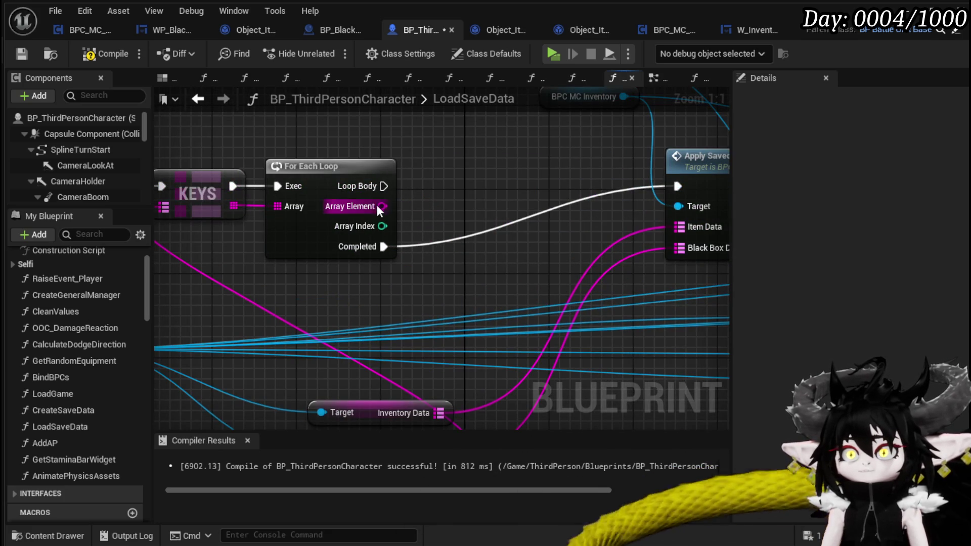
pyautogui.moveTo(378, 206); pyautogui.dragTo(438, 201)
pyautogui.write('print')
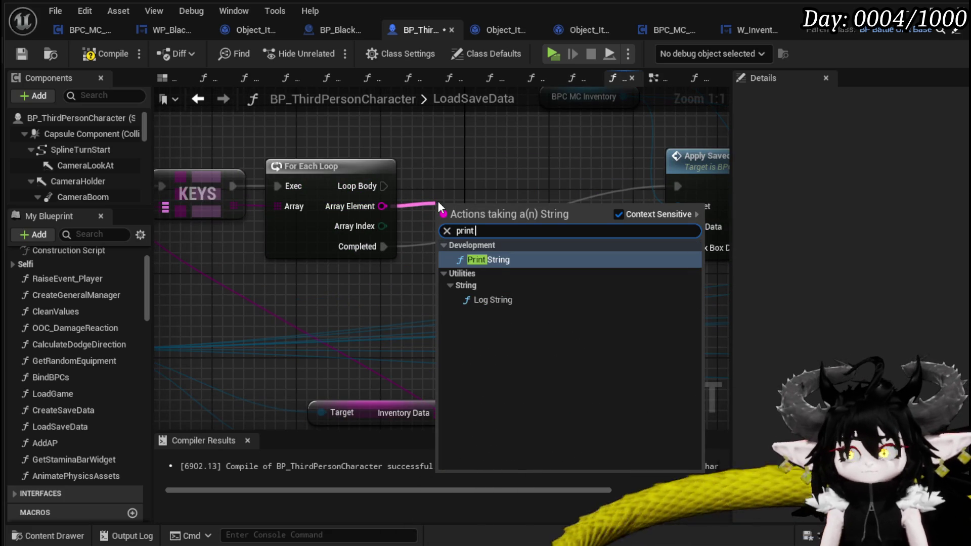
pyautogui.press('Return')
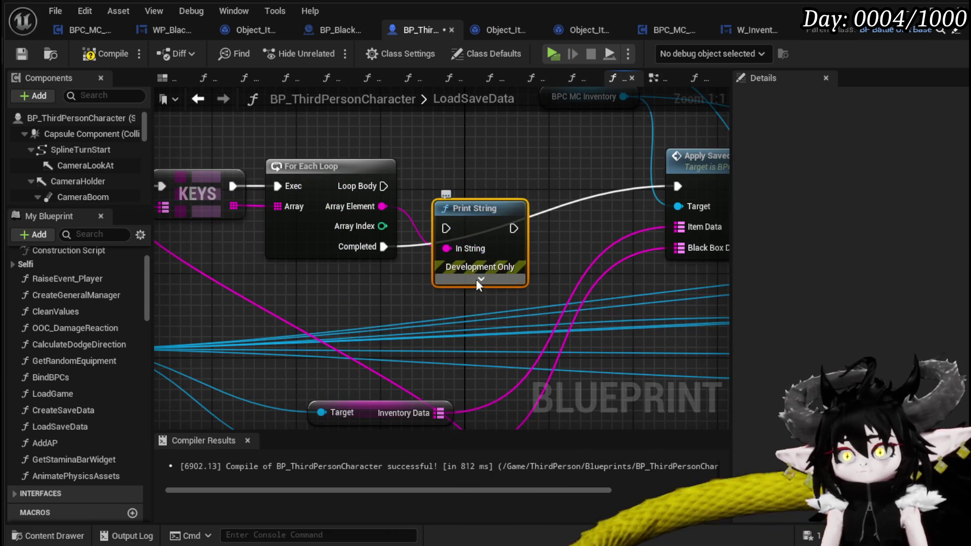
# Set the Print String text colour to magenta and add an Append node on its In String.
pyautogui.click(481, 279)
pyautogui.click(500, 314)
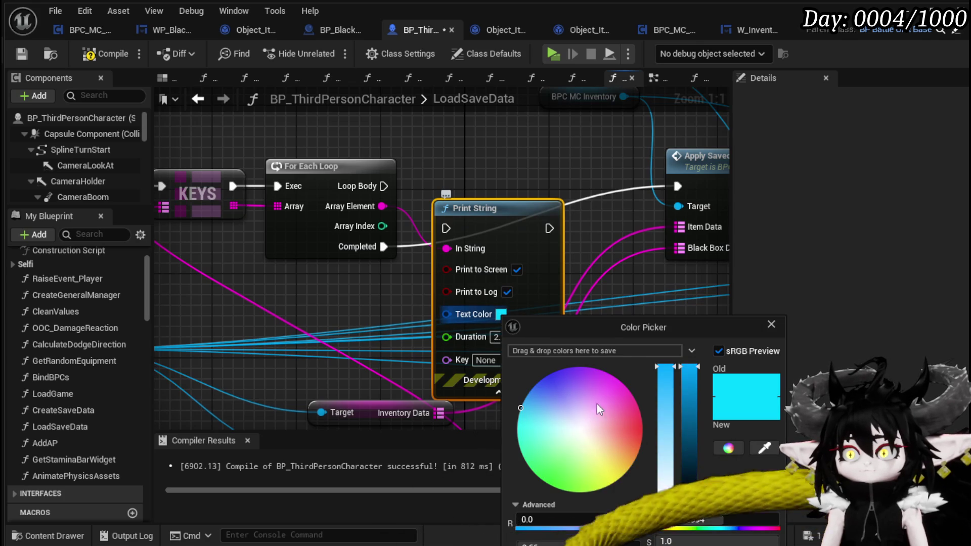
pyautogui.click(368, 173)
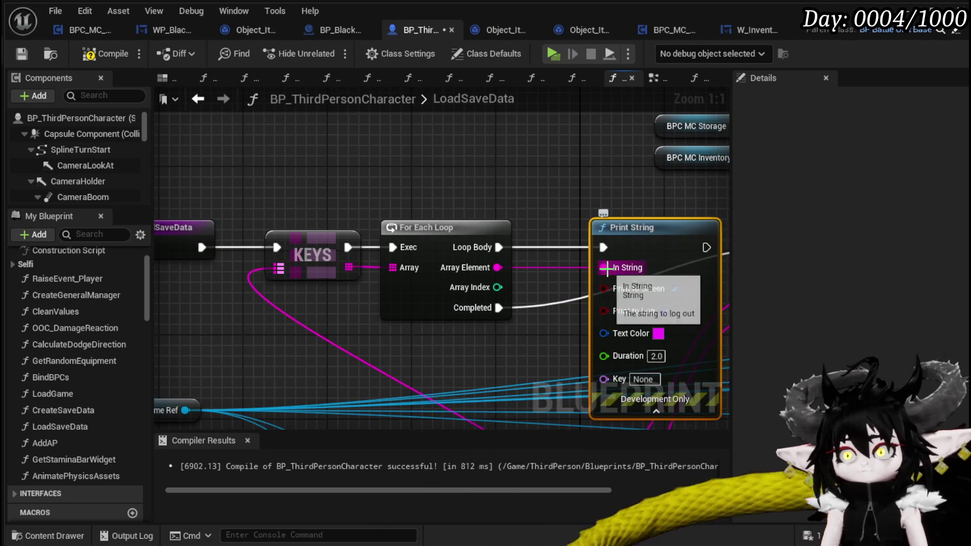
pyautogui.moveTo(605, 264); pyautogui.dragTo(466, 147)
pyautogui.write('append')
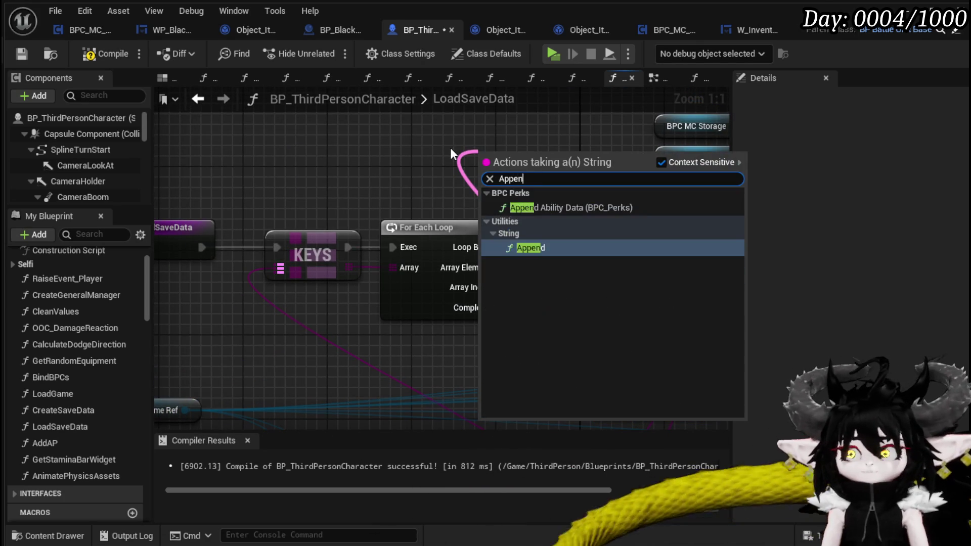
pyautogui.press('Return')
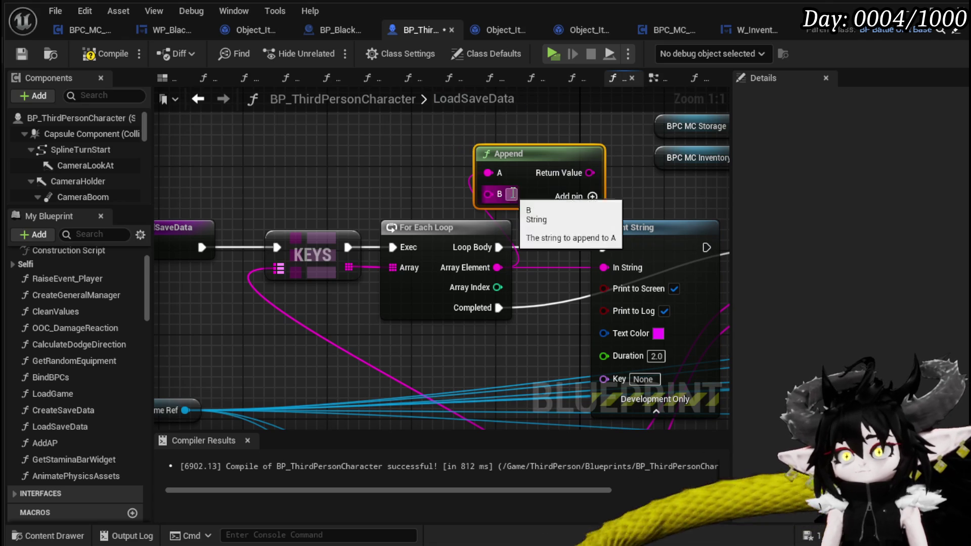
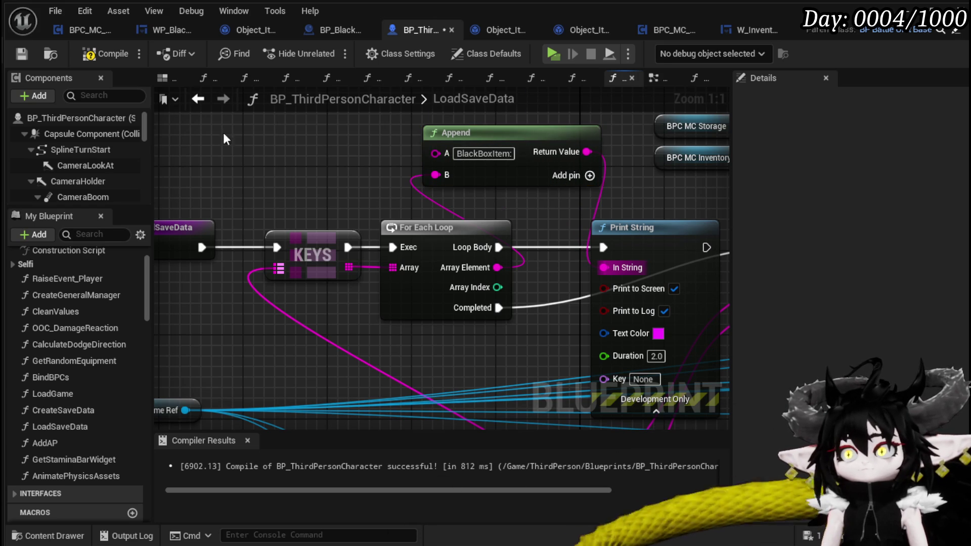
# Save the character blueprint, start a test play and take all the chest loot.
pyautogui.click(20, 57)
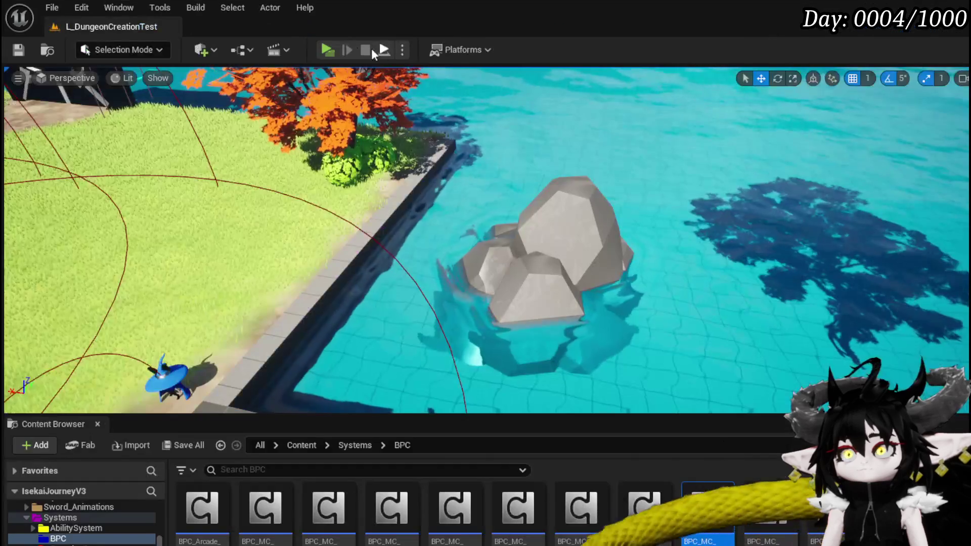
pyautogui.click(332, 47)
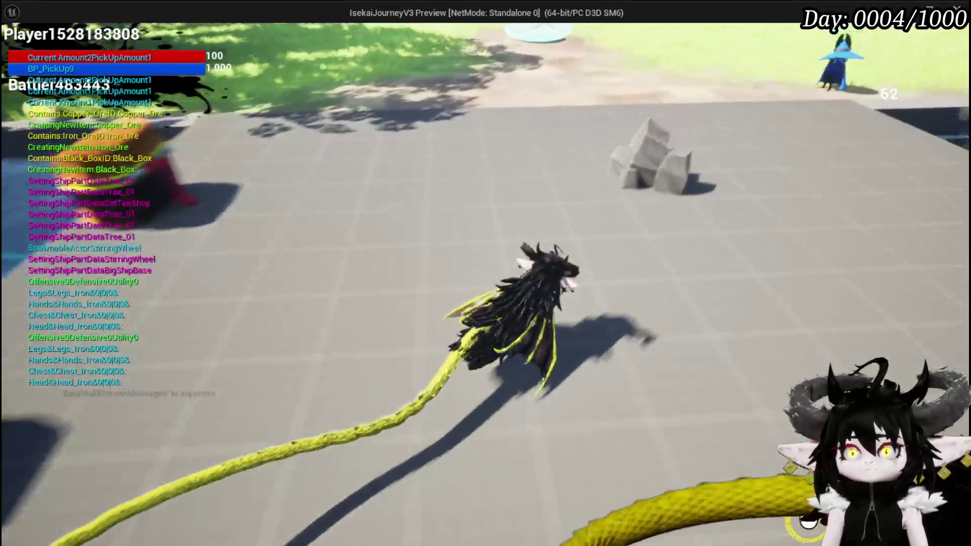
pyautogui.press('e')
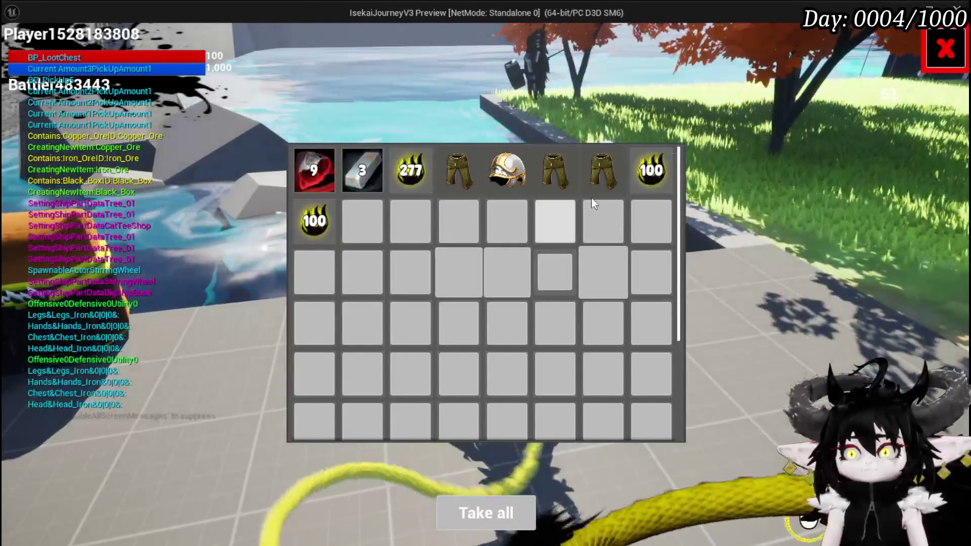
pyautogui.click(514, 514)
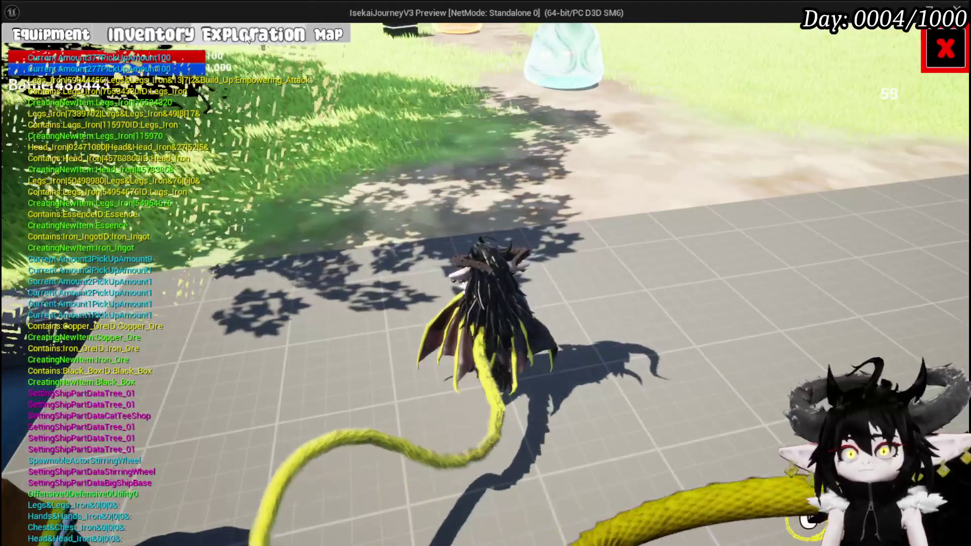
# Move the four iron armour pieces and the 477 Essence stack into the Black Box.
pyautogui.press('e')
pyautogui.click(451, 237)
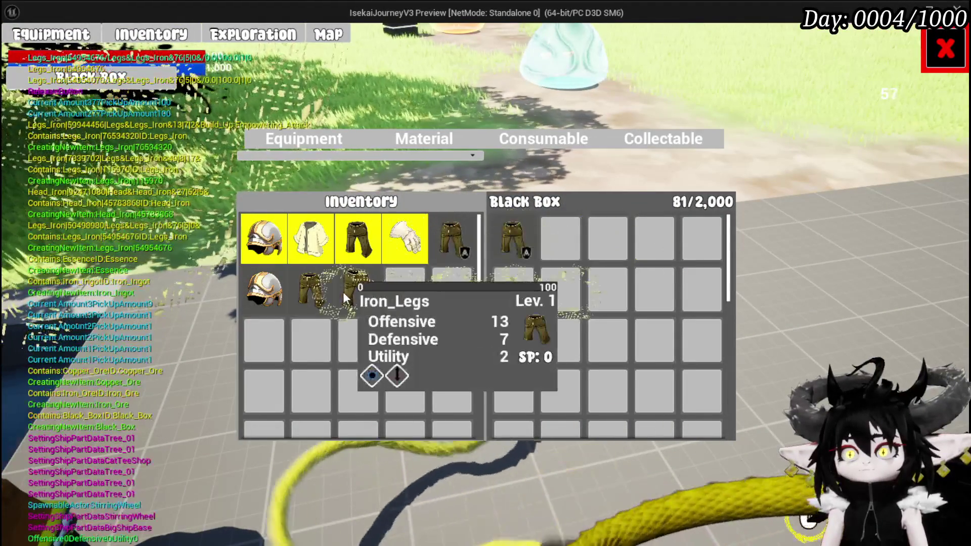
pyautogui.click(358, 288)
pyautogui.click(311, 288)
pyautogui.click(264, 288)
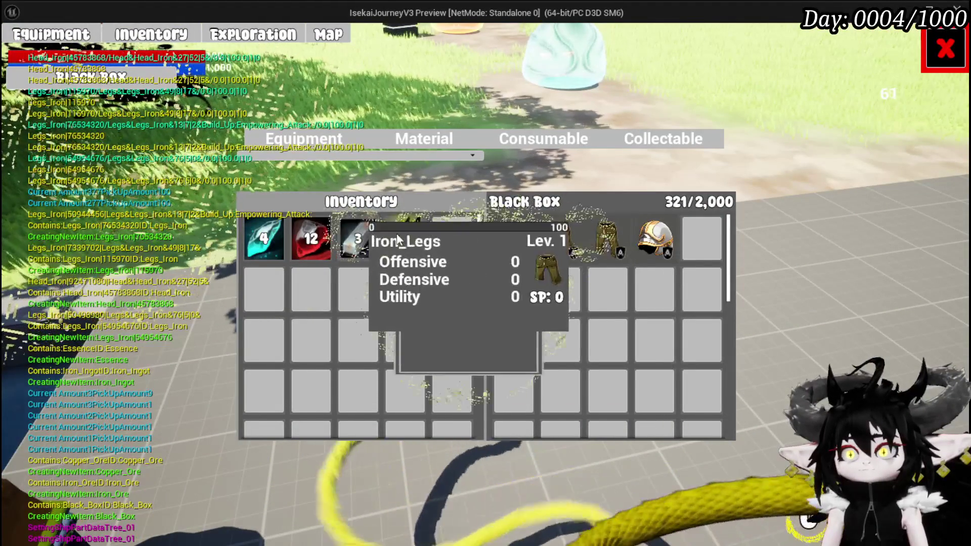
pyautogui.click(404, 238)
pyautogui.click(945, 70)
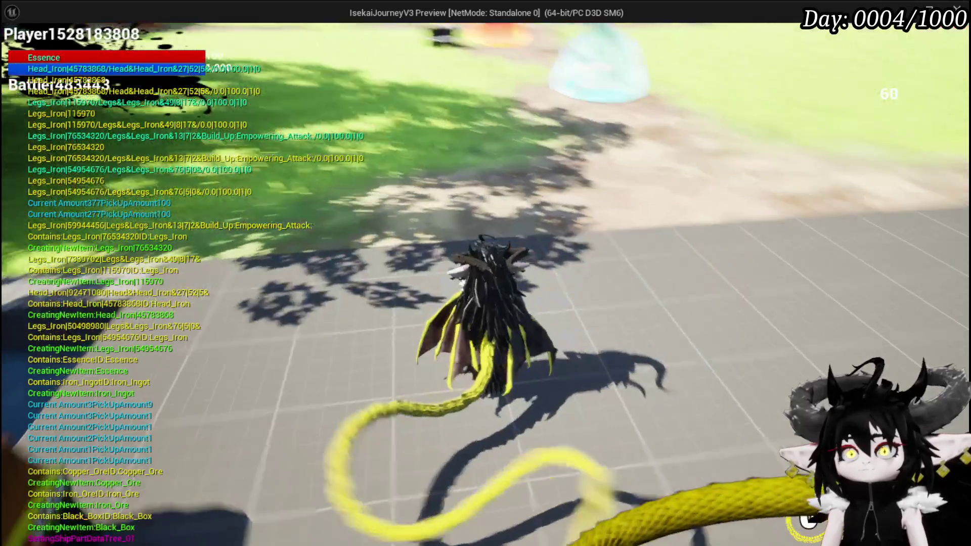
# Save the game from the pause menu and end the test play.
pyautogui.press('Escape')
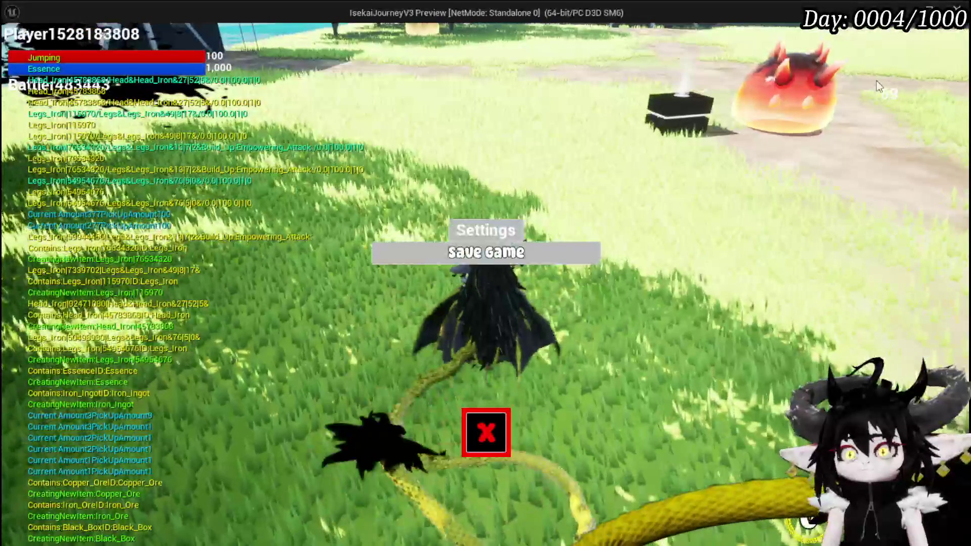
pyautogui.click(529, 250)
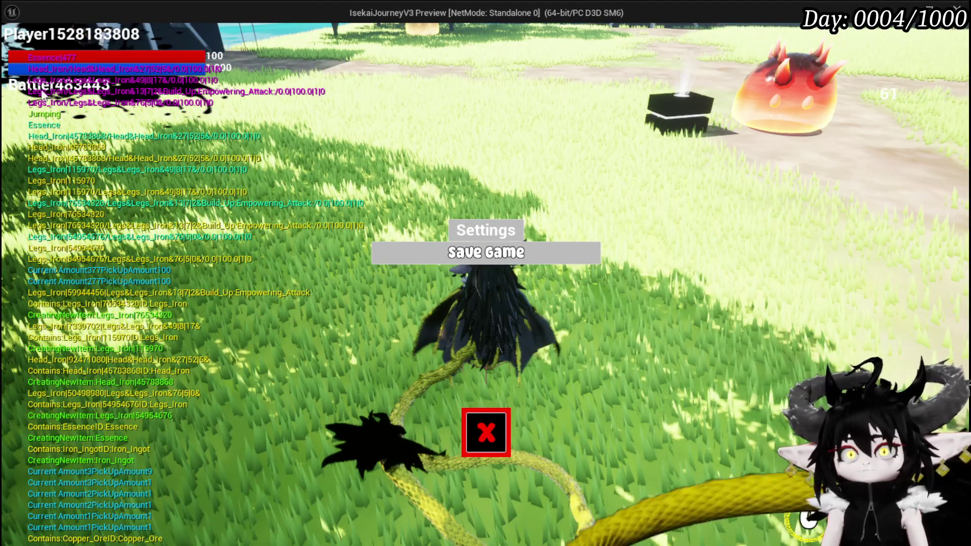
pyautogui.click(488, 441)
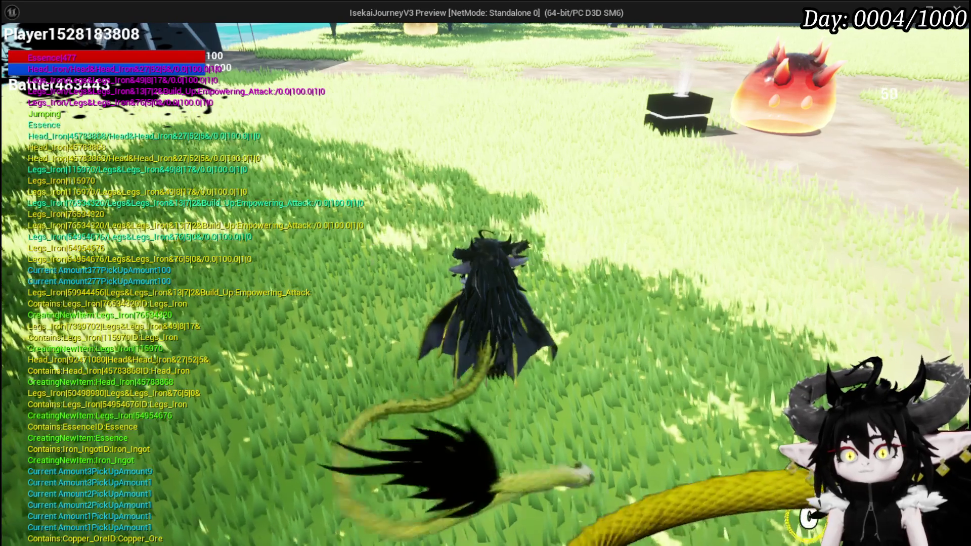
pyautogui.press('Escape')
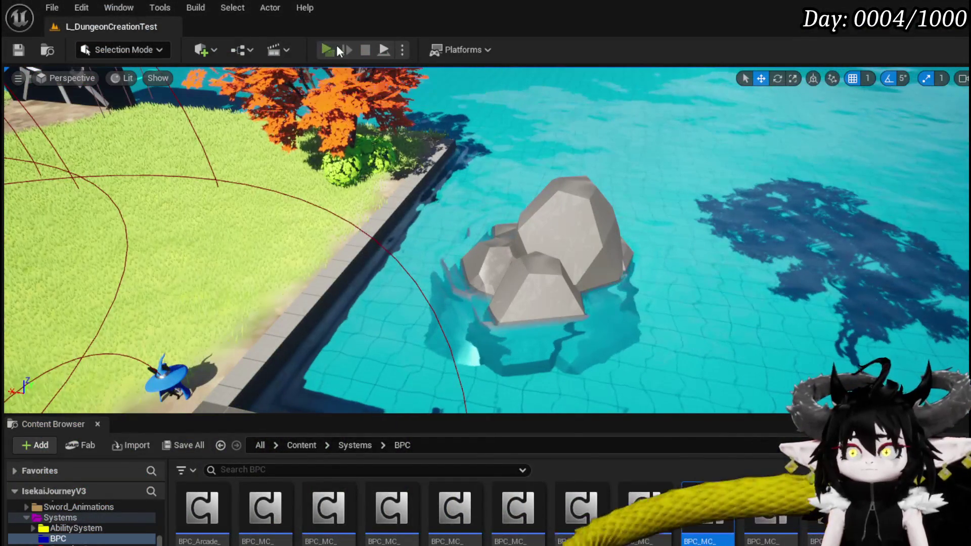
# Relaunch the game, fly forward to test loading, then stop the play-test.
pyautogui.click(338, 47)
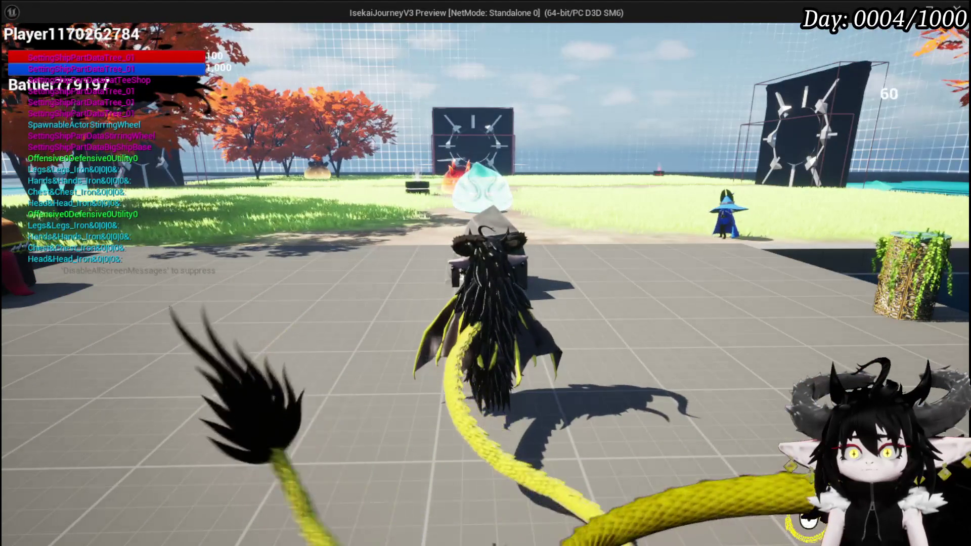
pyautogui.press('w')
pyautogui.press('w')
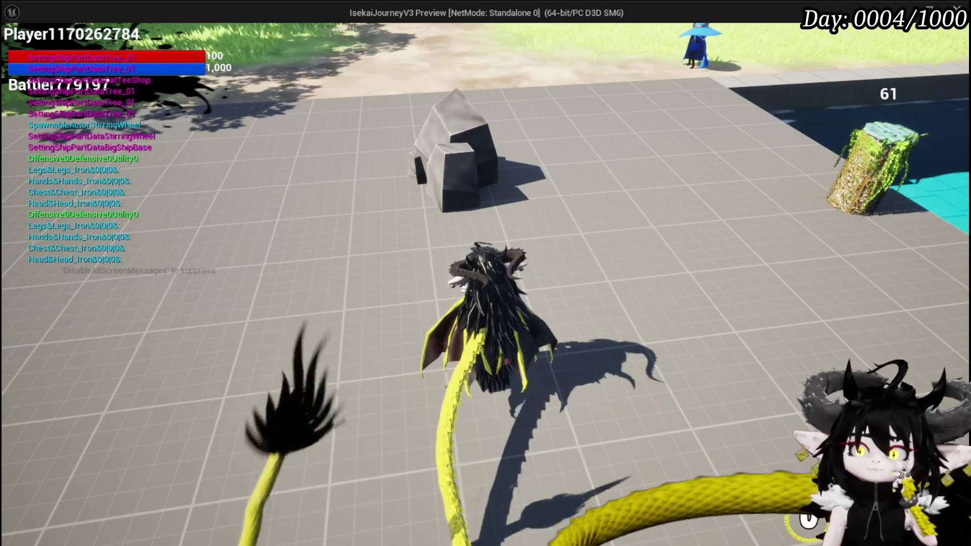
pyautogui.press('Escape')
# Save the blueprint with the Apply Saved Data node in view and relaunch the game.
pyautogui.hotkey('ctrl', 's')
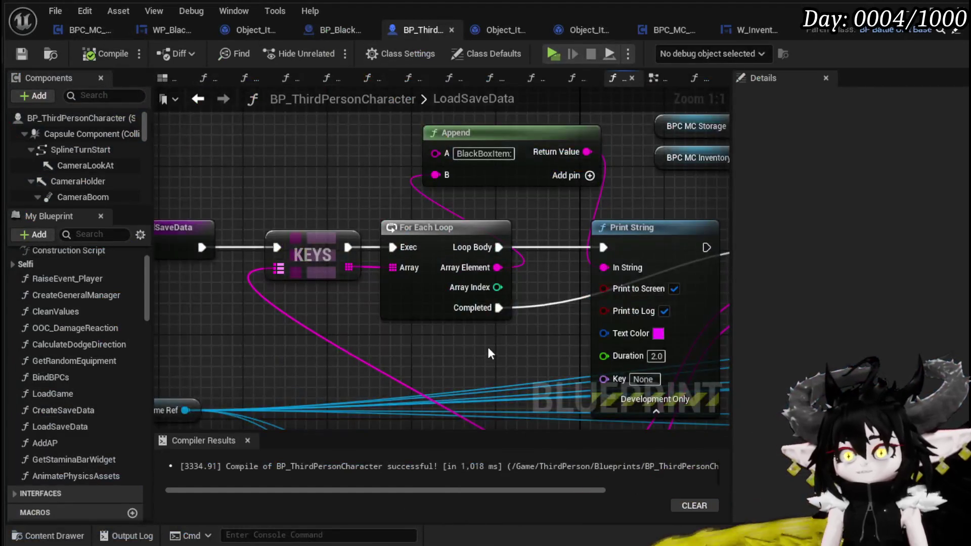
pyautogui.moveTo(489, 352); pyautogui.dragTo(396, 293)
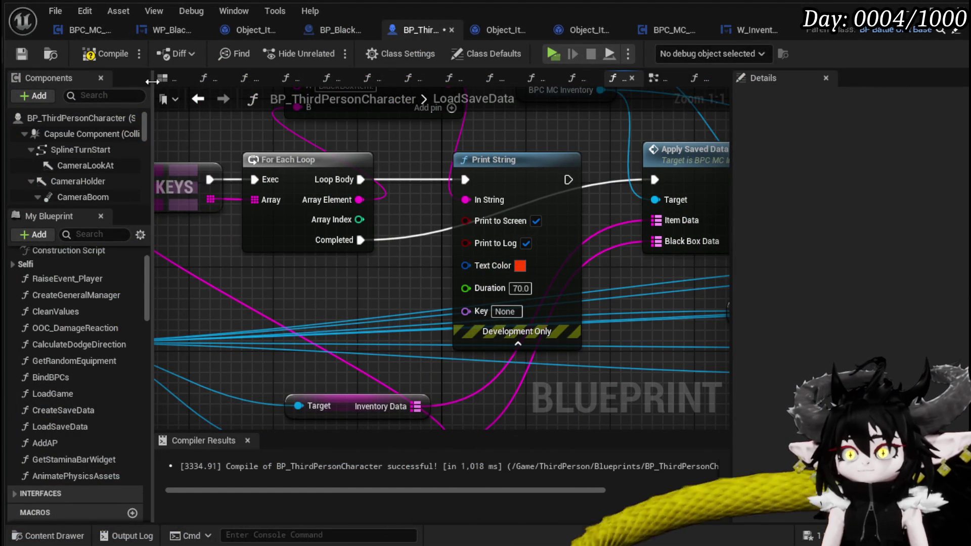
pyautogui.click(19, 50)
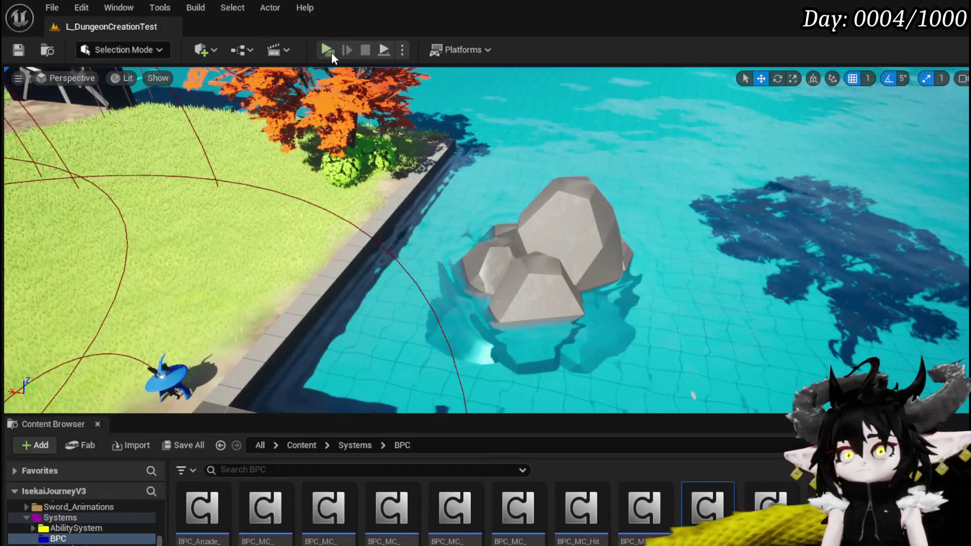
pyautogui.click(328, 50)
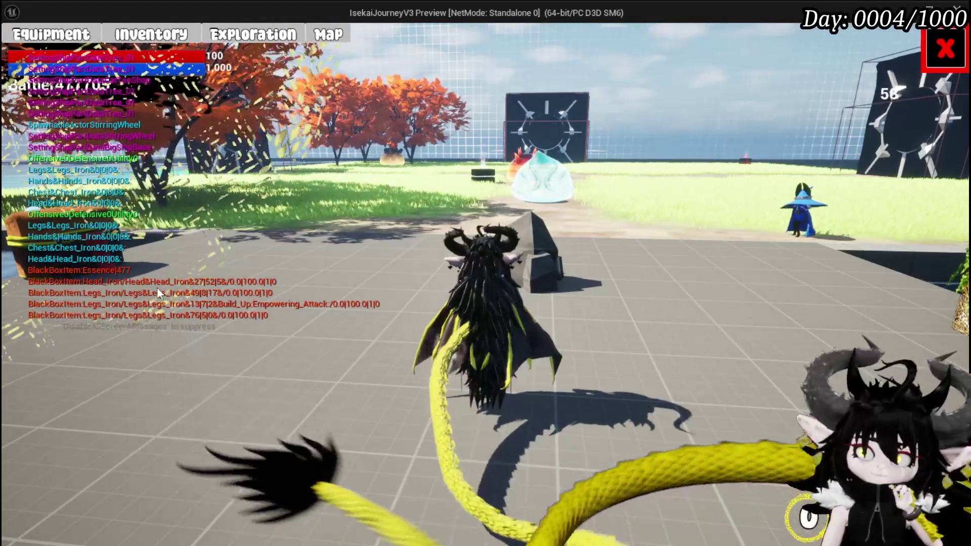
# Fly to the dropped black box and open its loot window, then close it.
pyautogui.click(944, 49)
pyautogui.press('w')
pyautogui.press('space')
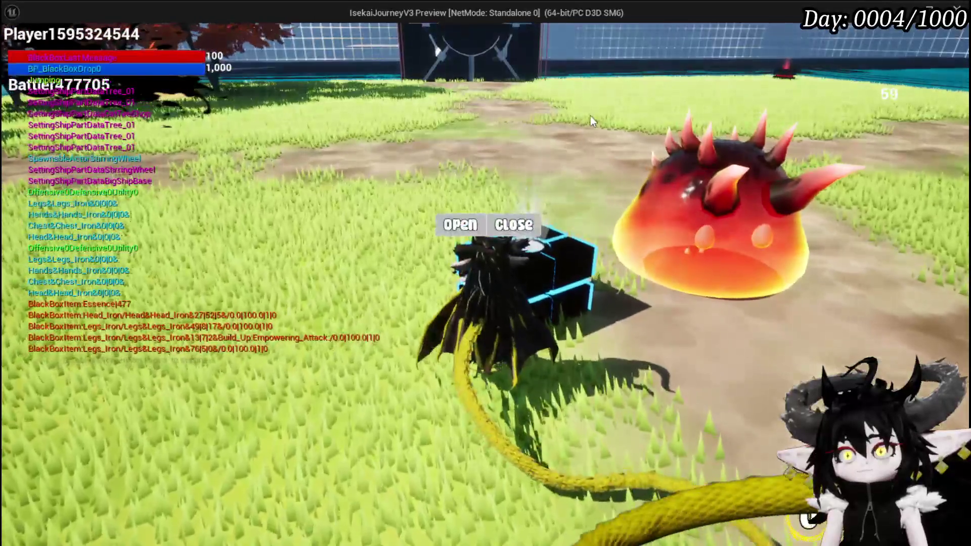
pyautogui.click(460, 223)
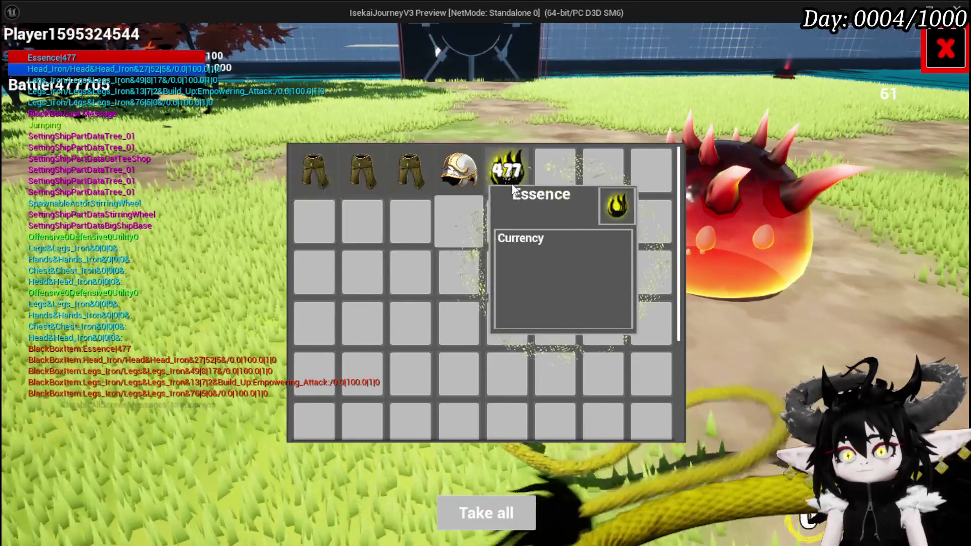
pyautogui.click(959, 48)
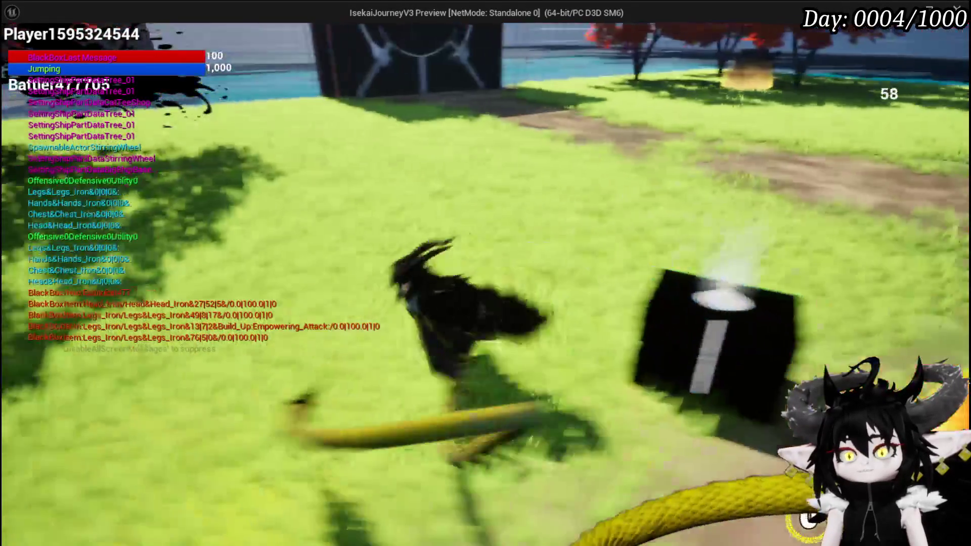
# Reopen the black box loot, inspect the UpdateBlackBoxStackable breakpoint, and resume the game.
pyautogui.press('w')
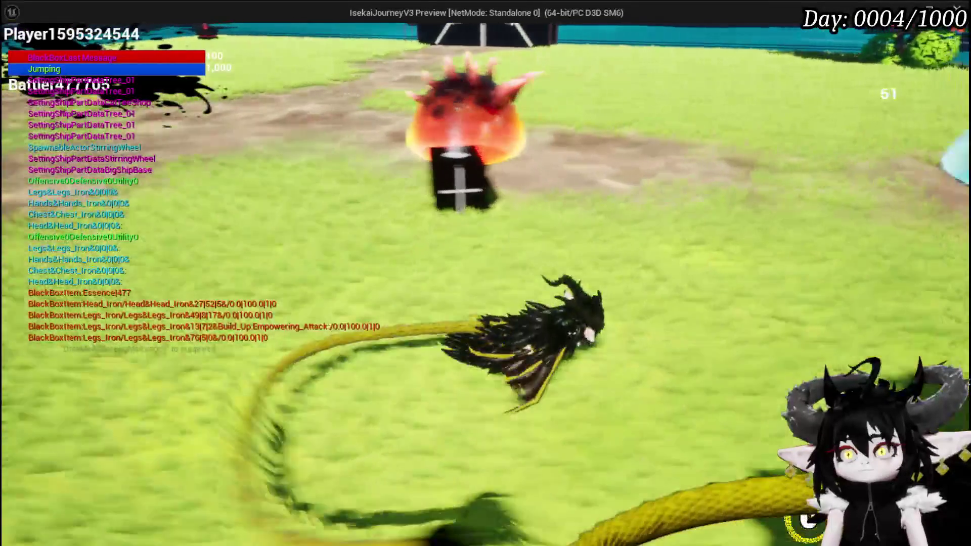
pyautogui.press('w')
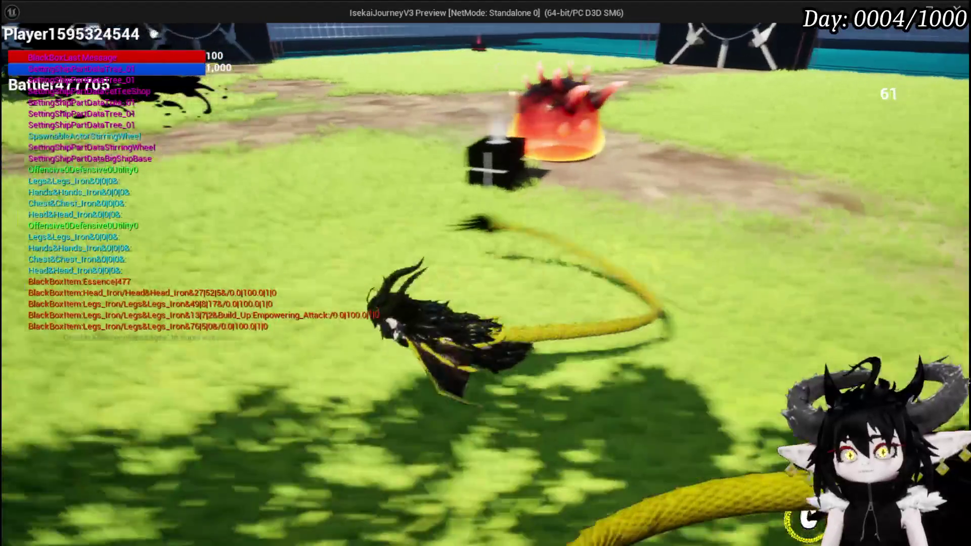
pyautogui.press('w')
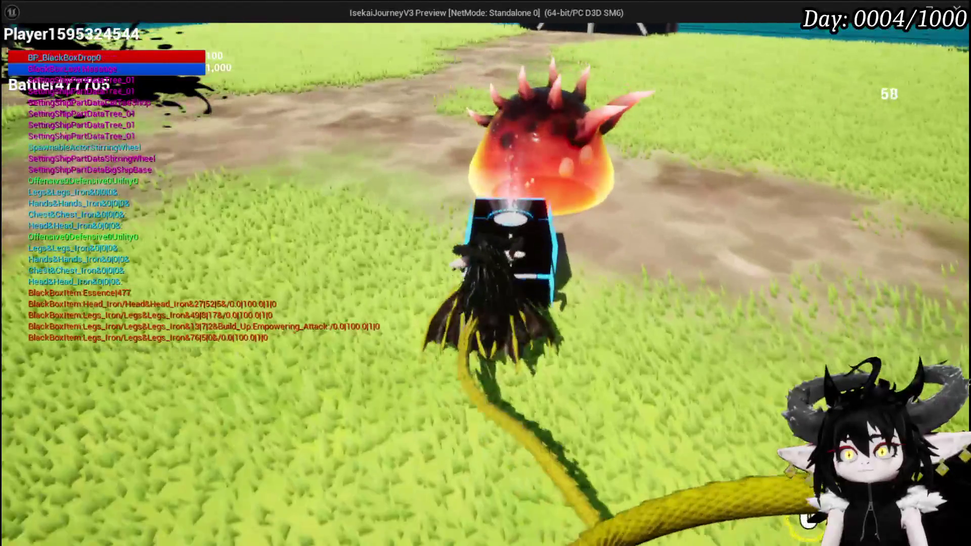
pyautogui.click(455, 222)
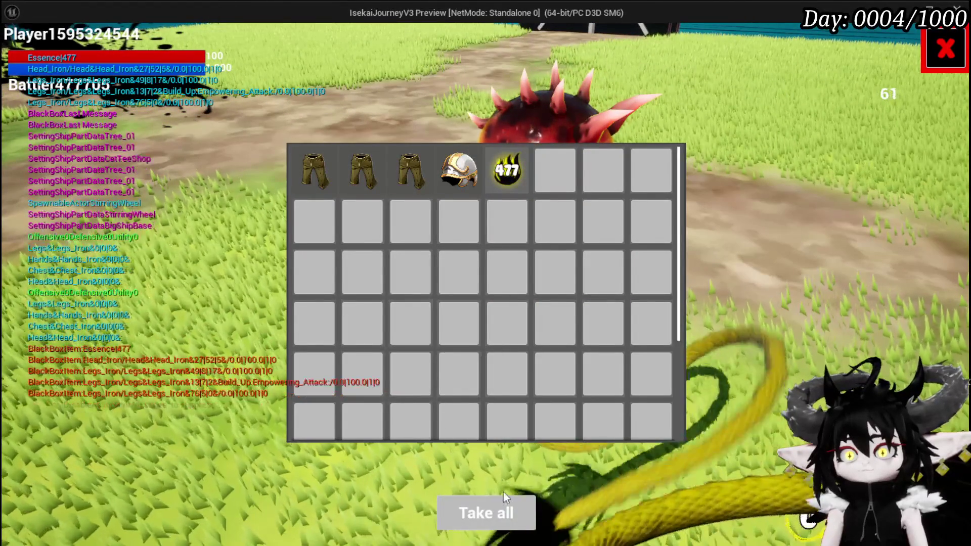
pyautogui.scroll(4, 515, 298)
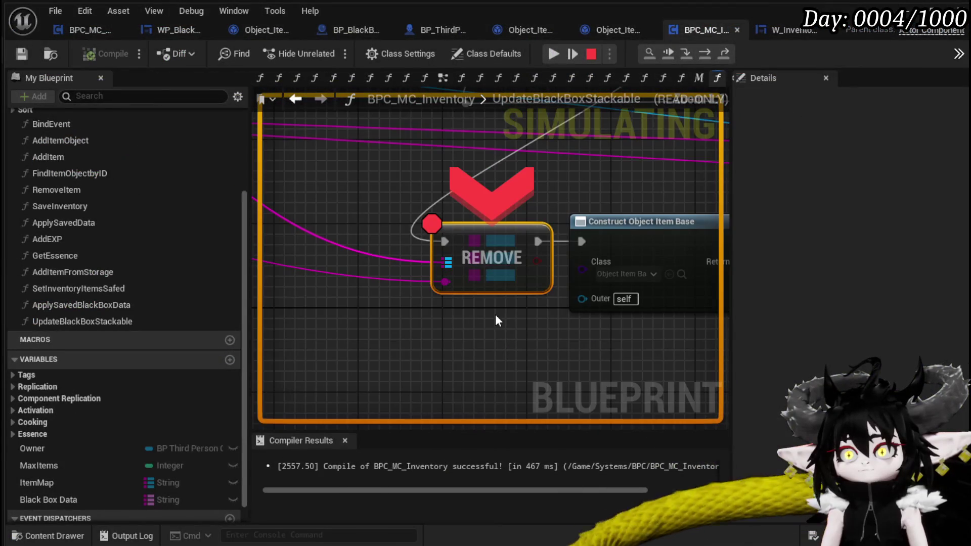
pyautogui.scroll(-3, 402, 193)
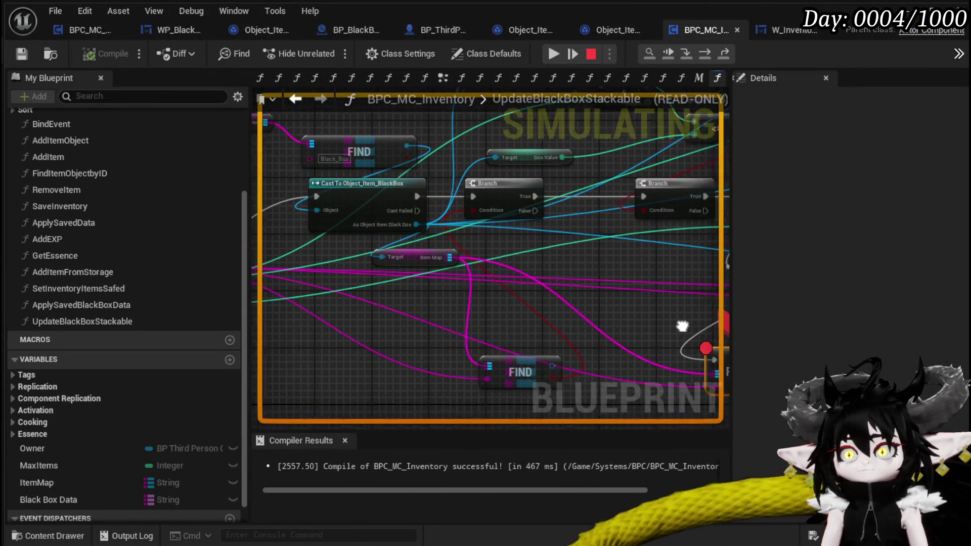
pyautogui.moveTo(565, 305)
pyautogui.mouseDown()
pyautogui.moveTo(283, 237)
pyautogui.moveTo(415, 239)
pyautogui.moveTo(434, 217)
pyautogui.moveTo(321, 218)
pyautogui.mouseUp()
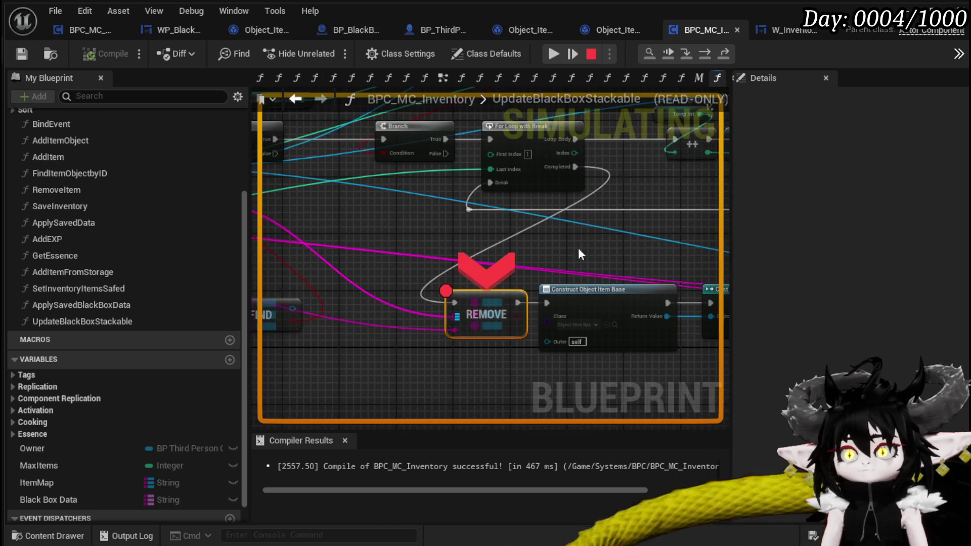
pyautogui.click(549, 52)
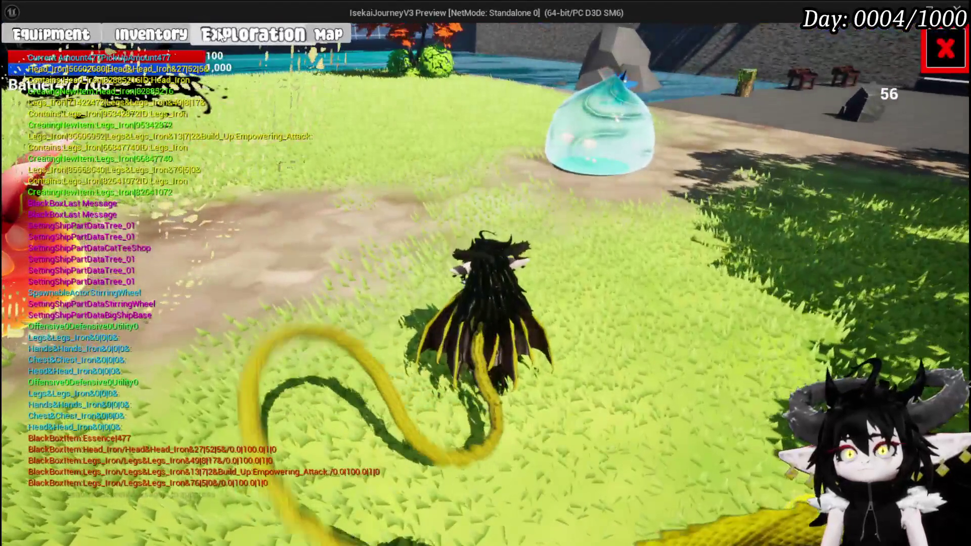
# Move the 954 Essence from the Material tab into the black box and resume play.
pyautogui.click(151, 34)
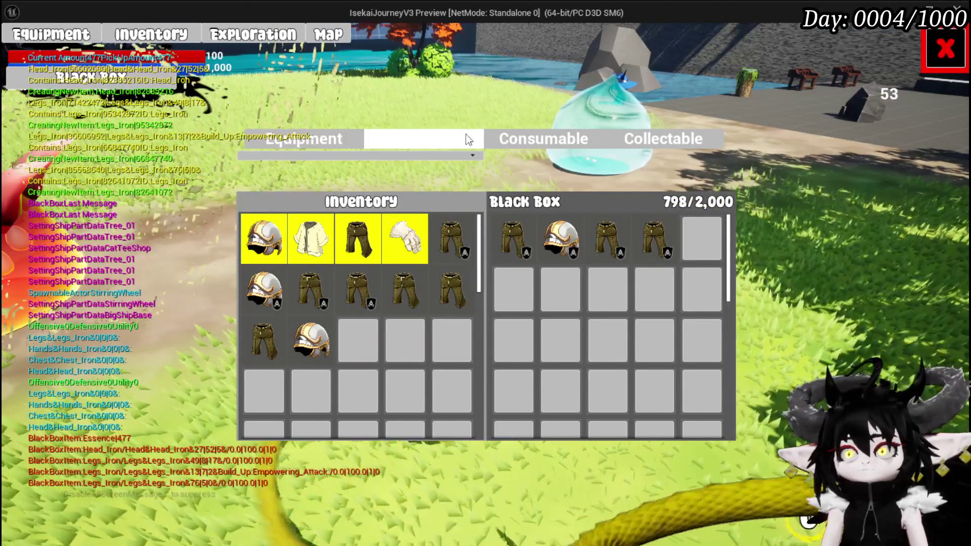
pyautogui.click(427, 140)
pyautogui.click(405, 235)
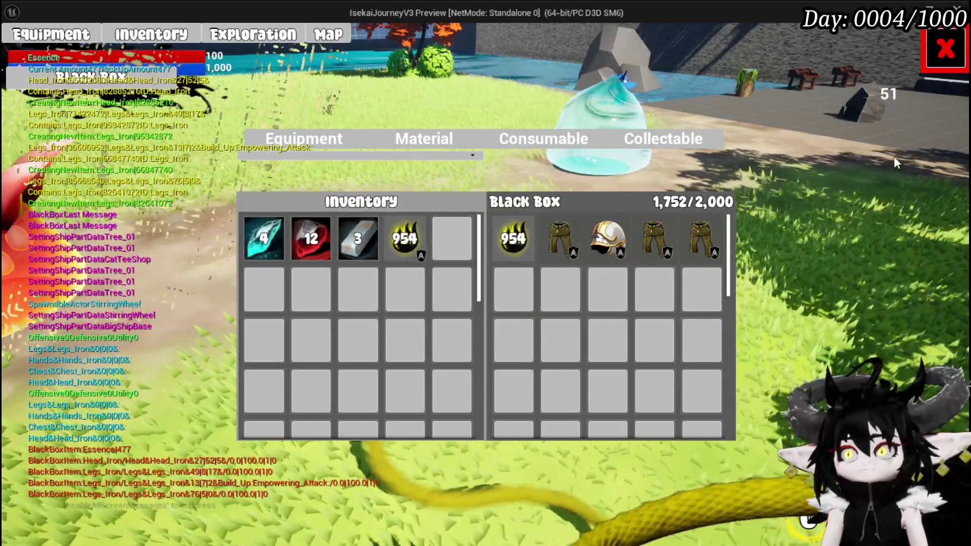
pyautogui.click(945, 49)
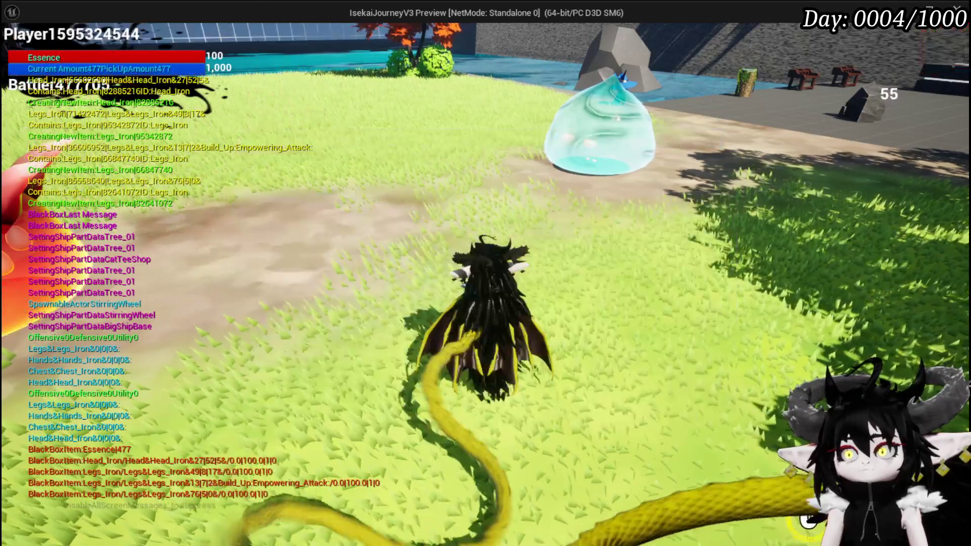
pyautogui.press('Escape')
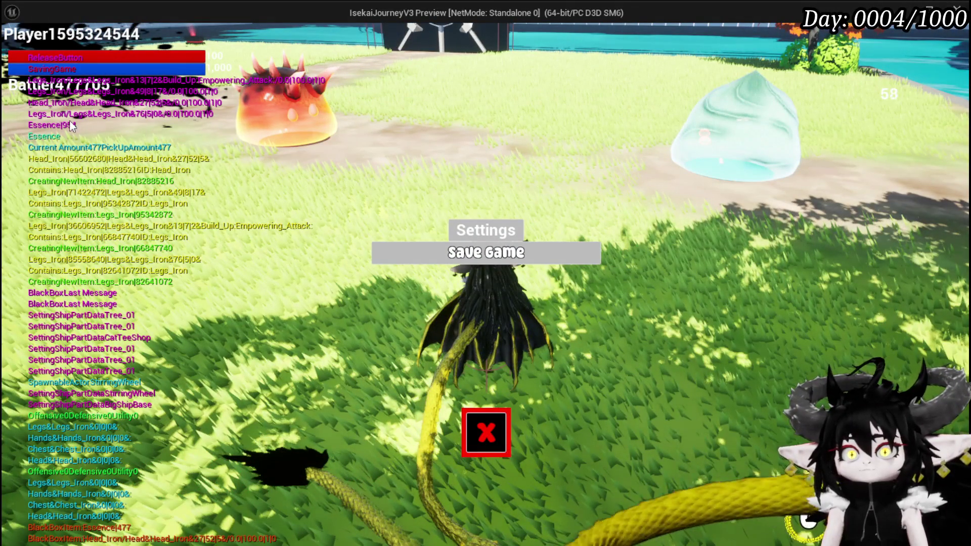
pyautogui.click(493, 439)
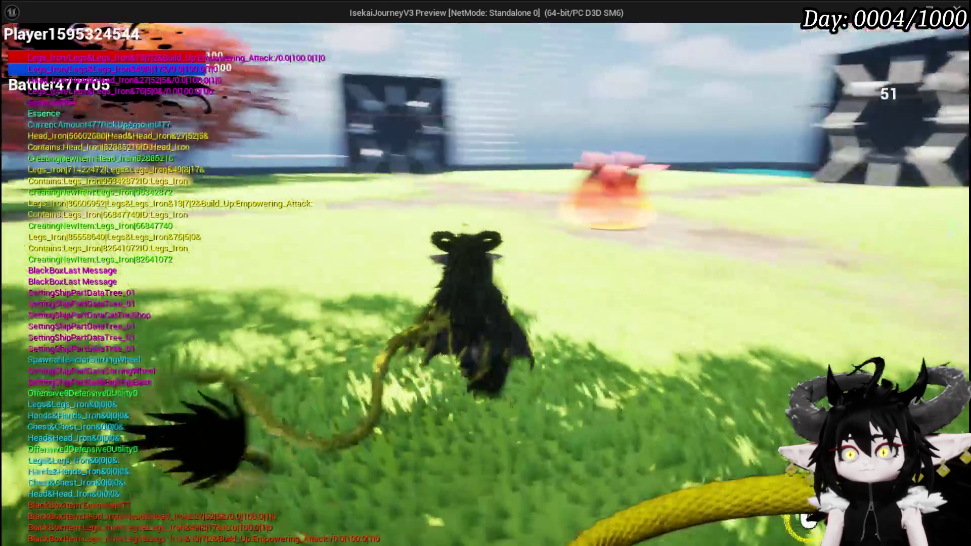
# Die to the fire slime, respawn, open the new black box, and stop the preview.
pyautogui.press('w')
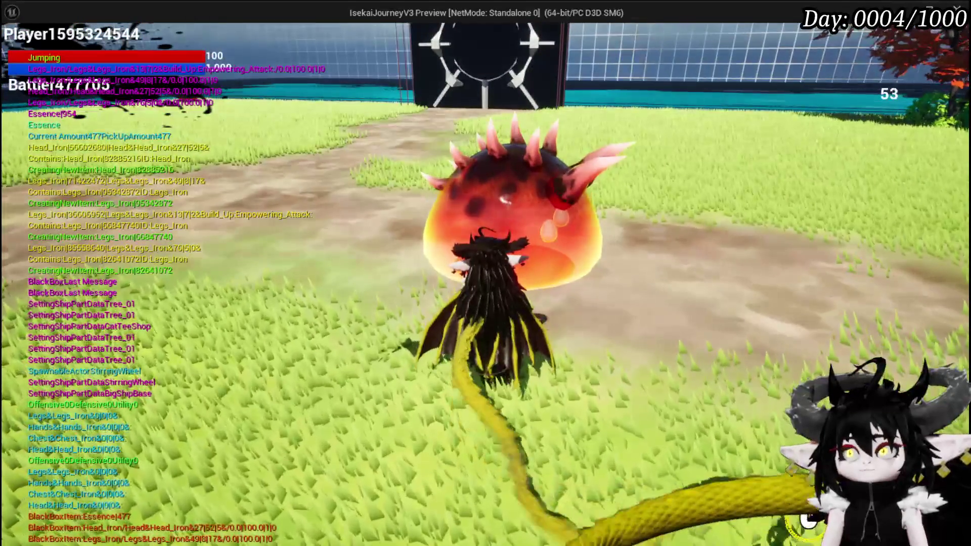
pyautogui.press('w')
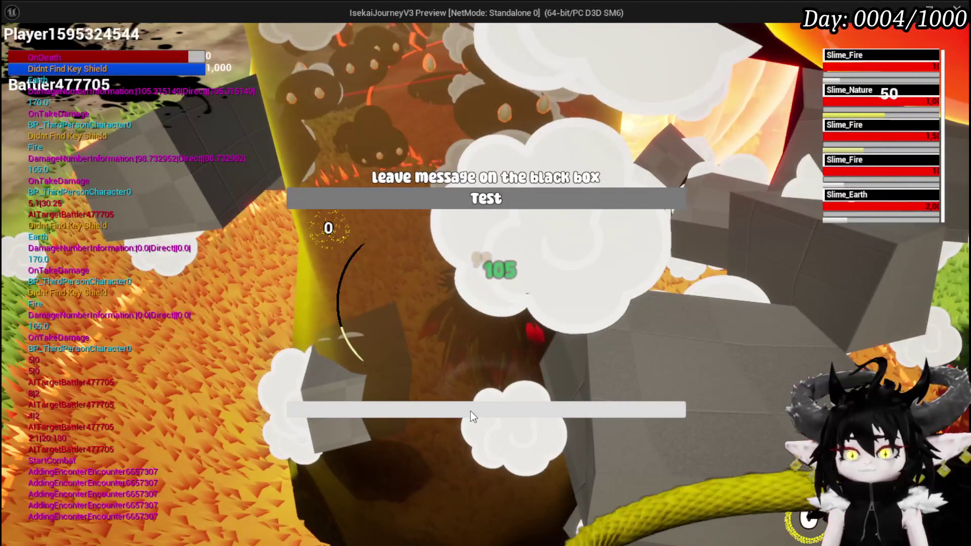
pyautogui.click(471, 416)
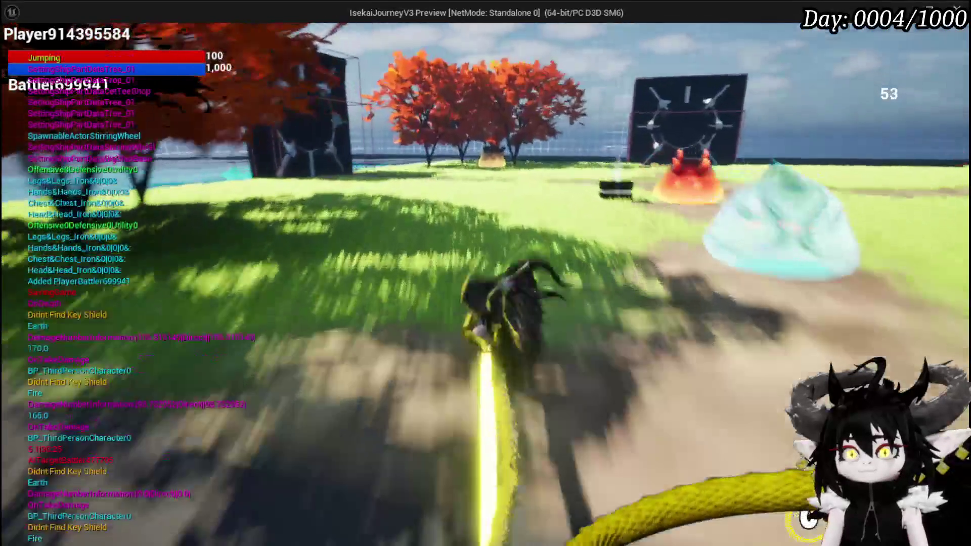
pyautogui.press('w')
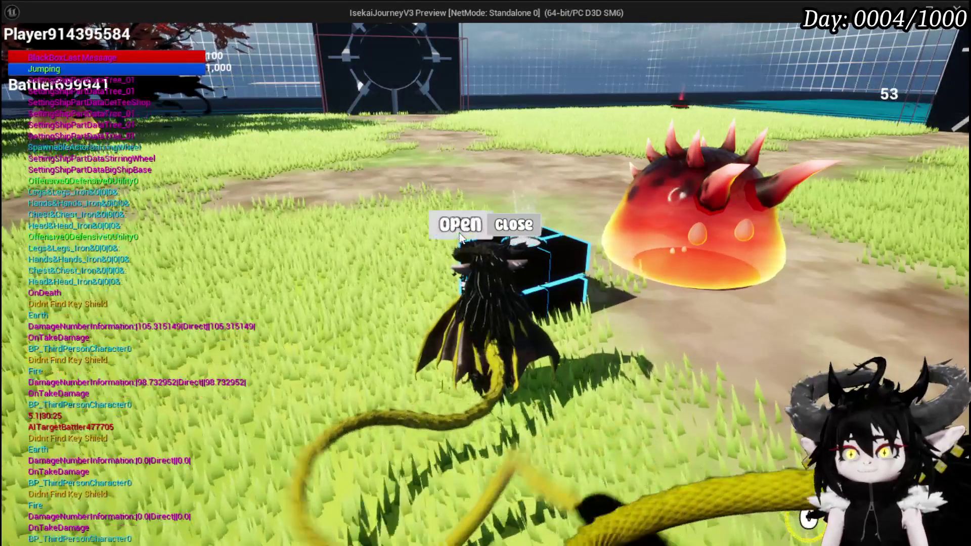
pyautogui.click(459, 230)
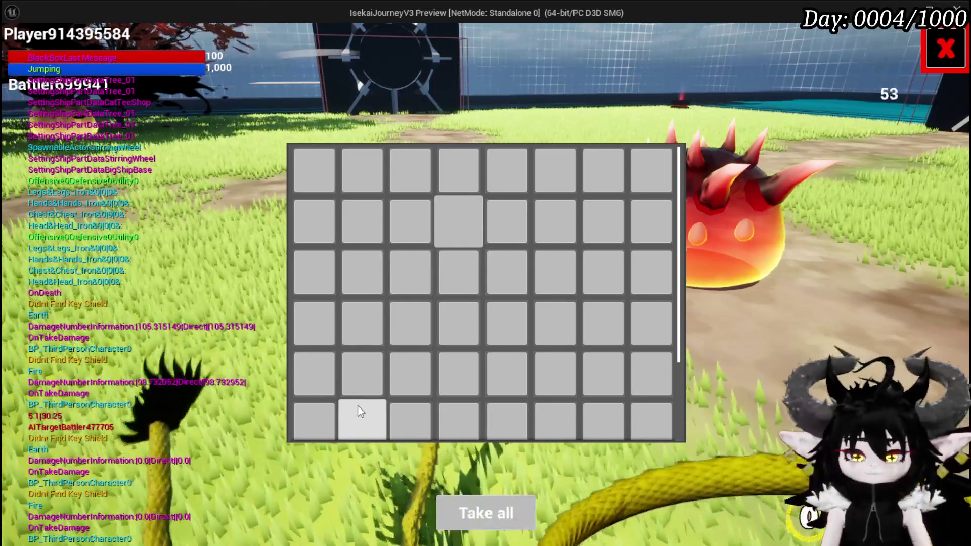
pyautogui.press('Escape')
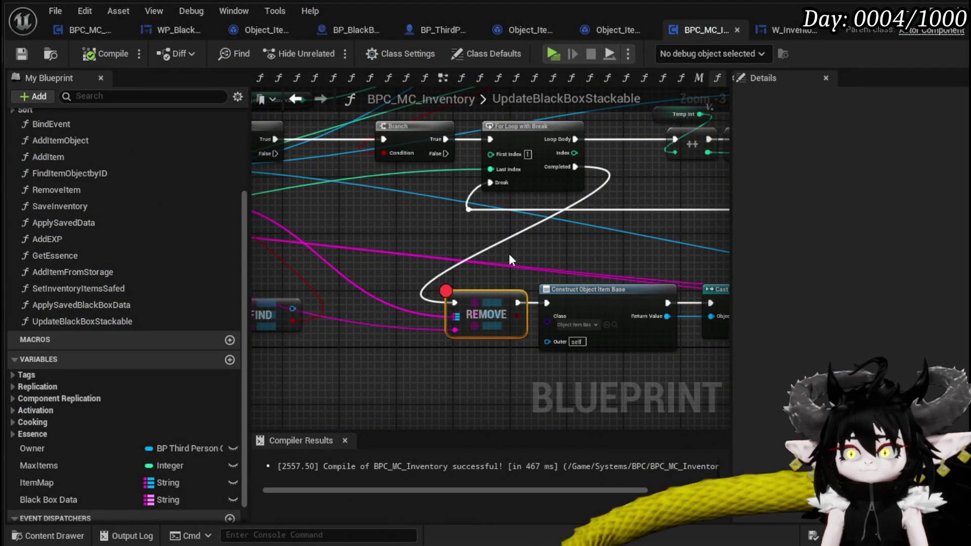
# In BPC_MC_Death, move the Save Black Box Items node beside the Black Box Location SET.
pyautogui.scroll(-2, 509, 259)
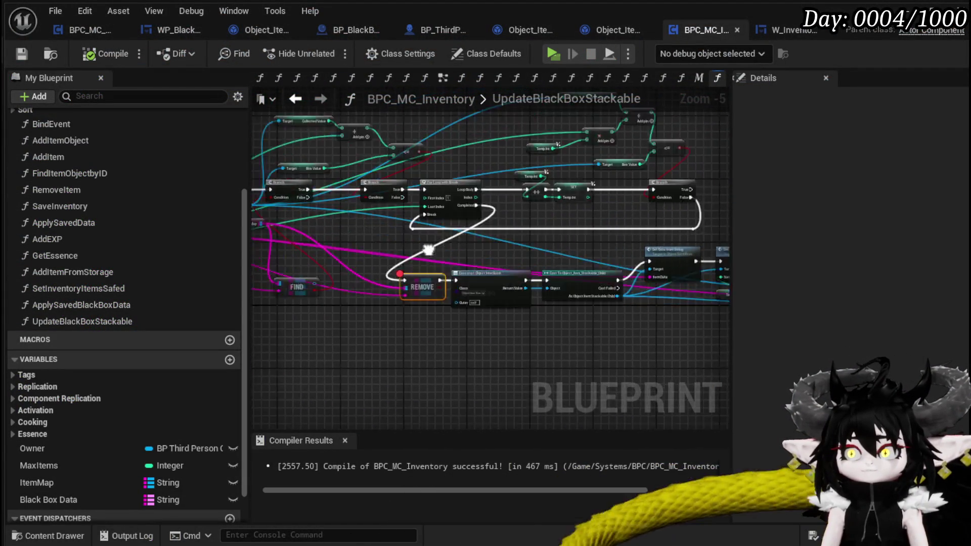
pyautogui.moveTo(301, 342); pyautogui.dragTo(570, 356)
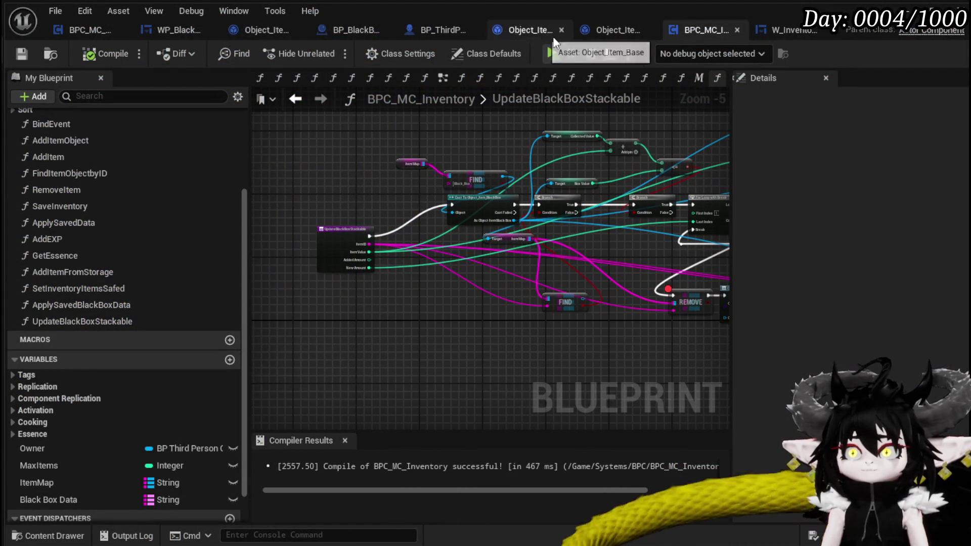
pyautogui.click(89, 30)
pyautogui.moveTo(516, 231)
pyautogui.mouseDown()
pyautogui.moveTo(626, 301)
pyautogui.moveTo(482, 300)
pyautogui.moveTo(443, 314)
pyautogui.moveTo(280, 302)
pyautogui.mouseUp()
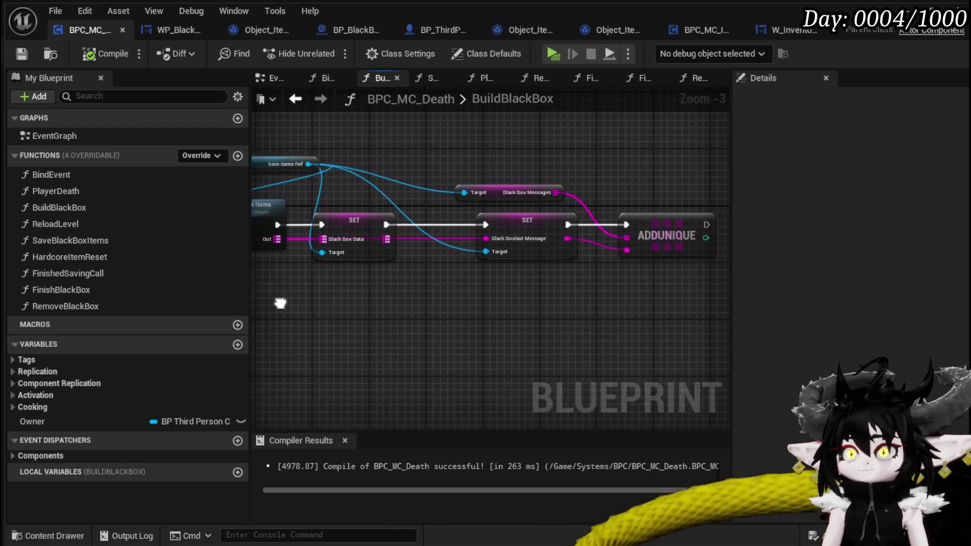
pyautogui.moveTo(393, 316); pyautogui.dragTo(448, 301)
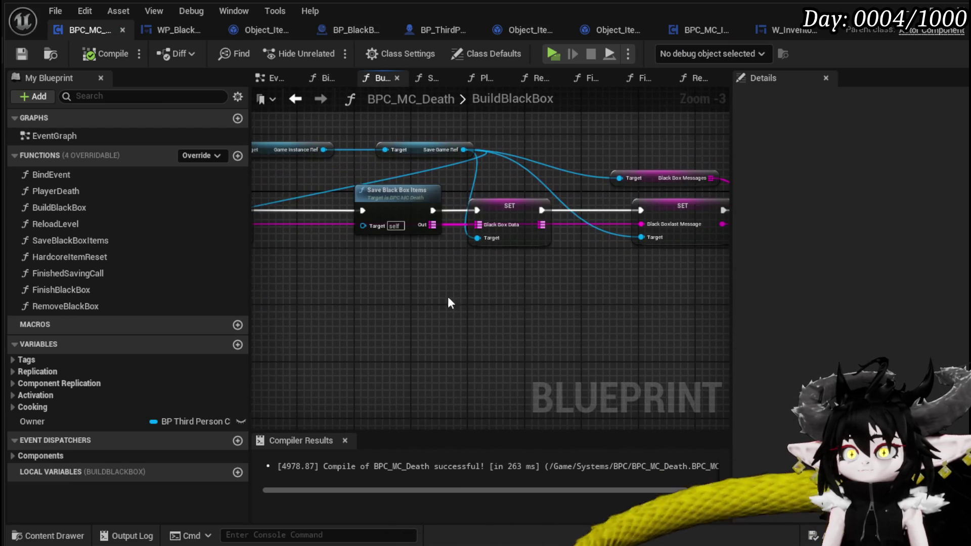
pyautogui.moveTo(345, 290)
pyautogui.mouseDown()
pyautogui.moveTo(594, 278)
pyautogui.moveTo(395, 291)
pyautogui.mouseUp()
pyautogui.moveTo(396, 291); pyautogui.dragTo(572, 188)
pyautogui.moveTo(414, 324)
pyautogui.mouseDown()
pyautogui.moveTo(514, 329)
pyautogui.moveTo(491, 352)
pyautogui.mouseUp()
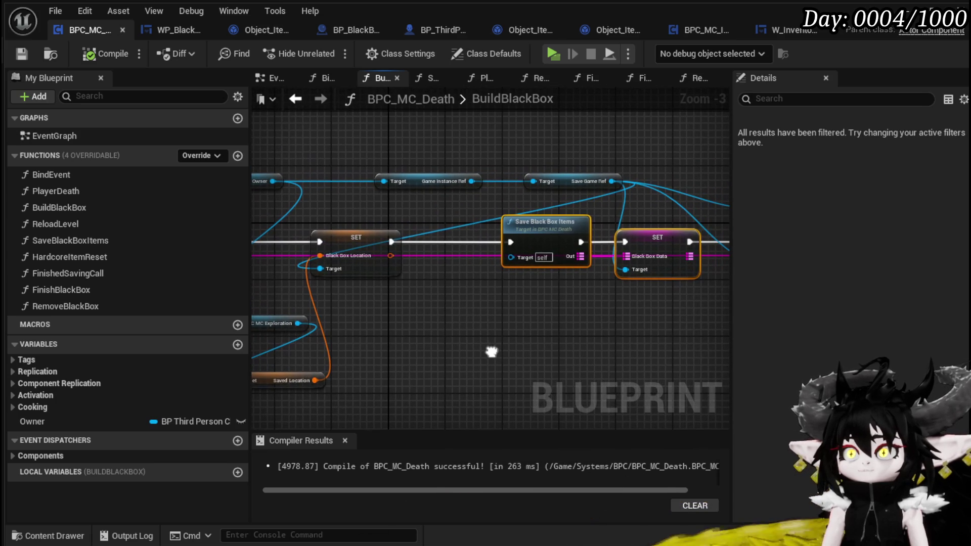
pyautogui.click(654, 245)
pyautogui.moveTo(687, 244); pyautogui.dragTo(702, 244)
pyautogui.moveTo(550, 242); pyautogui.dragTo(491, 241)
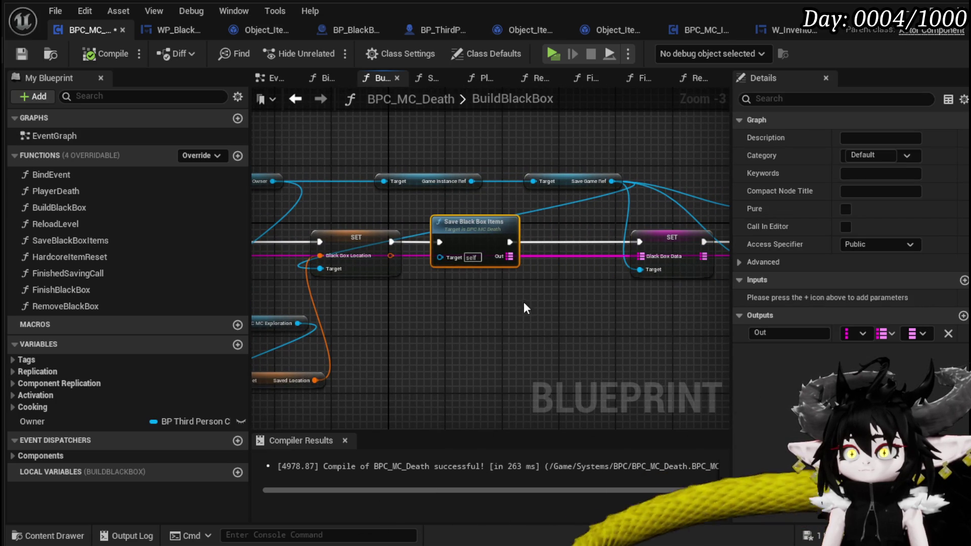
# Open the PlayerDeath function graph and select its entry node.
pyautogui.scroll(-1, 594, 307)
pyautogui.moveTo(558, 229); pyautogui.dragTo(573, 251)
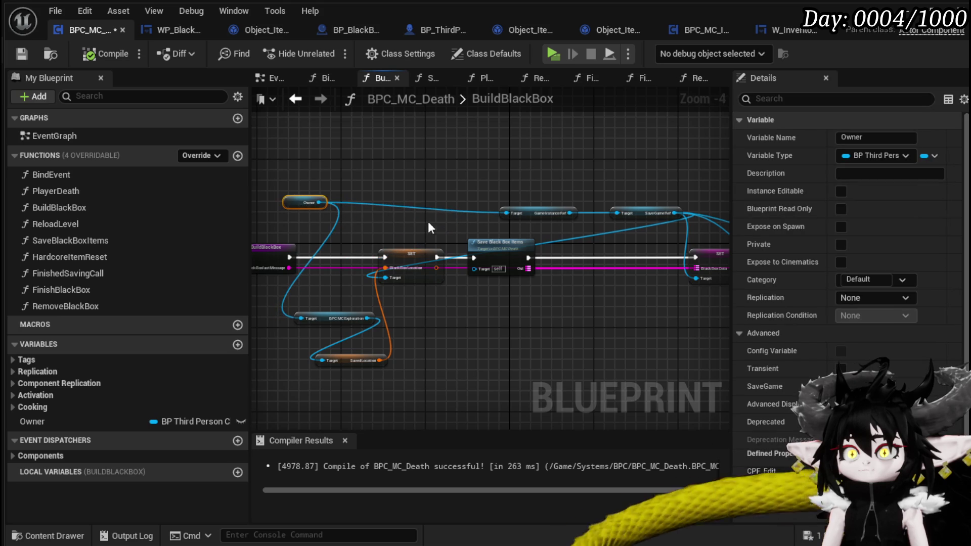
pyautogui.moveTo(428, 222); pyautogui.dragTo(482, 215)
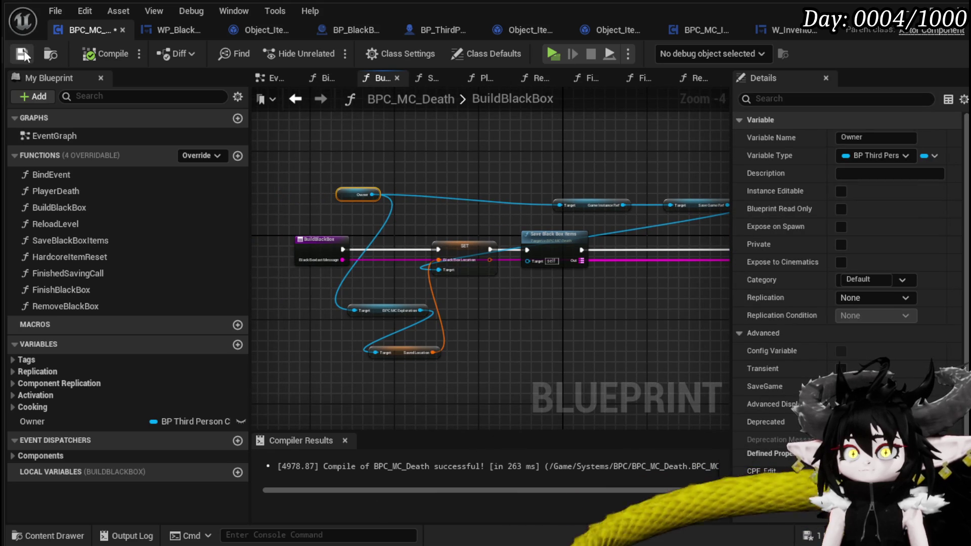
pyautogui.doubleClick(159, 194)
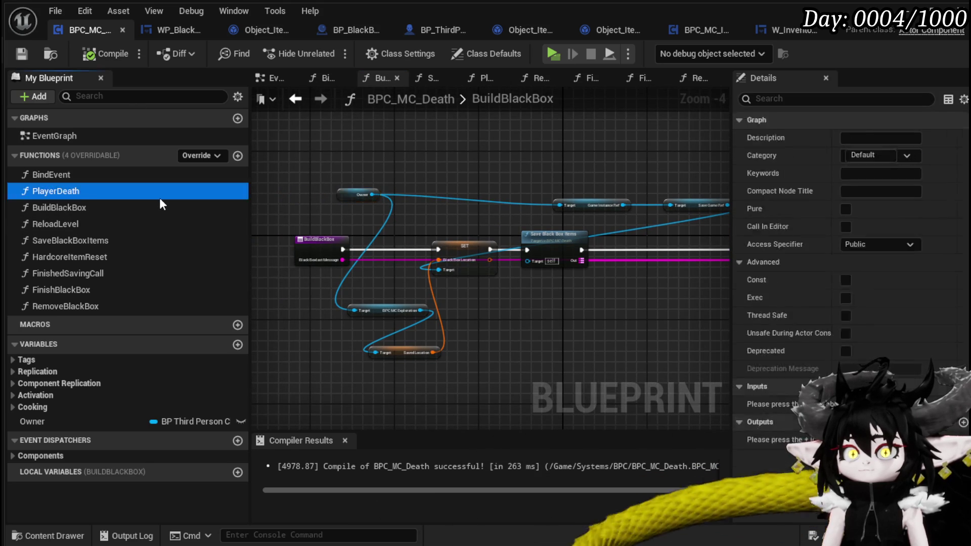
pyautogui.scroll(1, 323, 254)
pyautogui.moveTo(393, 273)
pyautogui.mouseDown()
pyautogui.moveTo(359, 225)
pyautogui.moveTo(374, 156)
pyautogui.moveTo(417, 253)
pyautogui.mouseUp()
pyautogui.click(385, 231)
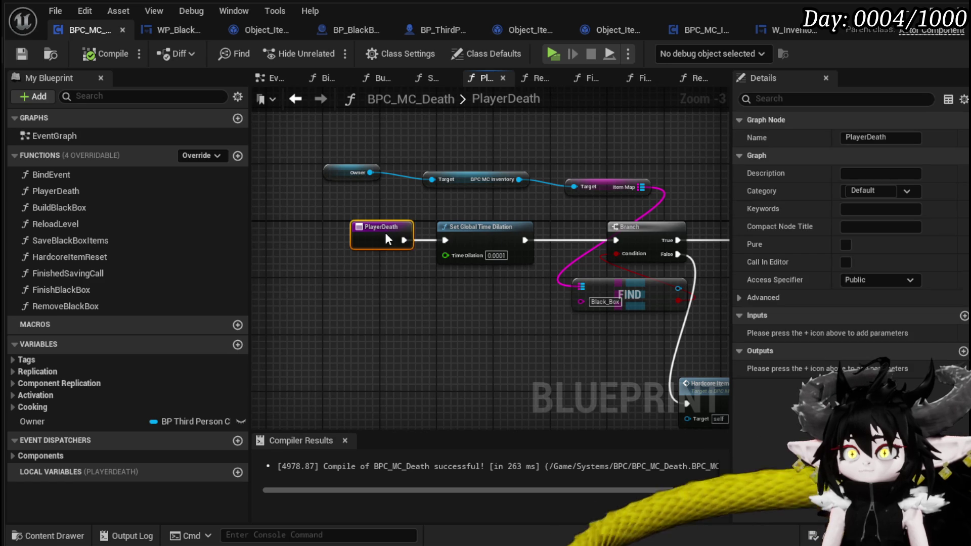
# Toggle a breakpoint on the PlayerDeath entry node.
pyautogui.rightClick(384, 231)
pyautogui.moveTo(445, 373)
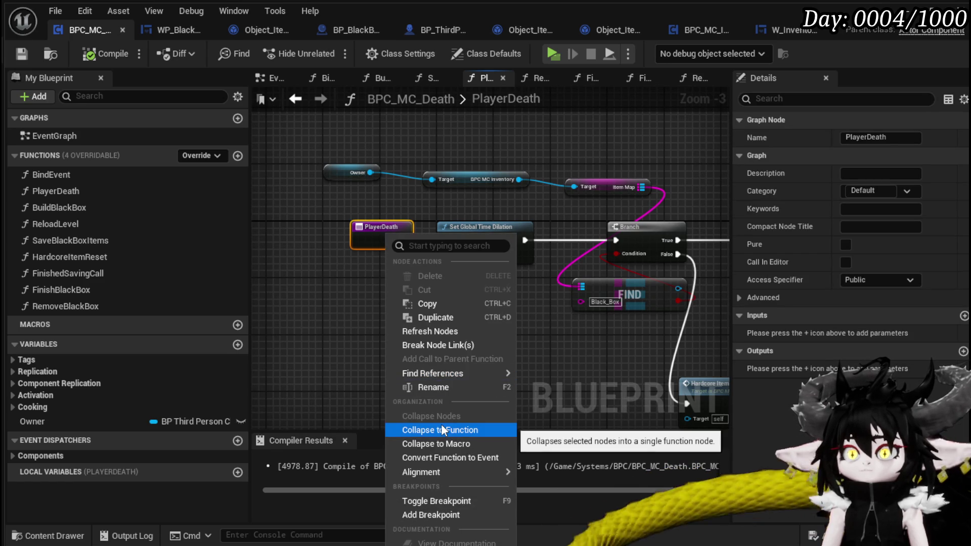
pyautogui.click(423, 514)
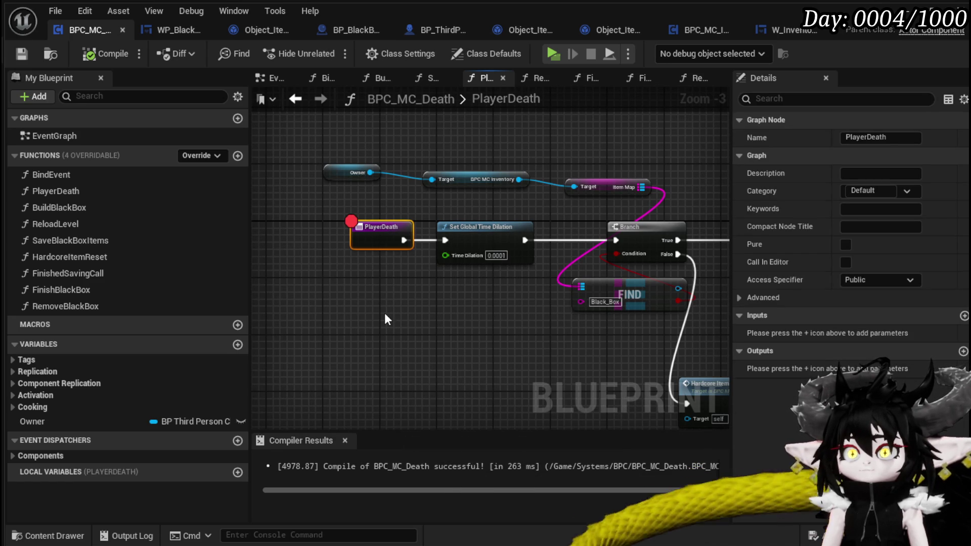
pyautogui.click(384, 312)
# Review the PlayerDeath logic, pulling a wire from FIND's Value pin and cancelling it.
pyautogui.scroll(-2, 278, 273)
pyautogui.moveTo(645, 253)
pyautogui.mouseDown()
pyautogui.moveTo(372, 264)
pyautogui.moveTo(581, 271)
pyautogui.moveTo(530, 307)
pyautogui.mouseUp()
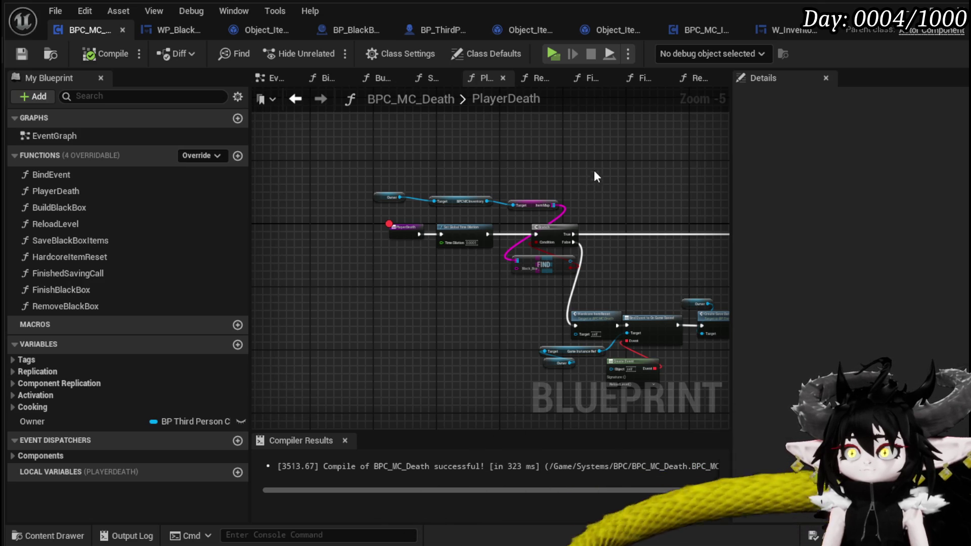
pyautogui.scroll(4, 572, 259)
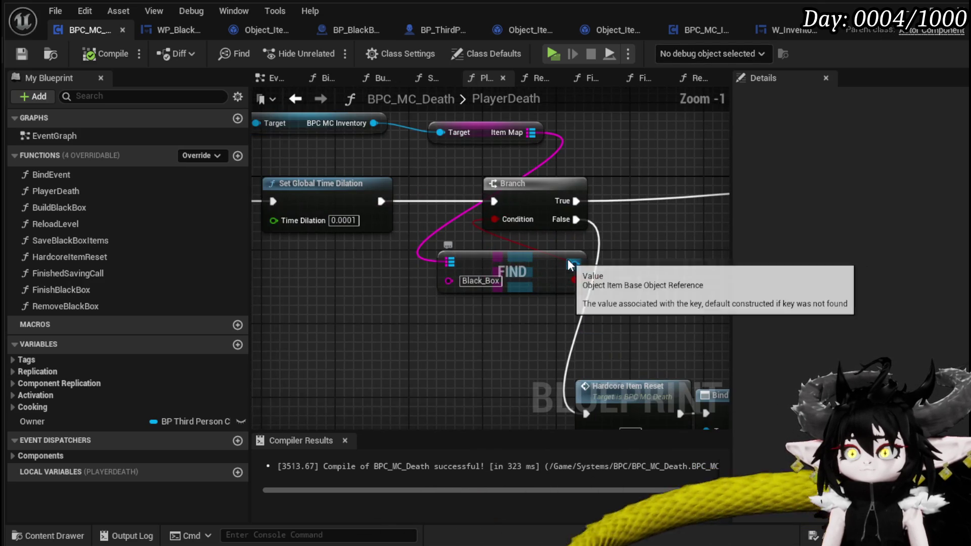
pyautogui.moveTo(717, 237); pyautogui.dragTo(681, 236)
pyautogui.moveTo(545, 264); pyautogui.dragTo(562, 261)
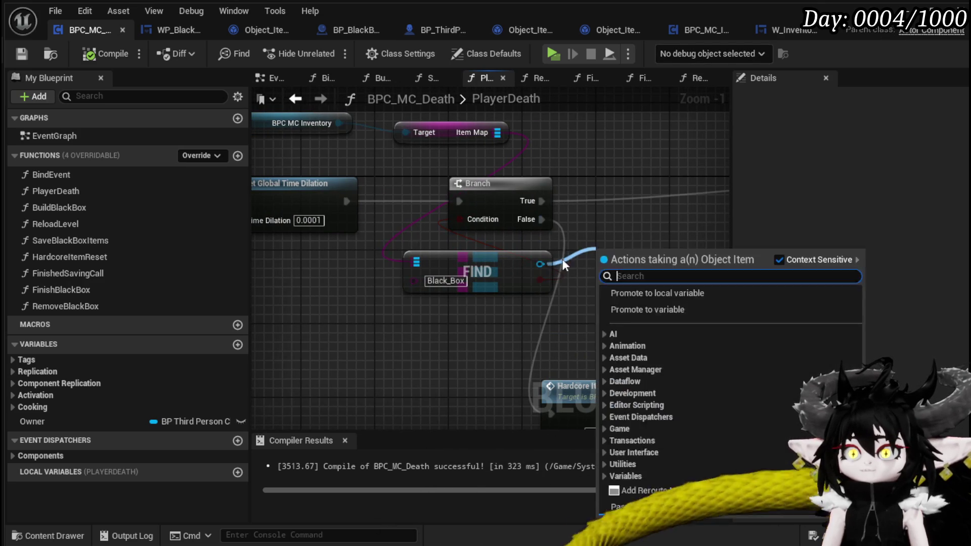
pyautogui.scroll(-3, 595, 254)
pyautogui.click(344, 305)
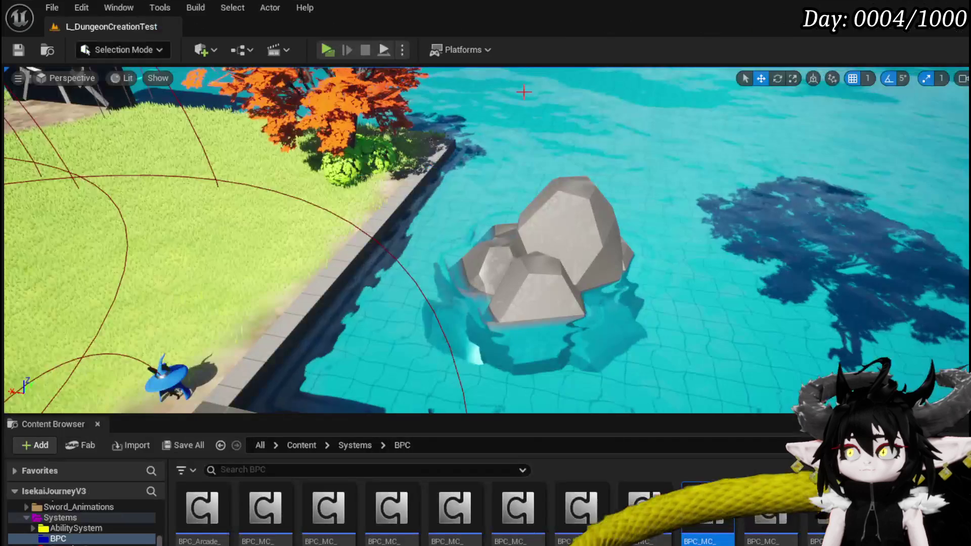
# Start a playtest and check the black box's contents.
pyautogui.click(326, 50)
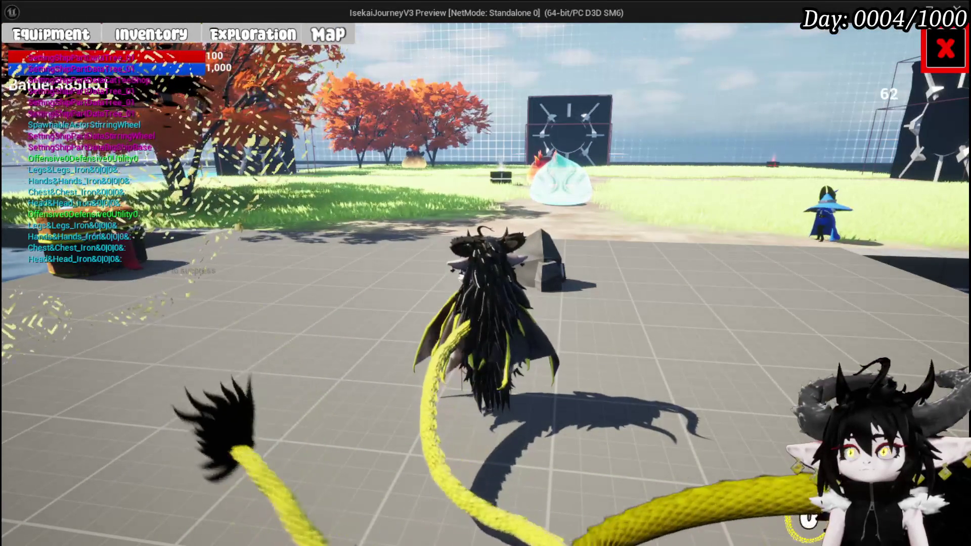
pyautogui.press('Tab')
pyautogui.press('space')
pyautogui.press('w')
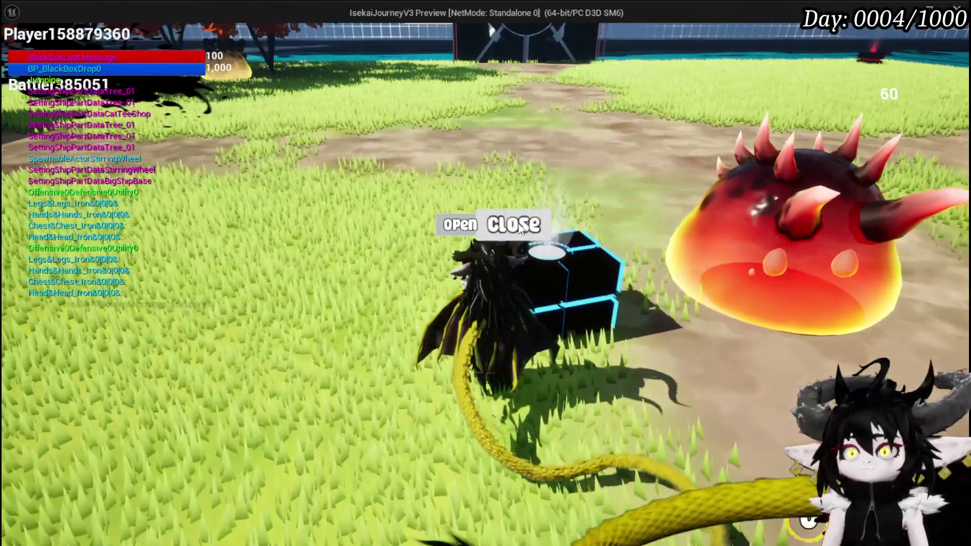
pyautogui.click(463, 225)
pyautogui.press('Tab')
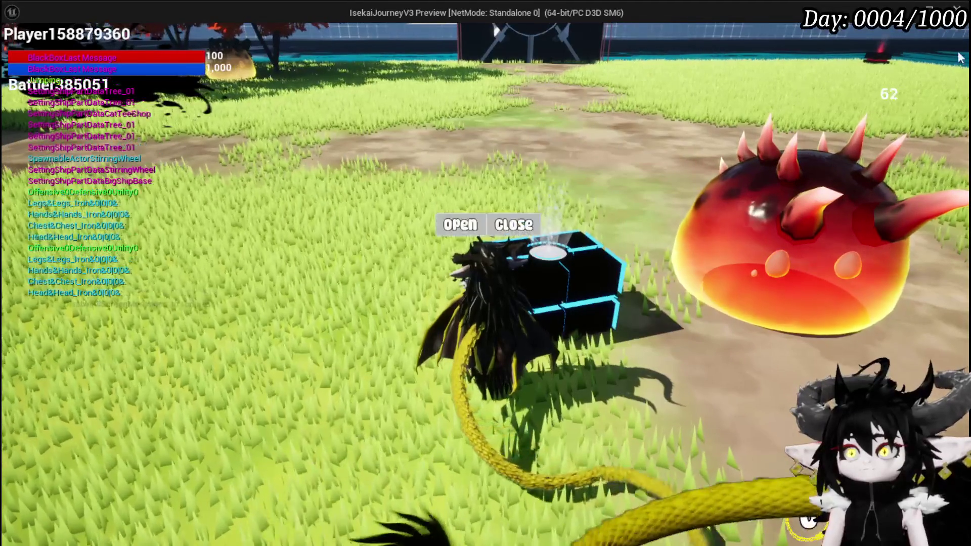
pyautogui.click(460, 224)
pyautogui.click(941, 58)
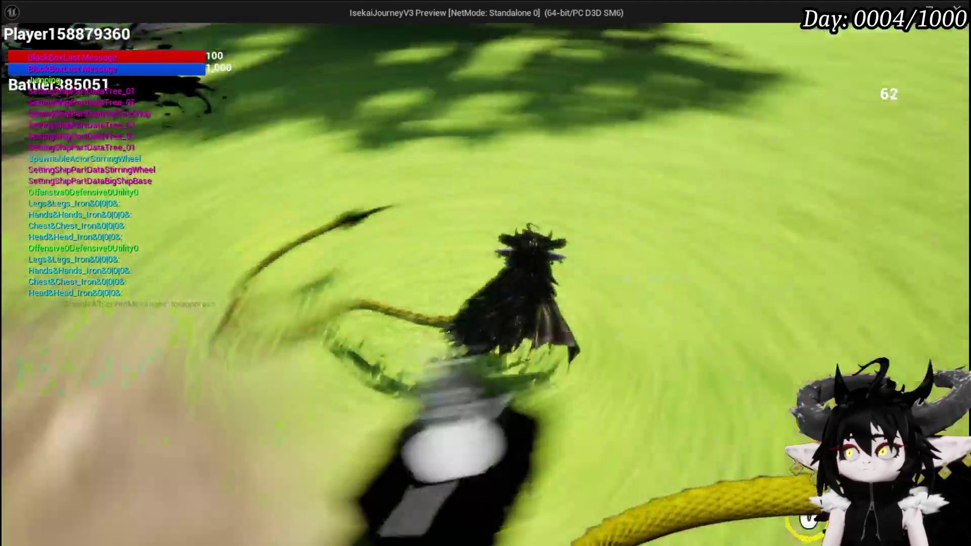
# Take all the loot from the chest.
pyautogui.press('w')
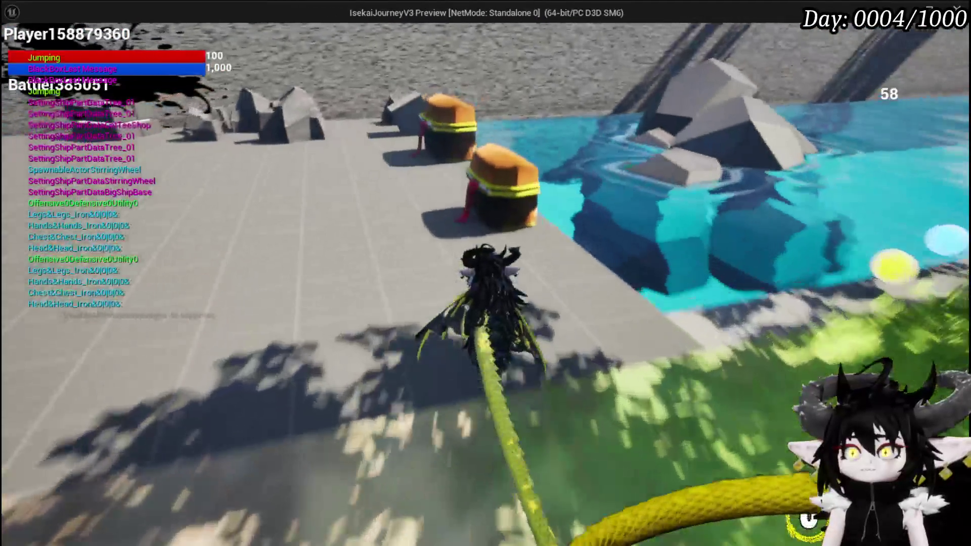
pyautogui.press('e')
pyautogui.click(487, 513)
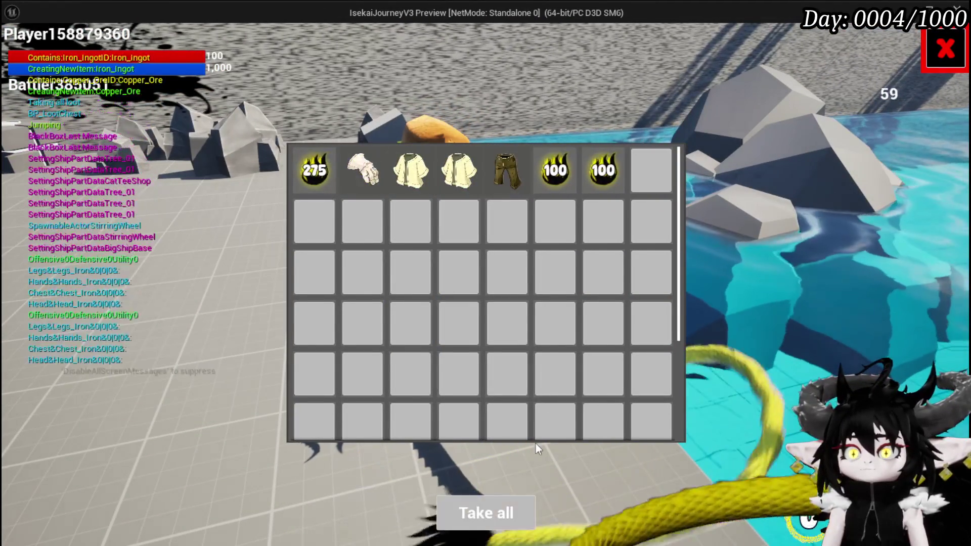
pyautogui.press('Tab')
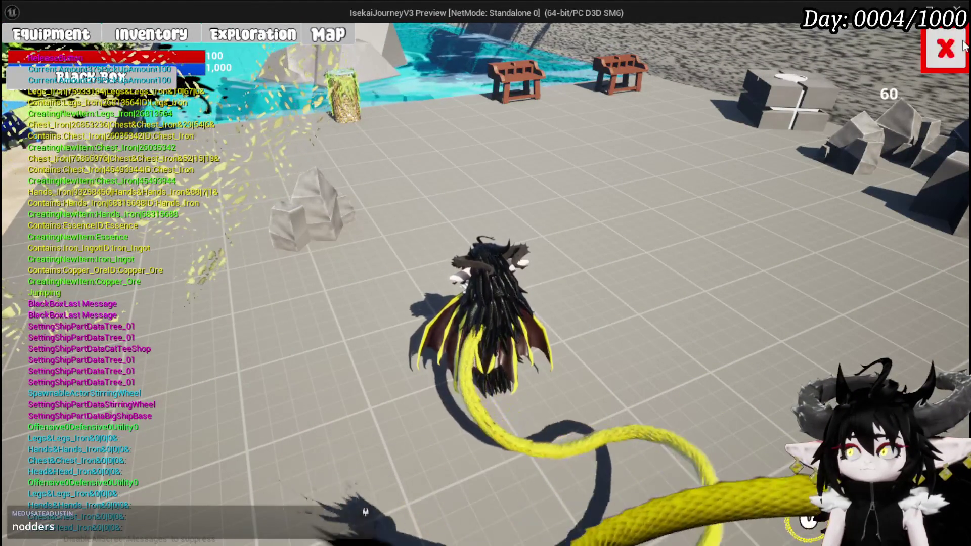
pyautogui.click(946, 31)
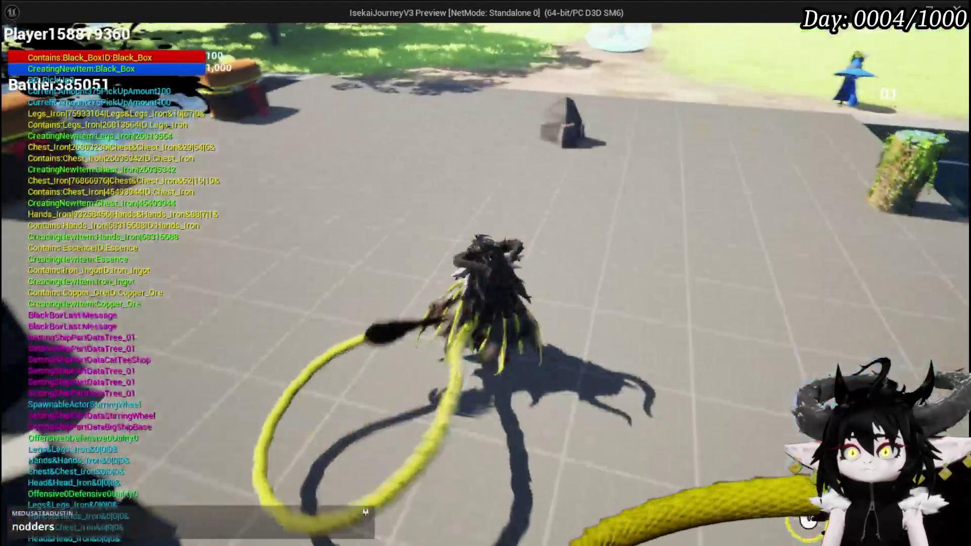
# Put the iron helmet, chest, legs, gloves, Essence, Iron Ingot and Copper_Ore into the Black Box.
pyautogui.press('e')
pyautogui.click(451, 238)
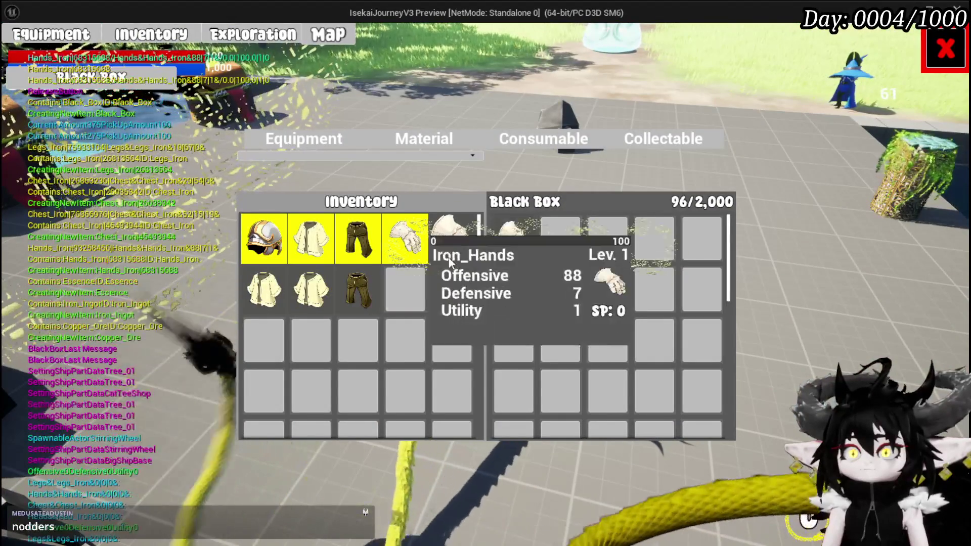
pyautogui.click(358, 290)
pyautogui.click(311, 289)
pyautogui.click(263, 290)
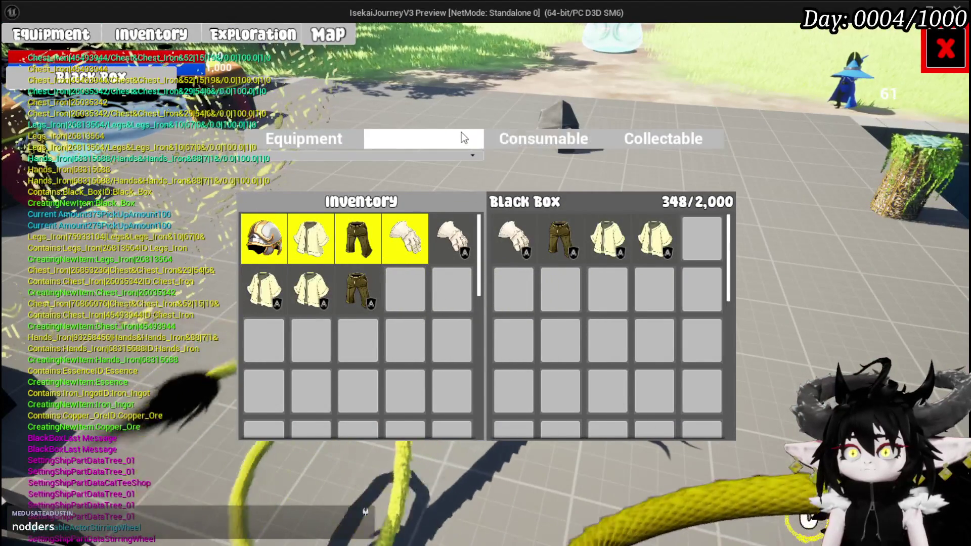
pyautogui.click(461, 134)
pyautogui.click(341, 245)
pyautogui.click(309, 246)
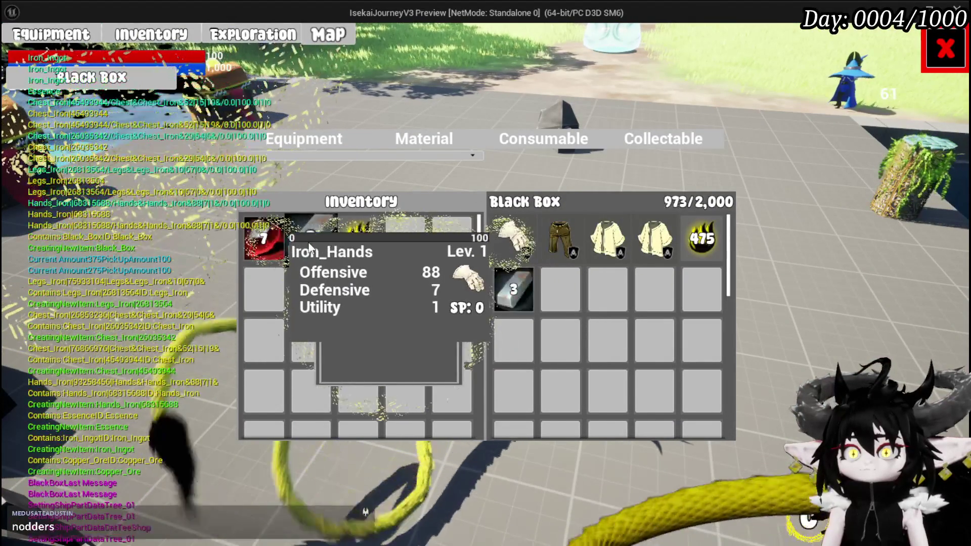
pyautogui.click(273, 242)
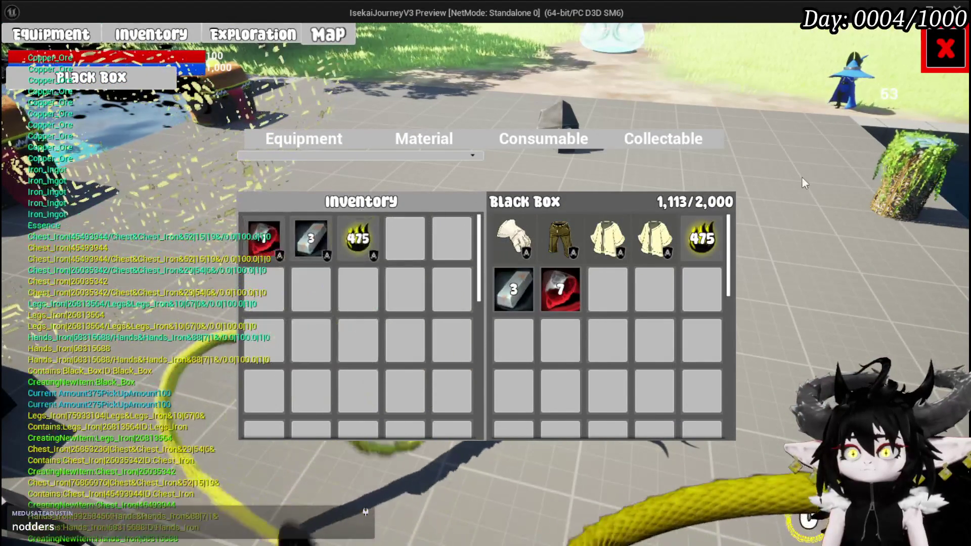
pyautogui.click(941, 65)
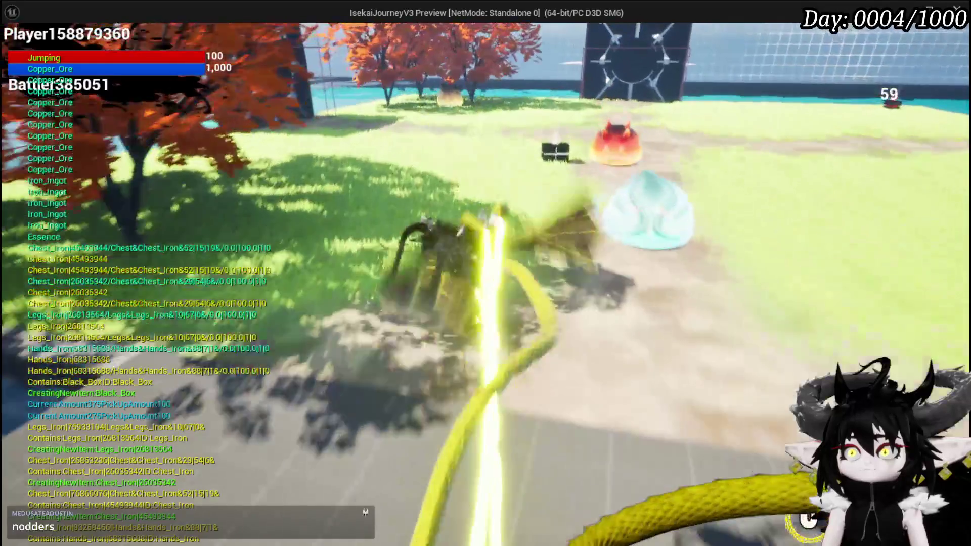
# Run to the red horned slime and start the battle.
pyautogui.press('w')
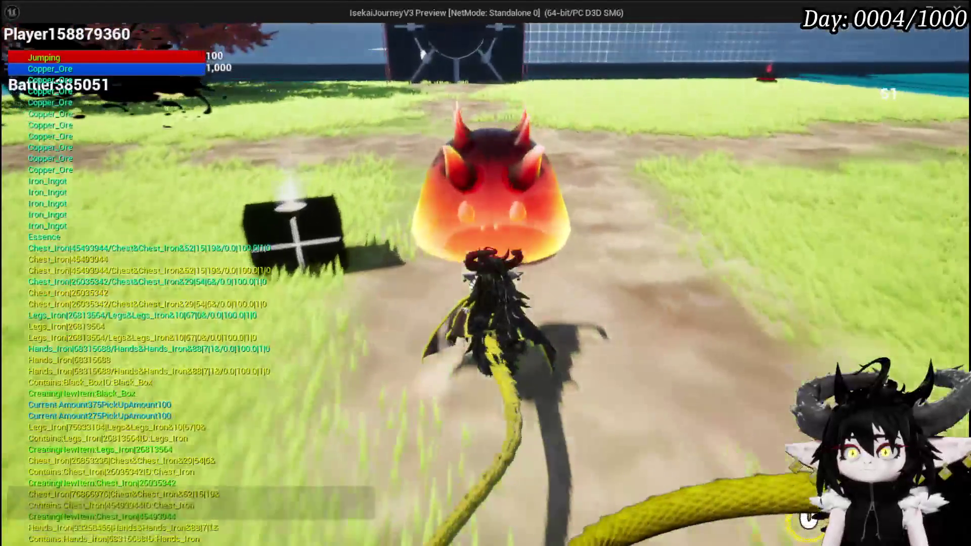
pyautogui.press('w')
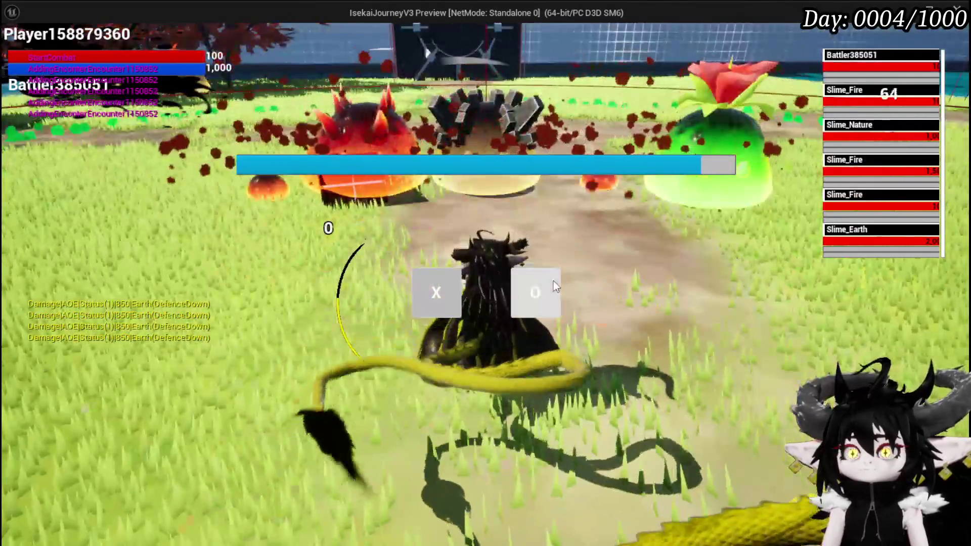
pyautogui.click(553, 280)
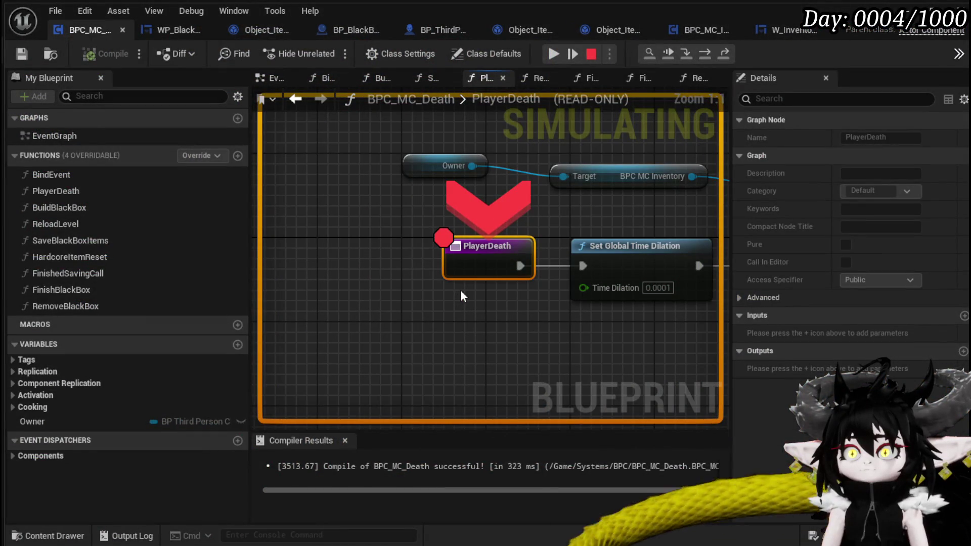
# Step through PlayerDeath to the Bind Event to Confirm Message node, then resume.
pyautogui.click(705, 54)
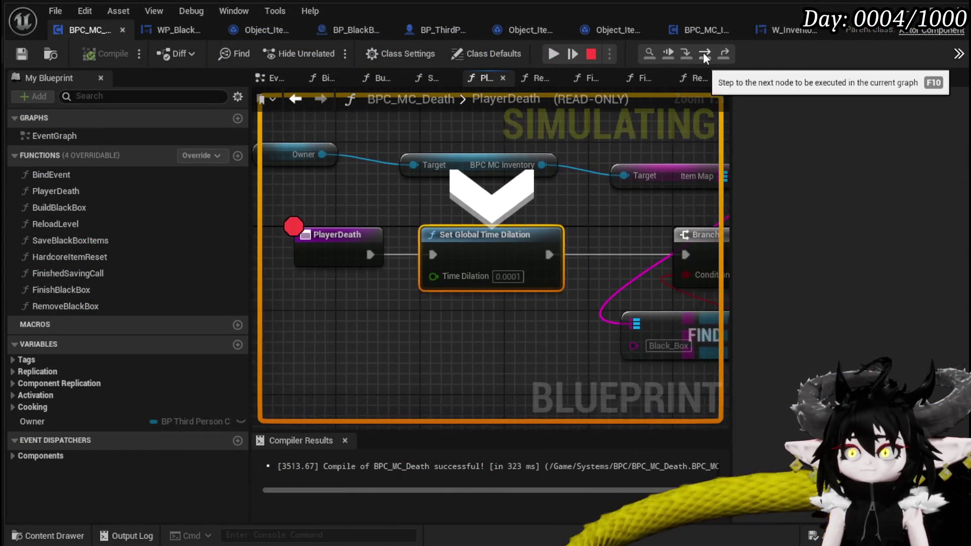
pyautogui.click(704, 54)
pyautogui.click(704, 53)
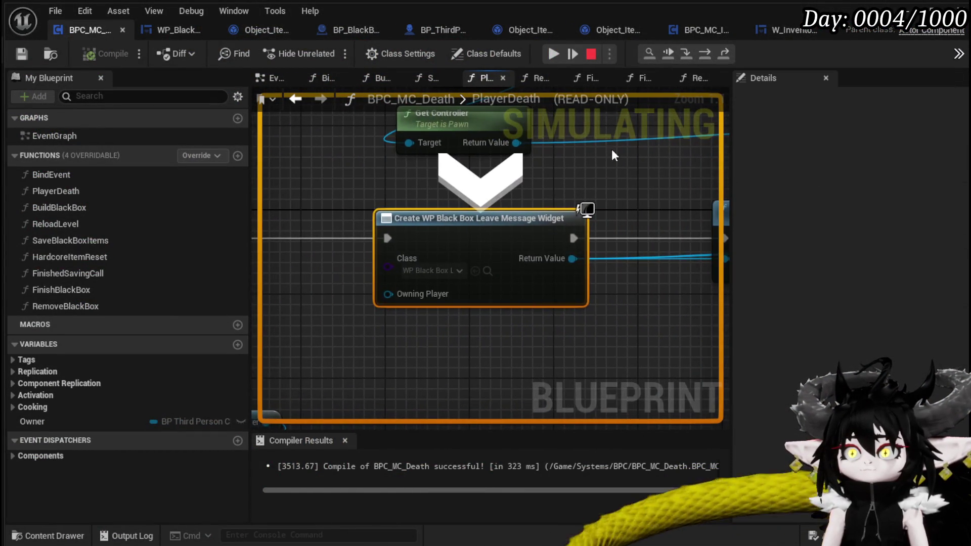
pyautogui.scroll(-2, 611, 156)
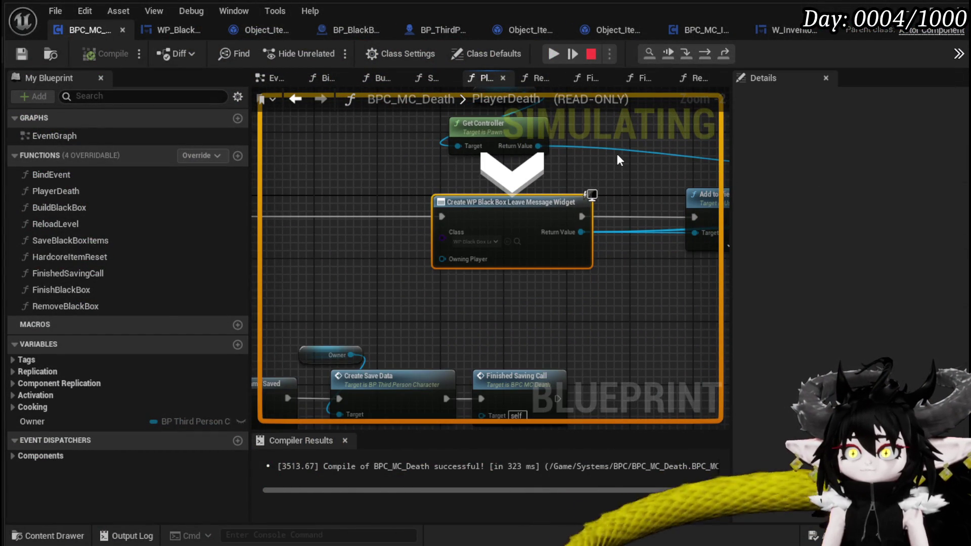
pyautogui.click(708, 51)
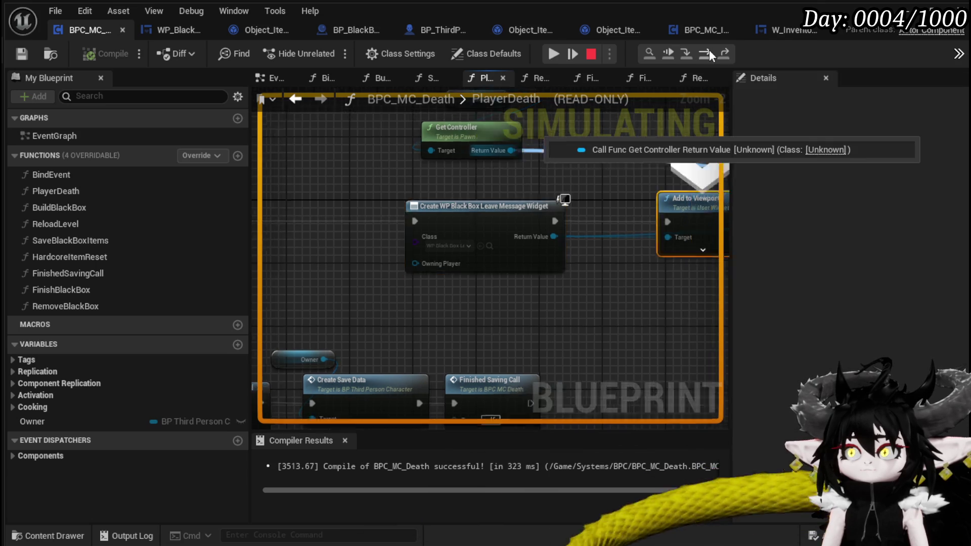
pyautogui.click(709, 49)
pyautogui.click(709, 50)
pyautogui.click(709, 49)
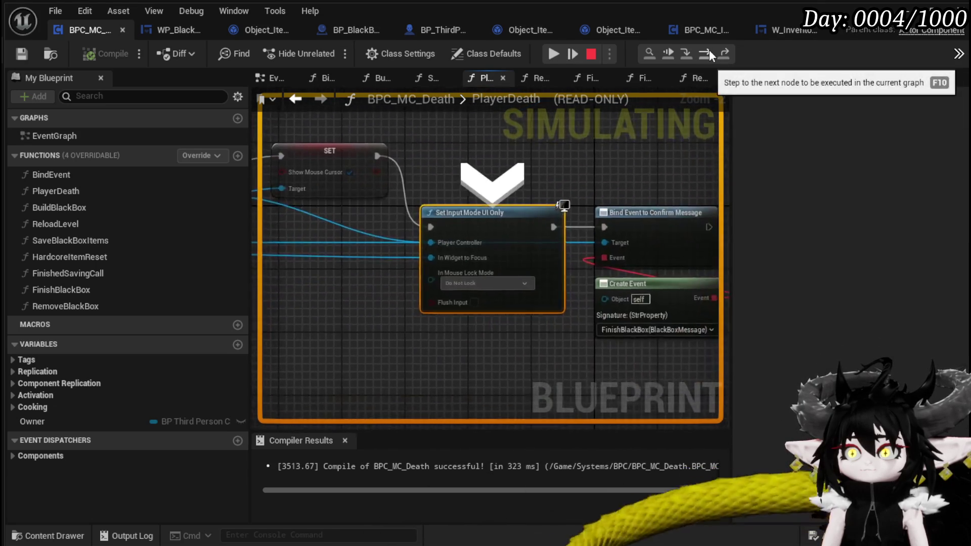
pyautogui.click(708, 49)
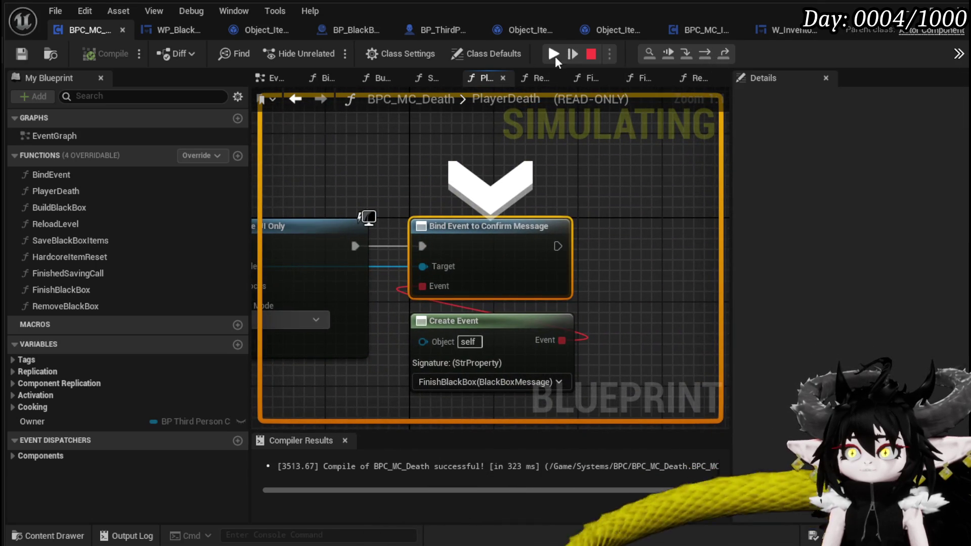
pyautogui.click(554, 55)
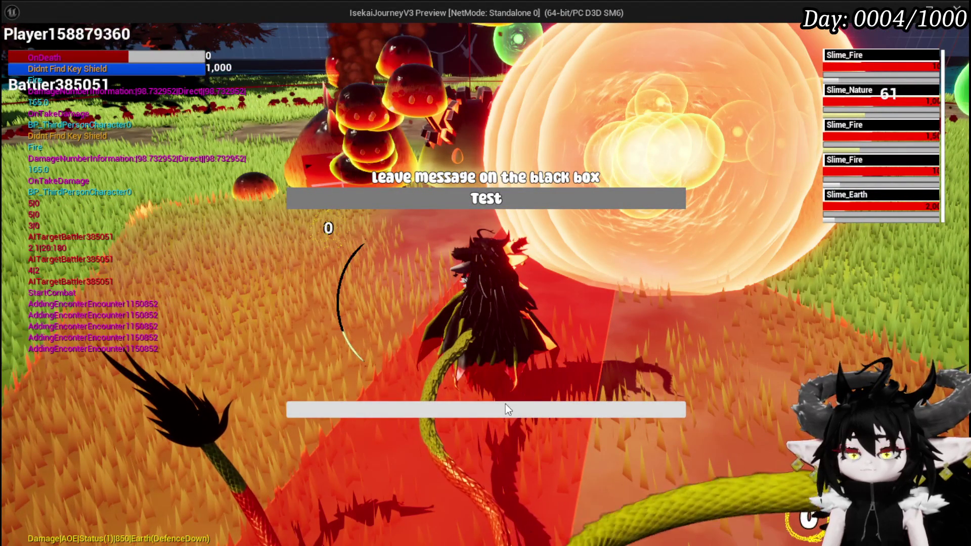
# Confirm the black box message, respawn, and open the new black box's contents.
pyautogui.click(505, 408)
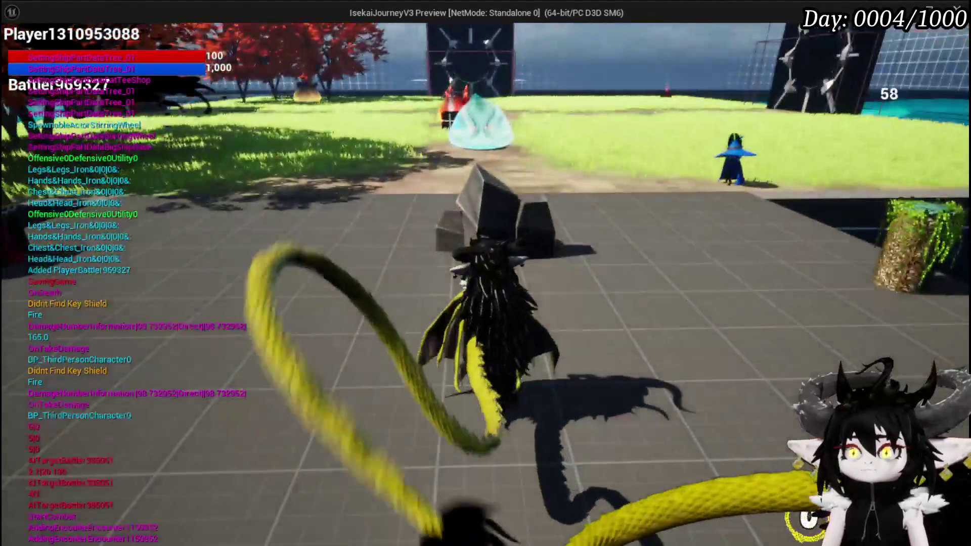
pyautogui.press('w')
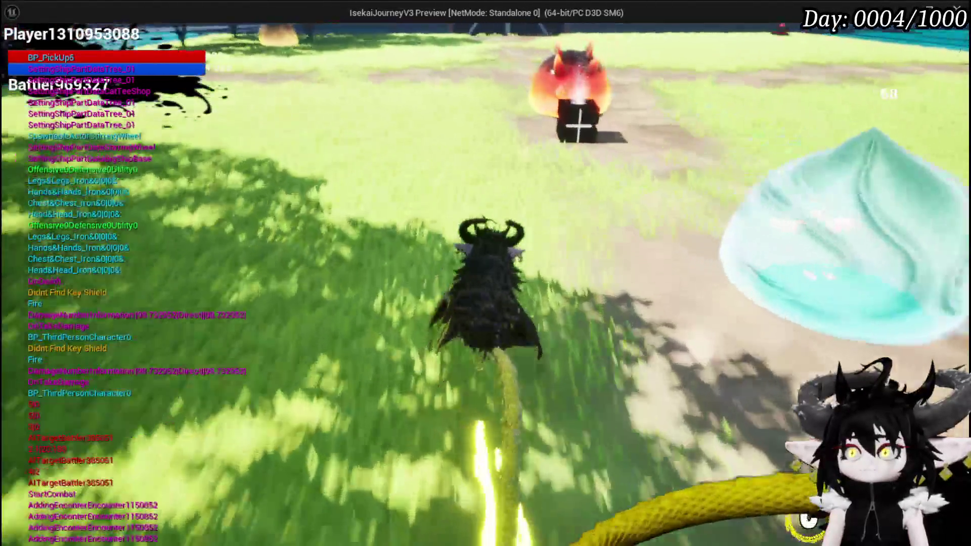
pyautogui.press('w')
pyautogui.press('e')
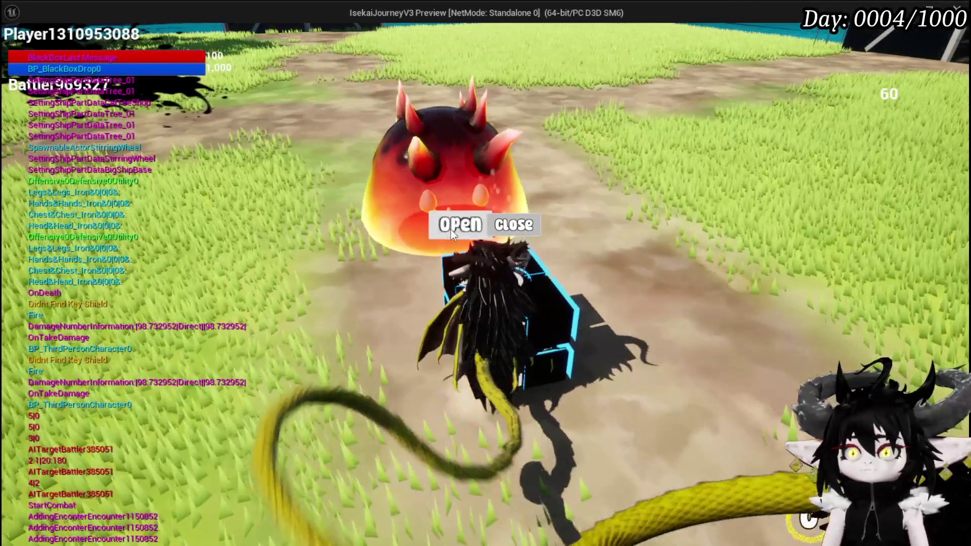
pyautogui.click(451, 230)
pyautogui.click(939, 49)
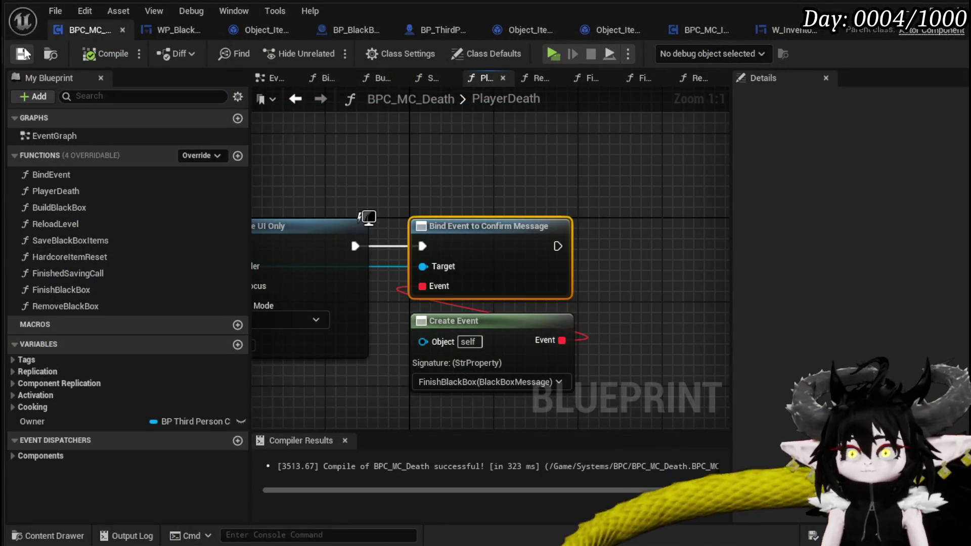
# Open the FinishBlackBox graph and enable a breakpoint on its entry node.
pyautogui.scroll(-5, 375, 222)
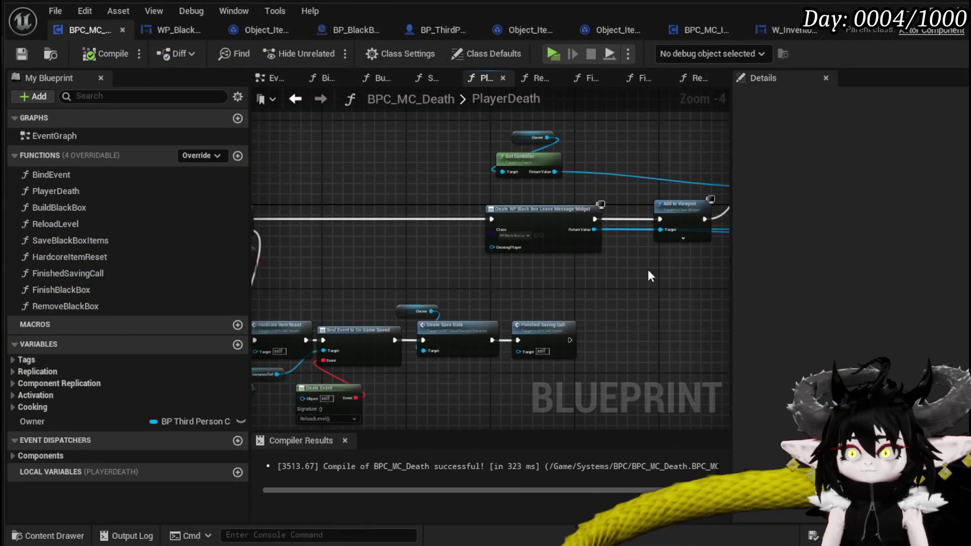
pyautogui.doubleClick(81, 293)
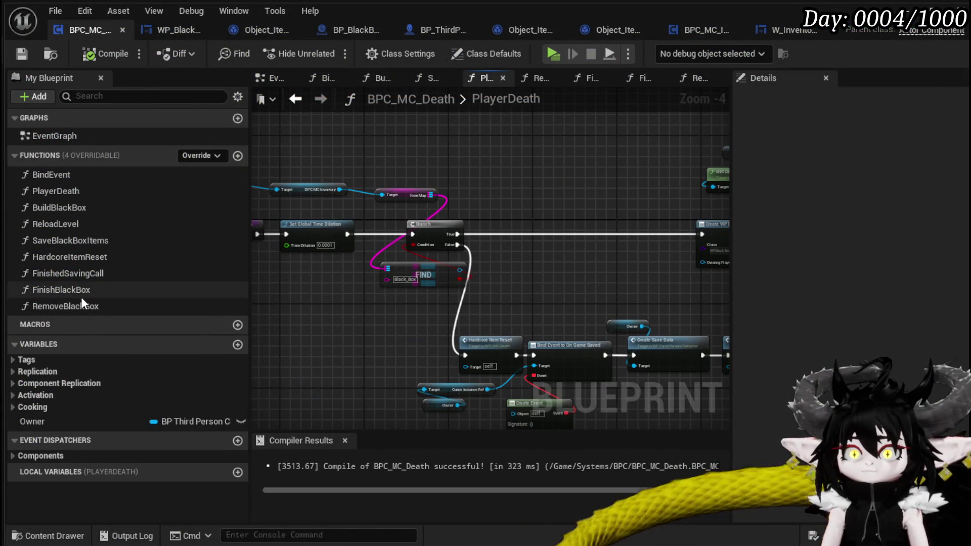
pyautogui.rightClick(409, 225)
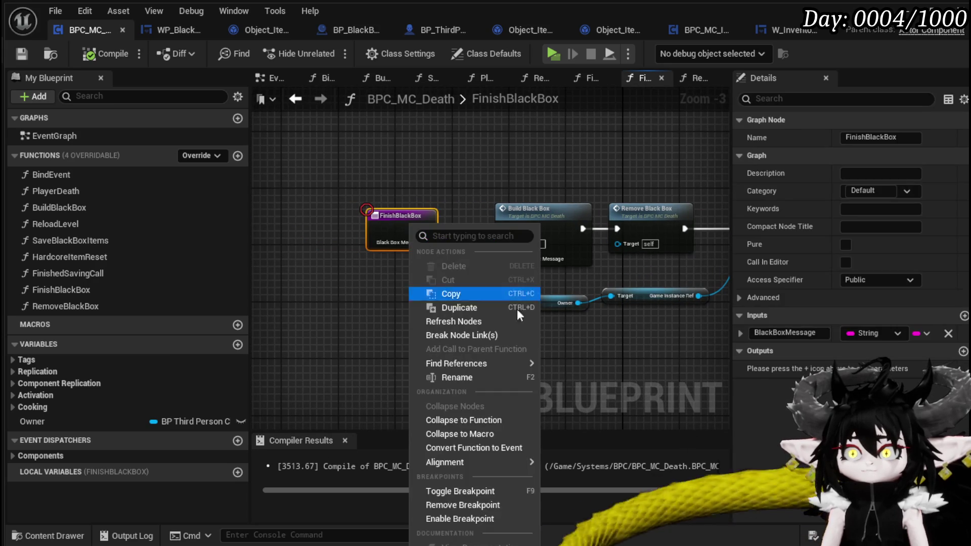
pyautogui.click(454, 521)
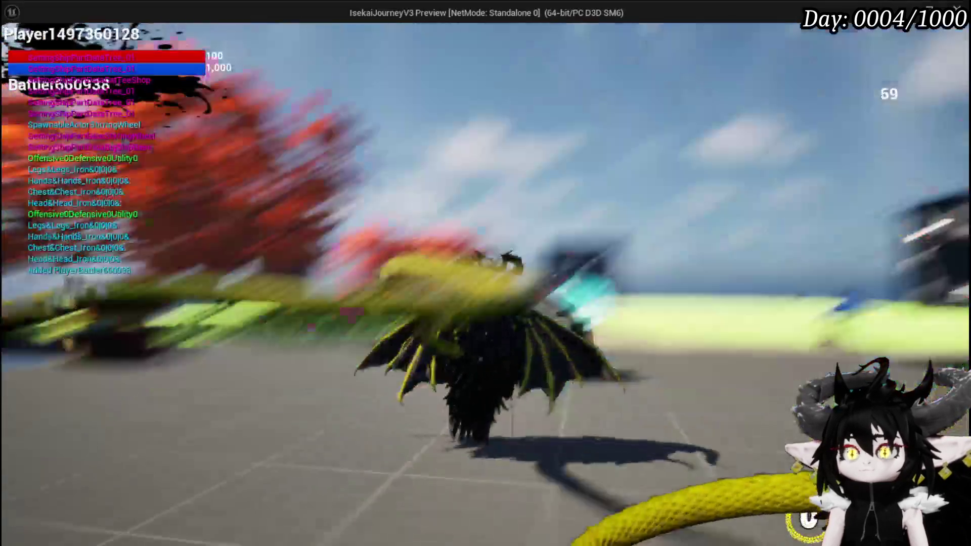
# Take all the chest loot and pick up the Black_Box.
pyautogui.press('e')
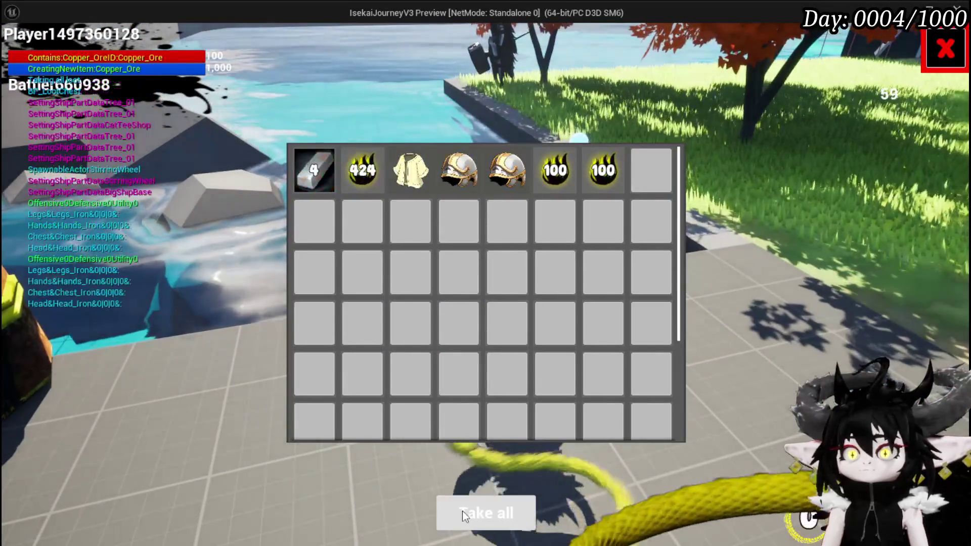
pyautogui.press('w')
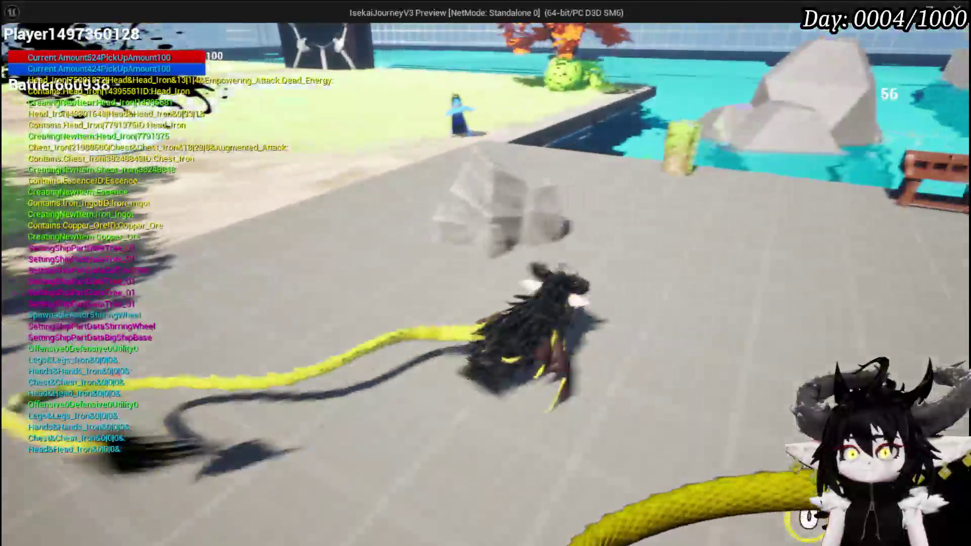
pyautogui.press('e')
pyautogui.press('e')
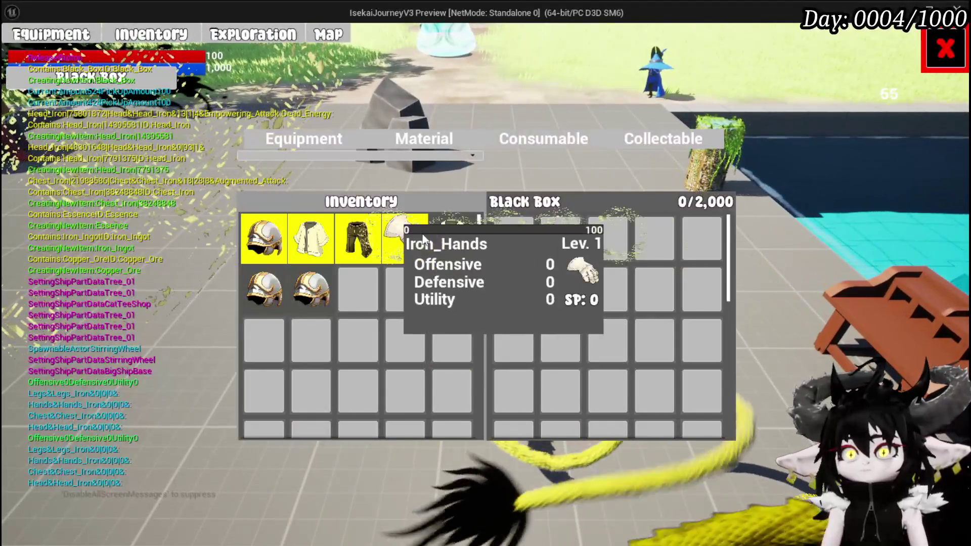
# Store the chest piece, two Iron helmets and 624 Essence, then die to the spiky slime.
pyautogui.click(339, 290)
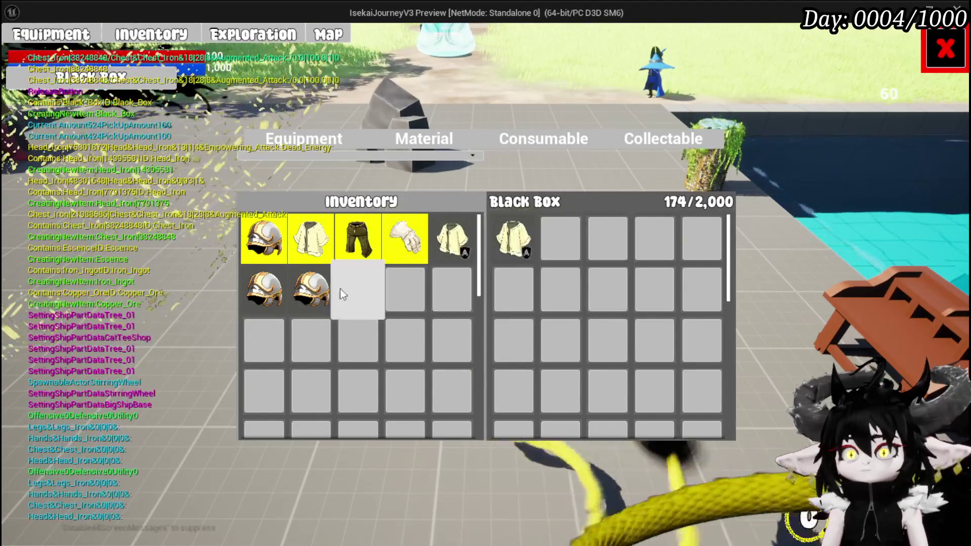
pyautogui.click(264, 289)
pyautogui.click(263, 290)
pyautogui.click(392, 137)
pyautogui.click(358, 239)
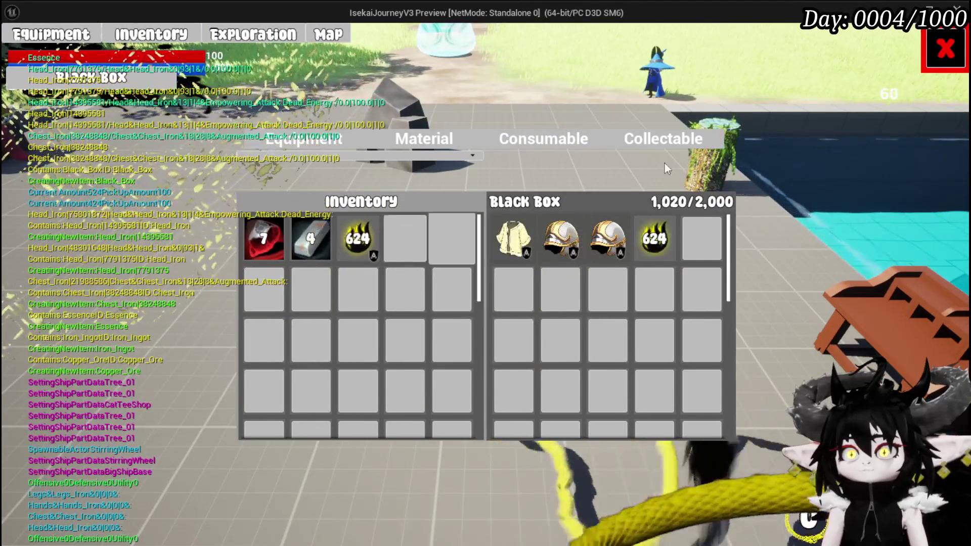
pyautogui.click(939, 57)
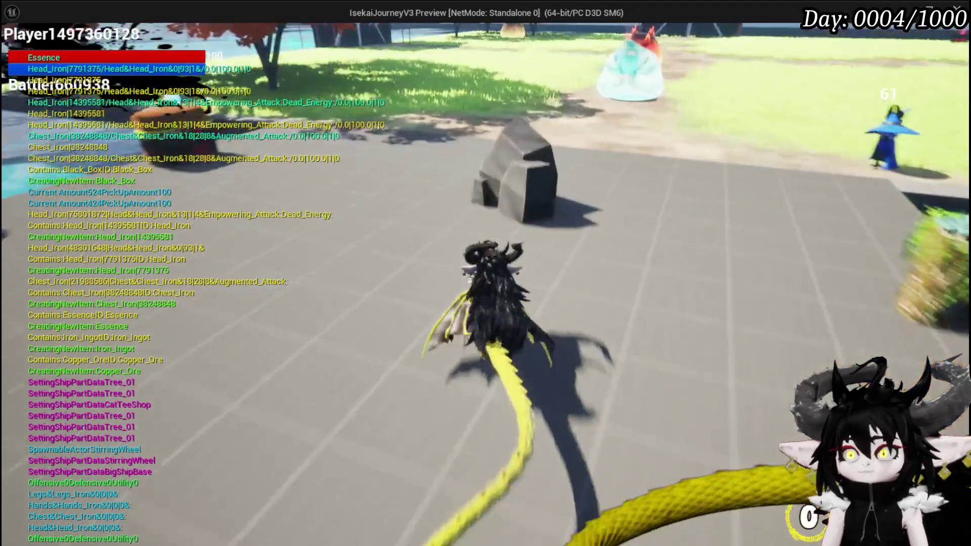
pyautogui.press('w')
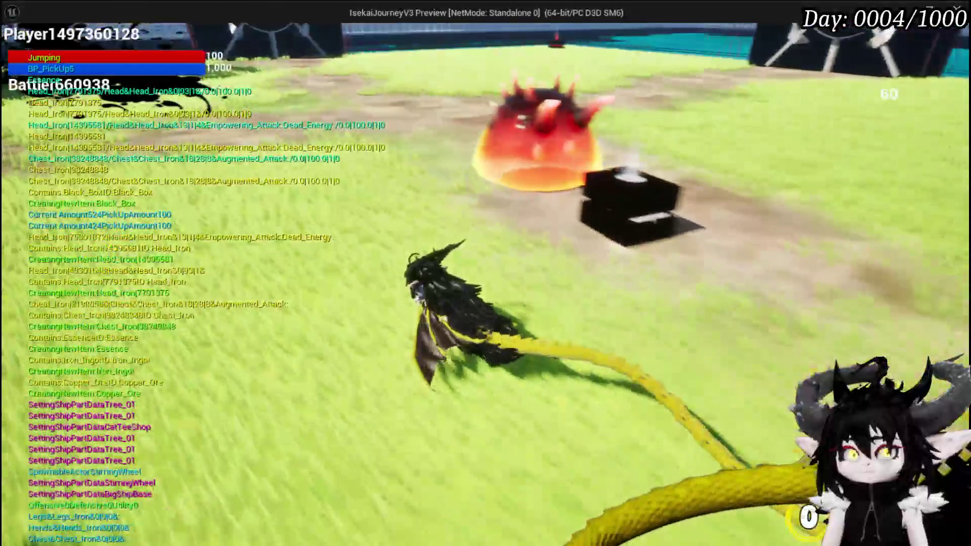
pyautogui.press('w')
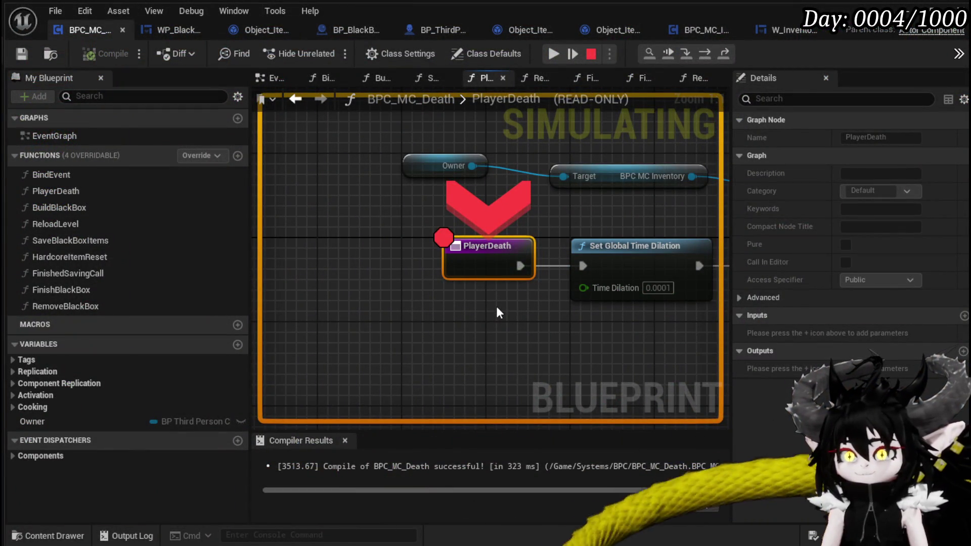
# Resume from the PlayerDeath pause and submit the black box message.
pyautogui.click(553, 53)
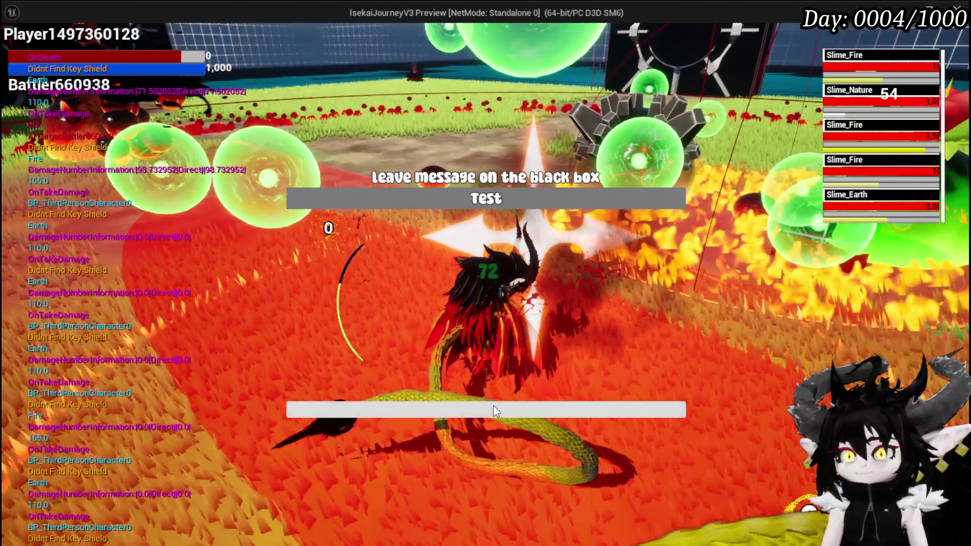
pyautogui.click(494, 410)
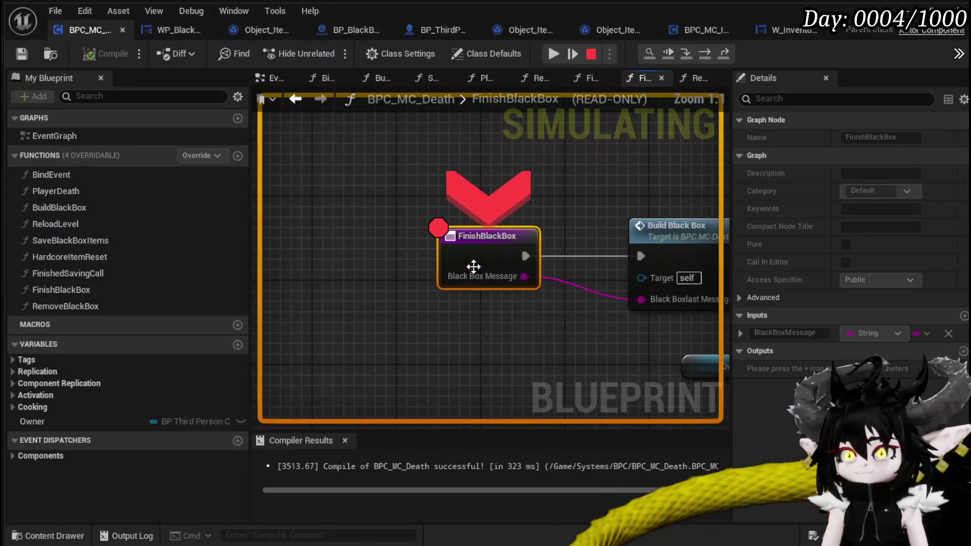
pyautogui.moveTo(513, 329); pyautogui.dragTo(479, 314)
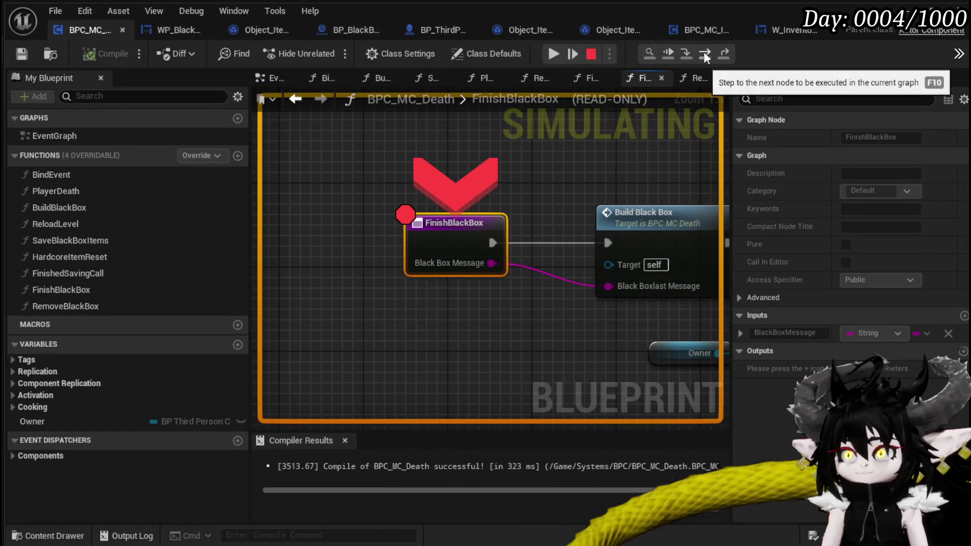
# Step from FinishBlackBox into BuildBlackBox, past the SET node, and into SaveBlackBoxItems.
pyautogui.click(704, 52)
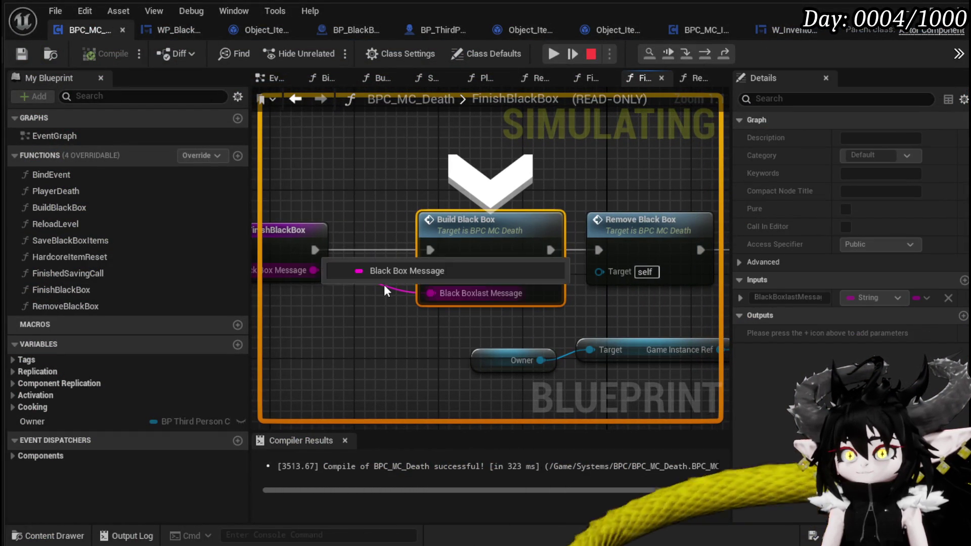
pyautogui.click(685, 54)
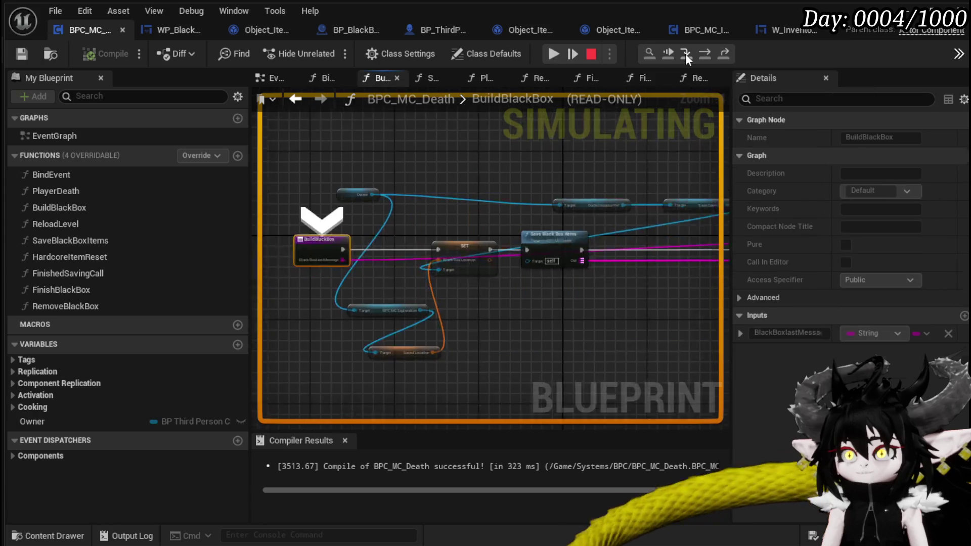
pyautogui.click(697, 58)
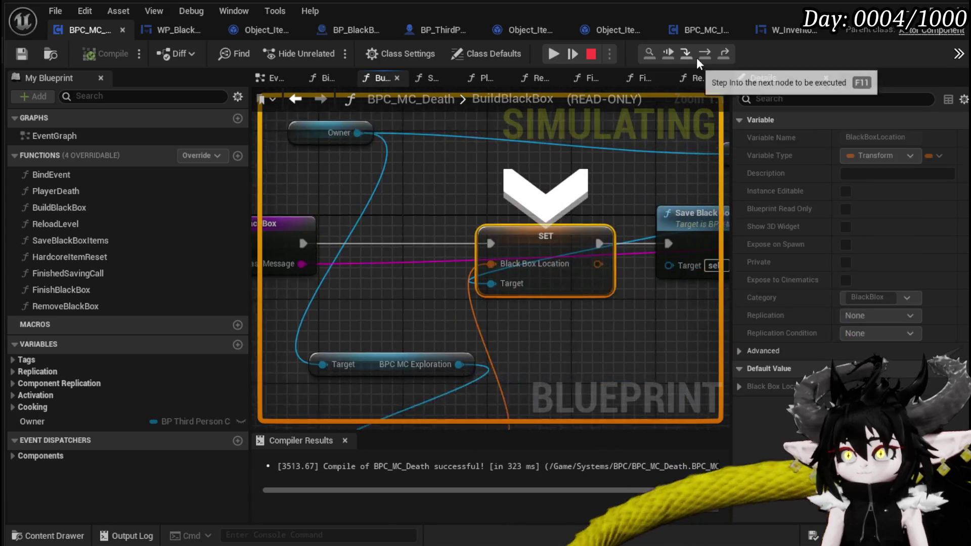
pyautogui.click(702, 56)
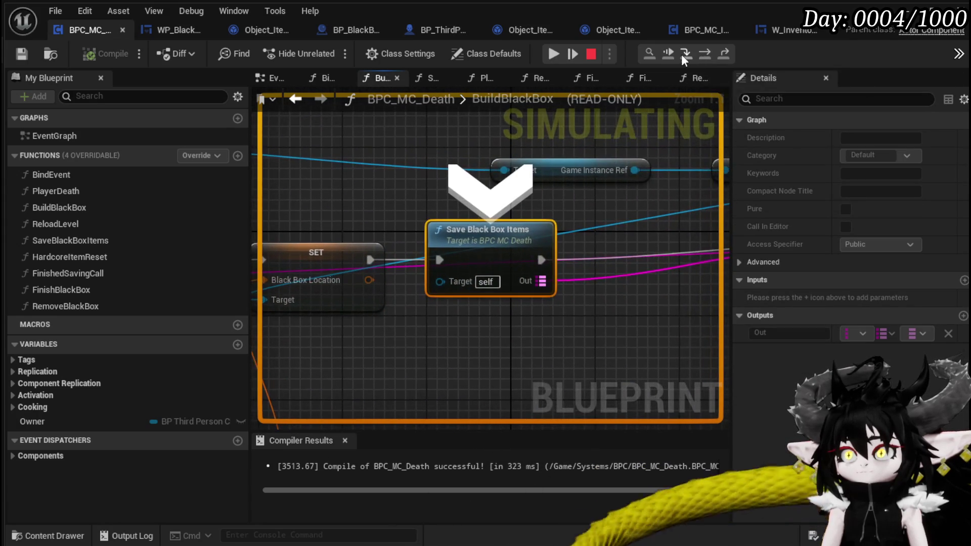
pyautogui.click(681, 54)
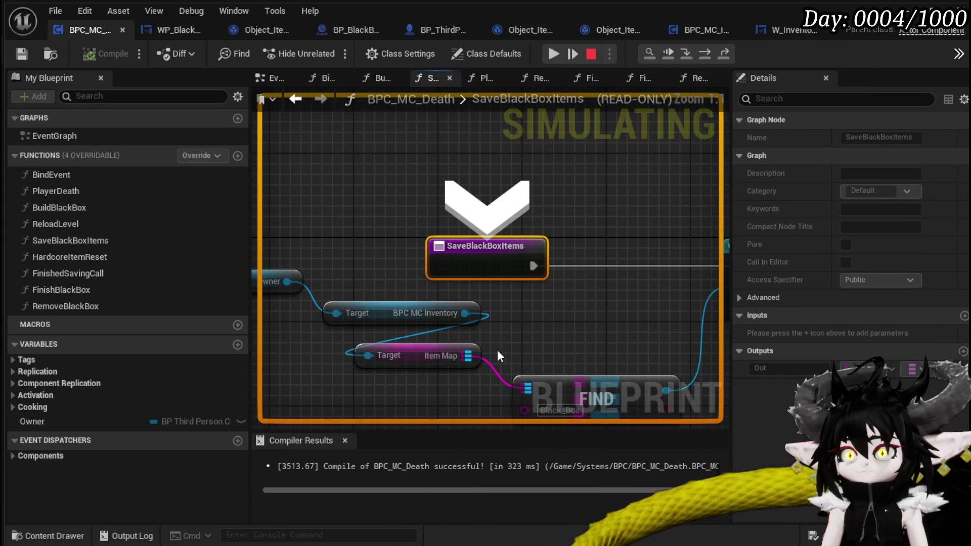
# Frame the SaveBlackBoxItems graph and step execution to the Cast To node.
pyautogui.moveTo(487, 316)
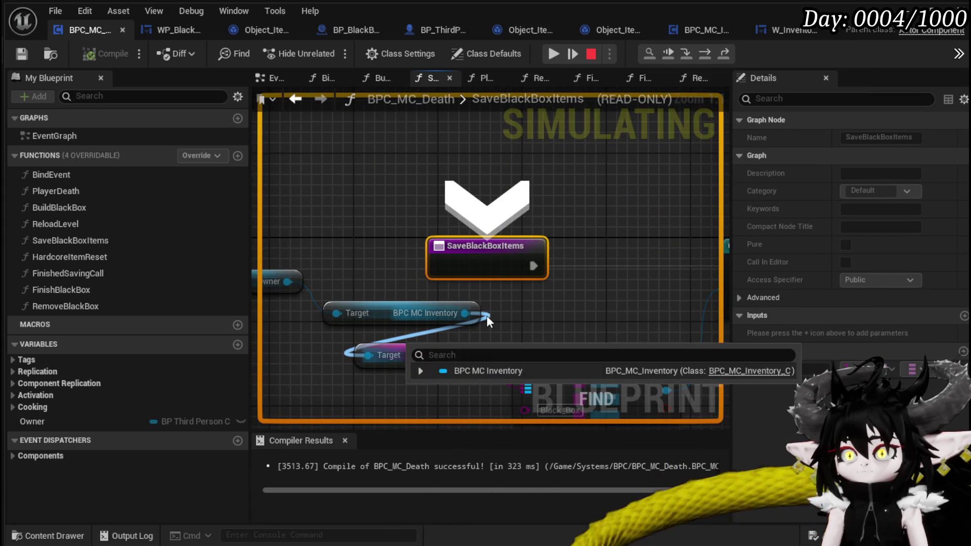
pyautogui.moveTo(543, 318)
pyautogui.mouseDown()
pyautogui.moveTo(555, 250)
pyautogui.moveTo(392, 265)
pyautogui.moveTo(427, 247)
pyautogui.moveTo(436, 278)
pyautogui.mouseUp()
pyautogui.scroll(-2, 392, 264)
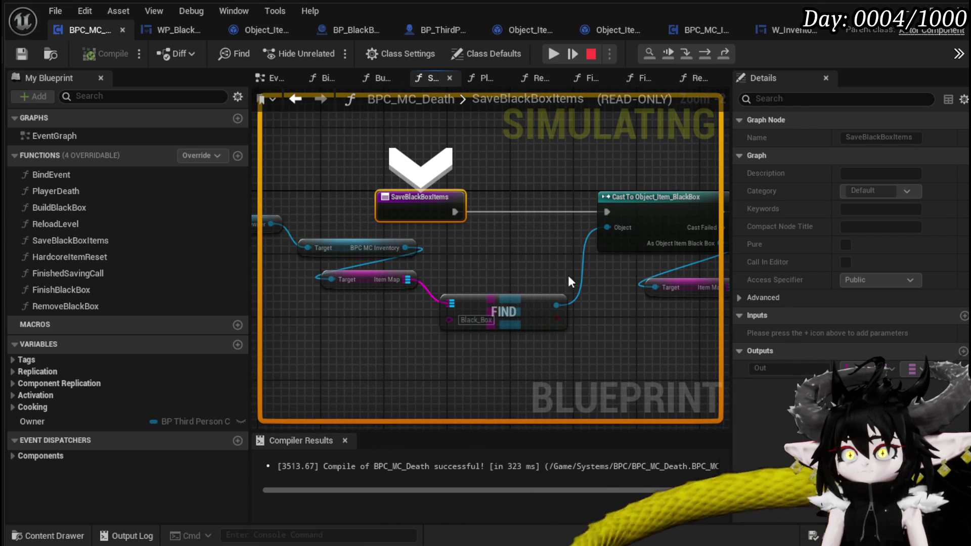
pyautogui.moveTo(583, 279)
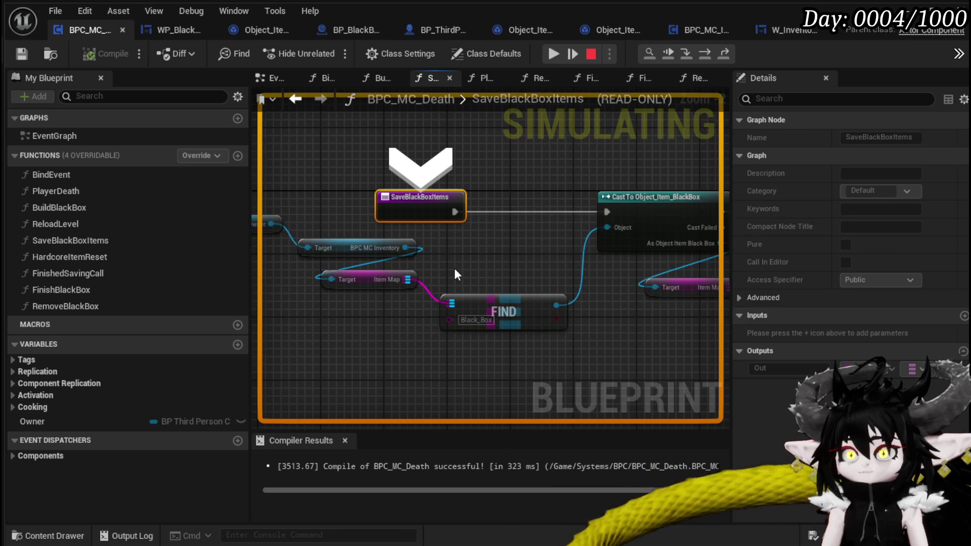
pyautogui.moveTo(454, 268); pyautogui.dragTo(522, 273)
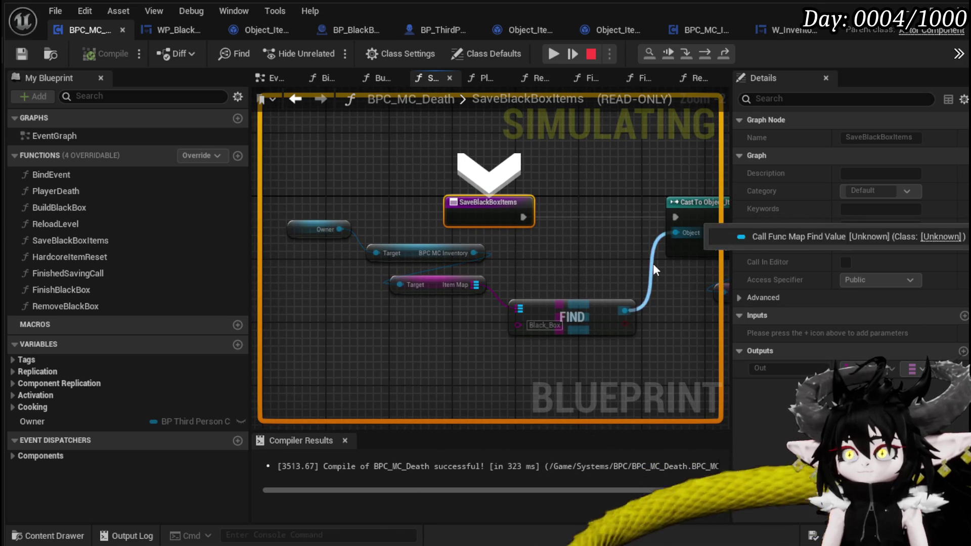
pyautogui.scroll(-2, 560, 263)
pyautogui.moveTo(560, 264); pyautogui.dragTo(499, 265)
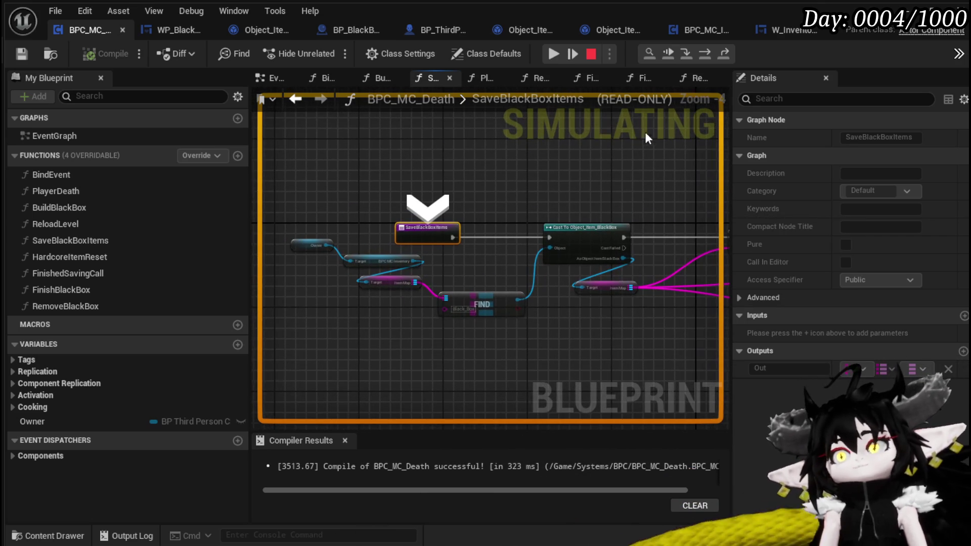
pyautogui.click(724, 53)
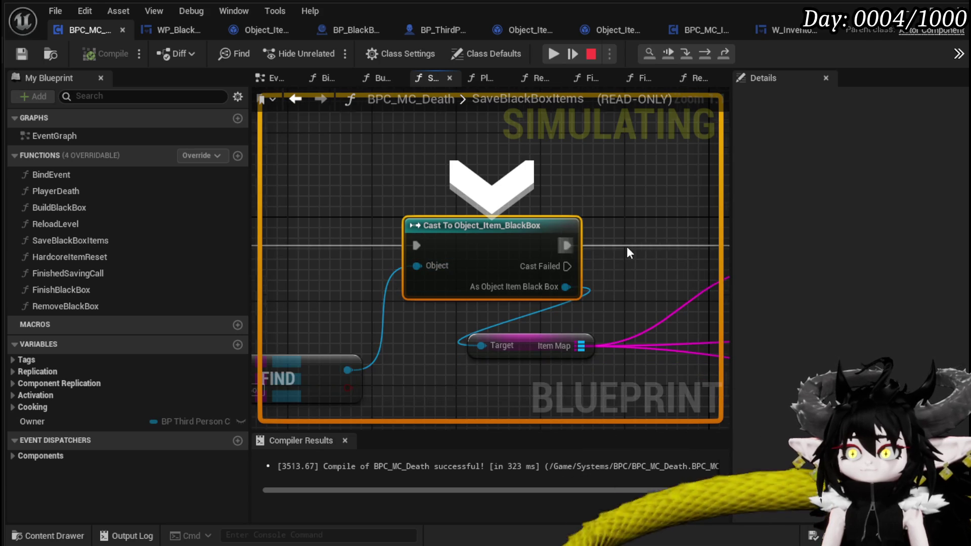
# Step through the KEYS node and For Each Loop to Convert Data to String.
pyautogui.moveTo(626, 247); pyautogui.dragTo(411, 211)
pyautogui.scroll(-1, 411, 211)
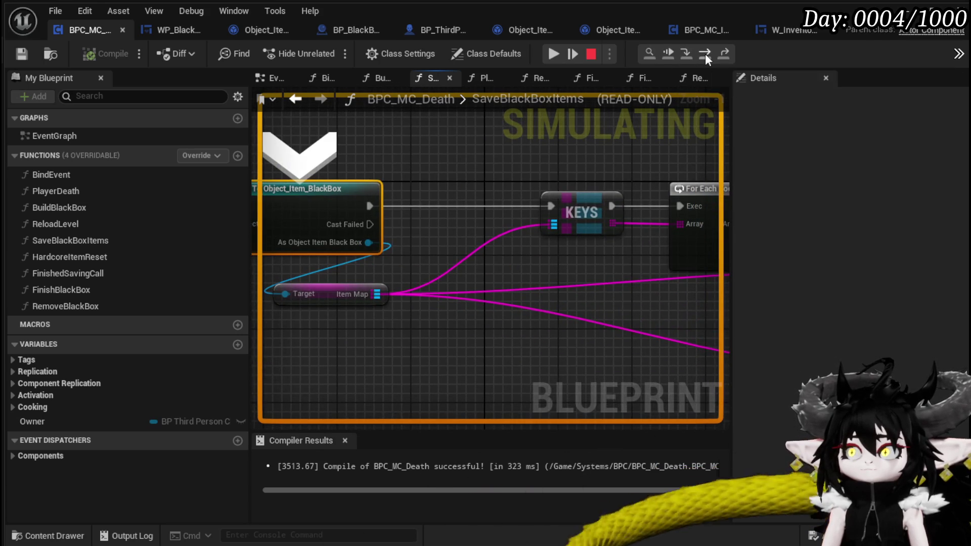
pyautogui.click(705, 54)
pyautogui.click(704, 53)
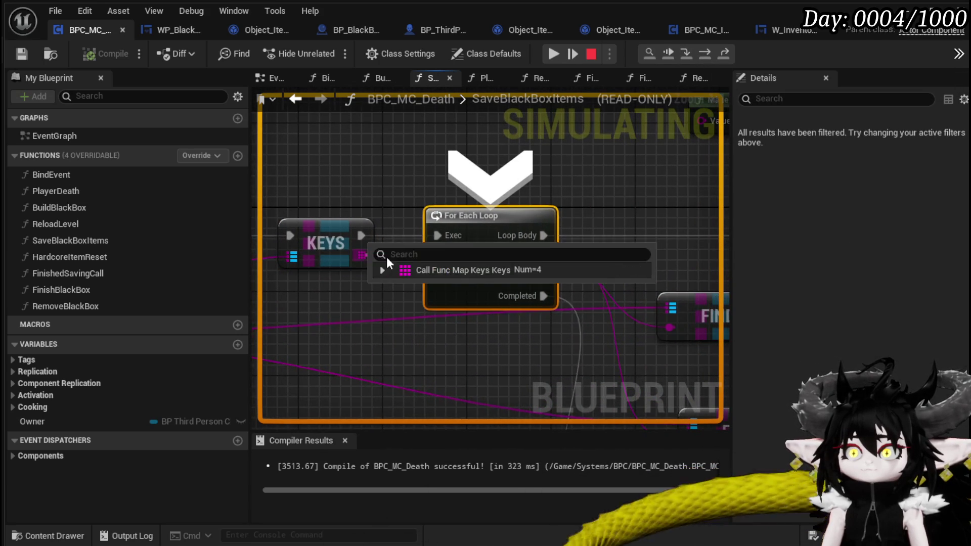
pyautogui.scroll(-1, 635, 226)
pyautogui.moveTo(634, 225)
pyautogui.mouseDown()
pyautogui.moveTo(661, 189)
pyautogui.moveTo(477, 338)
pyautogui.moveTo(553, 343)
pyautogui.moveTo(557, 193)
pyautogui.mouseUp()
pyautogui.moveTo(557, 194)
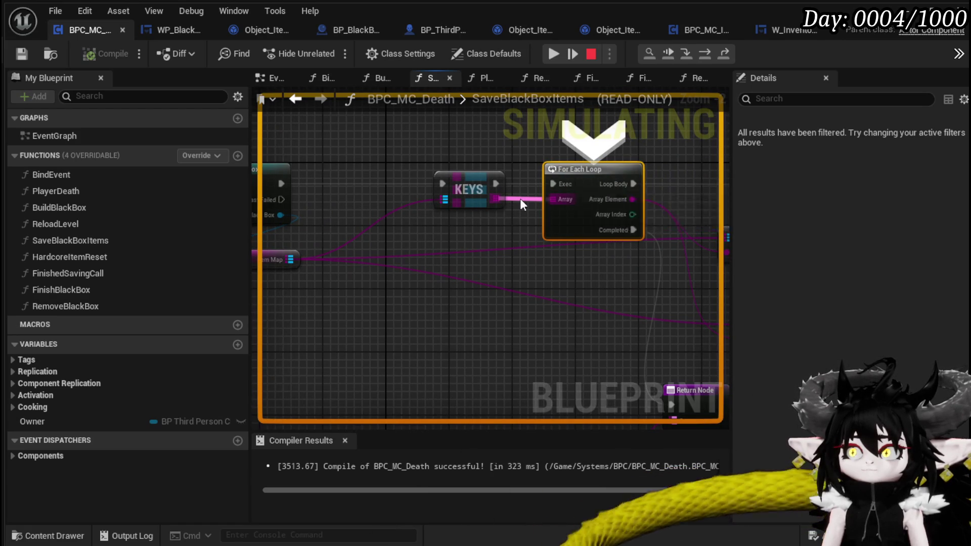
pyautogui.moveTo(519, 198)
pyautogui.mouseDown()
pyautogui.moveTo(444, 176)
pyautogui.moveTo(261, 175)
pyautogui.mouseUp()
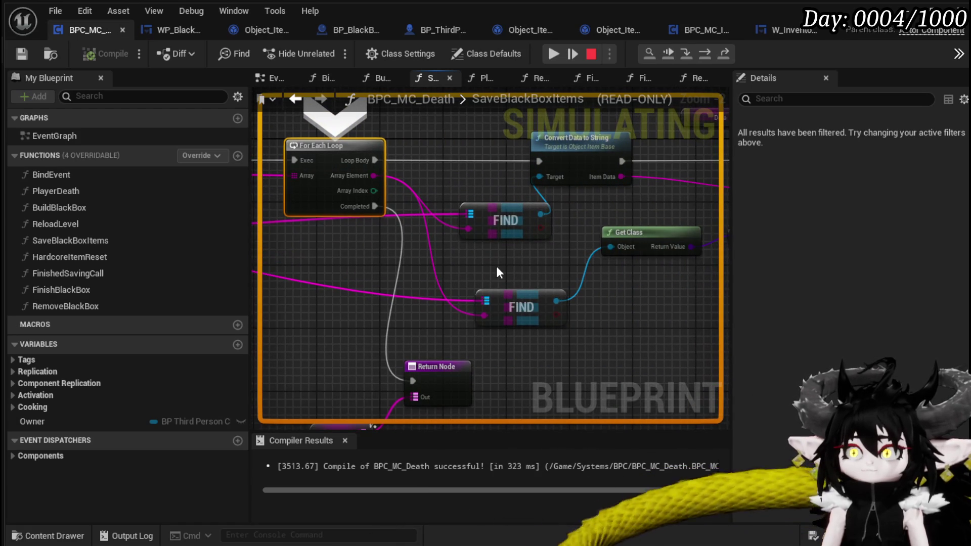
pyautogui.click(700, 53)
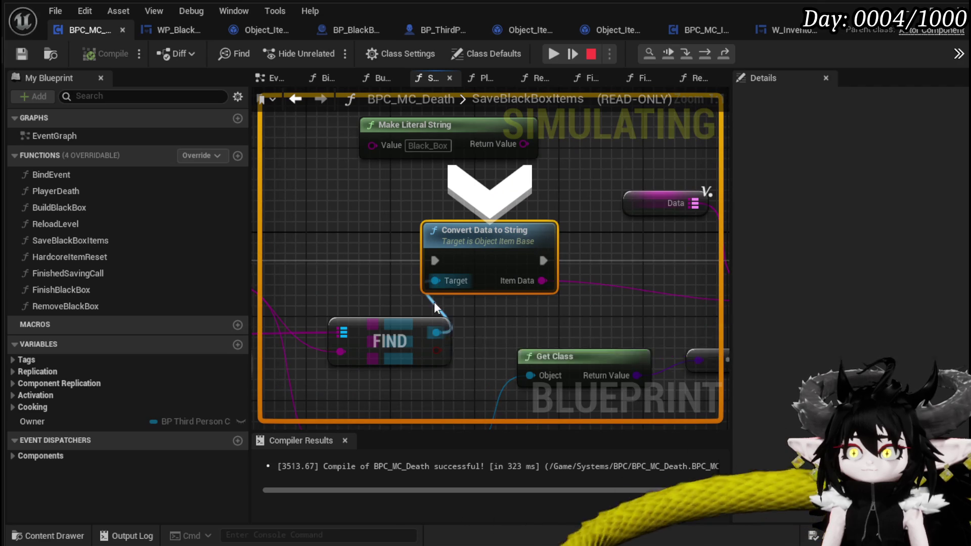
# Read the debug value feeding Convert Data to String's Target, then zoom out.
pyautogui.moveTo(362, 303); pyautogui.dragTo(505, 264)
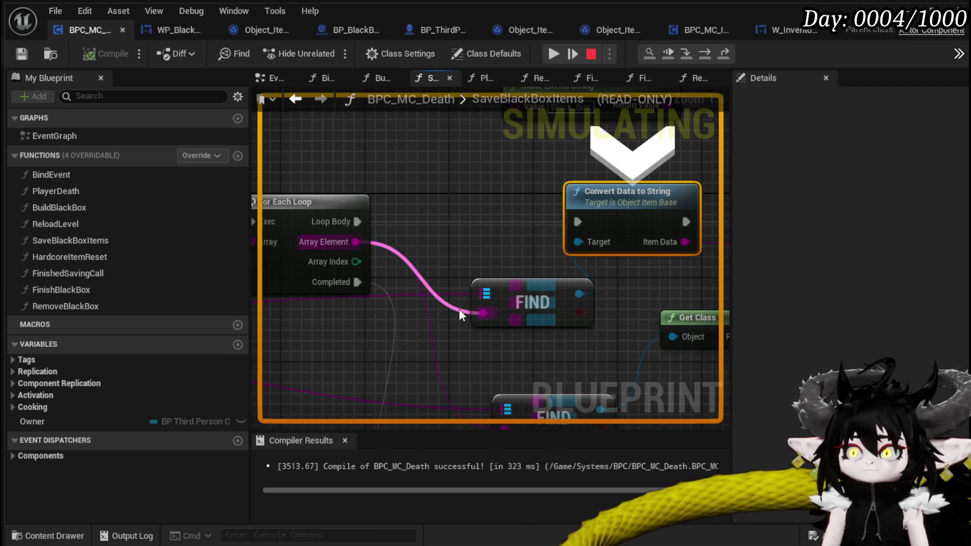
pyautogui.moveTo(460, 295)
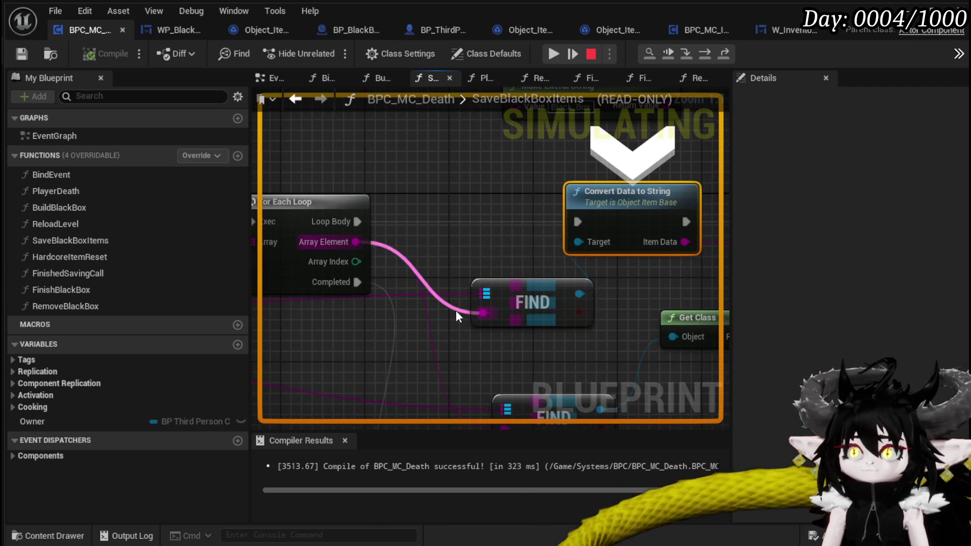
pyautogui.moveTo(581, 268)
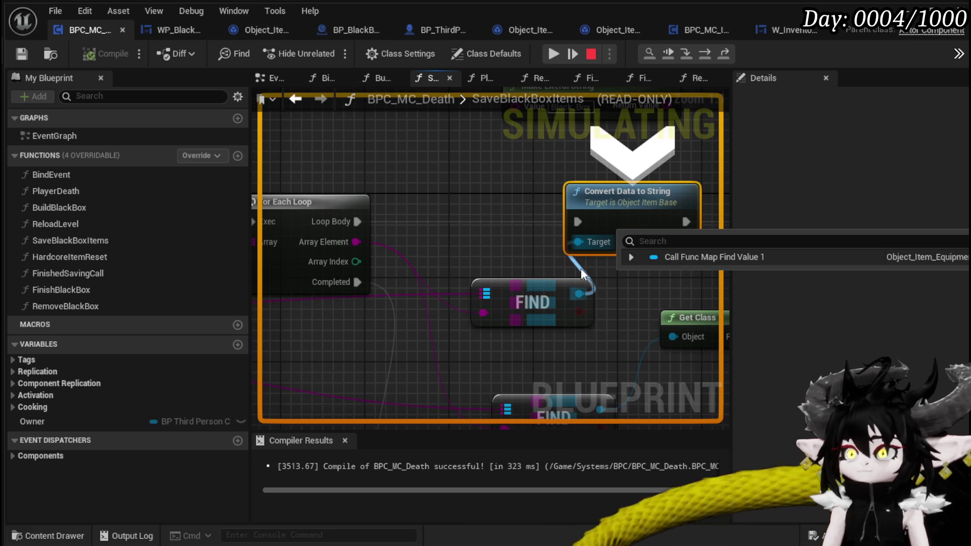
pyautogui.moveTo(539, 250)
pyautogui.scroll(-2, 539, 250)
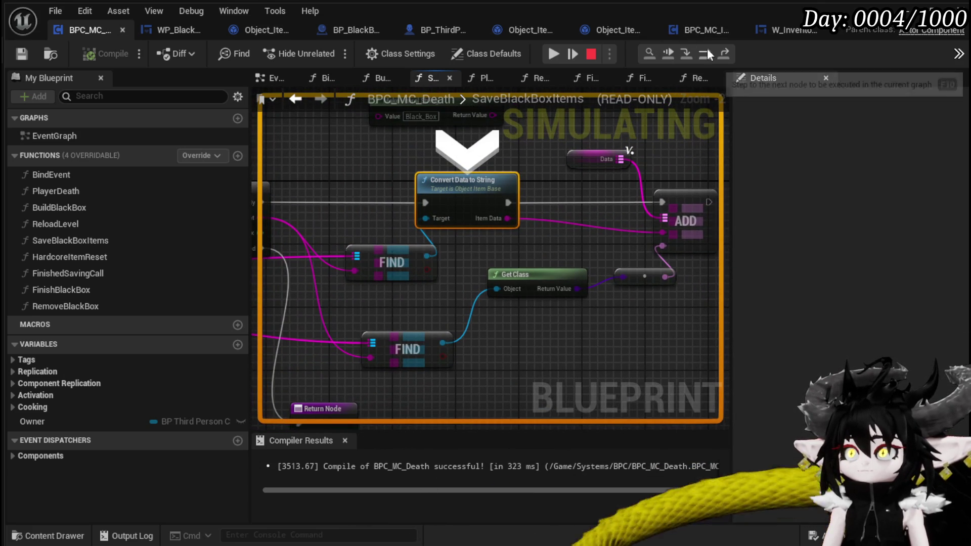
# Step to the ADD node and inspect it alongside Convert Data to String and Get Class.
pyautogui.click(707, 48)
pyautogui.moveTo(409, 268)
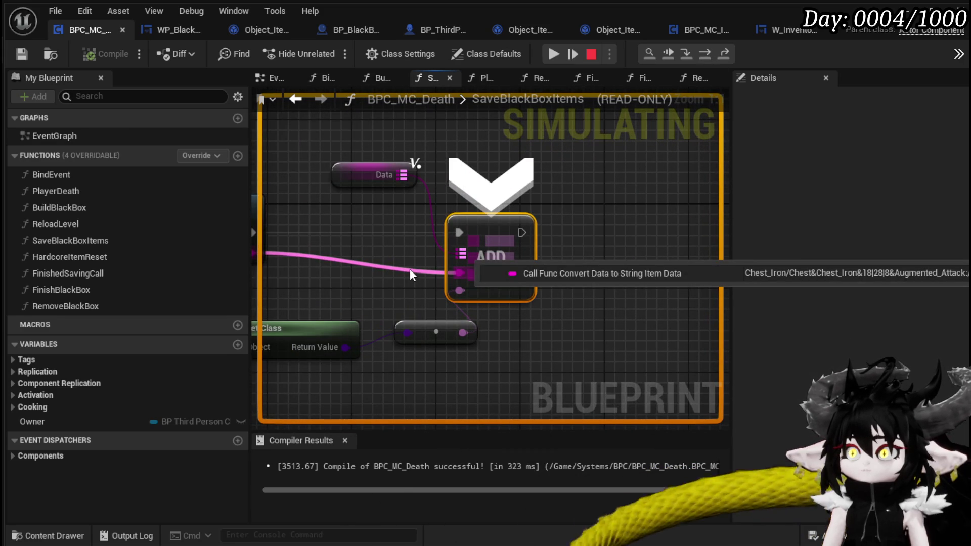
pyautogui.moveTo(409, 268)
pyautogui.mouseDown()
pyautogui.moveTo(533, 275)
pyautogui.moveTo(537, 265)
pyautogui.mouseUp()
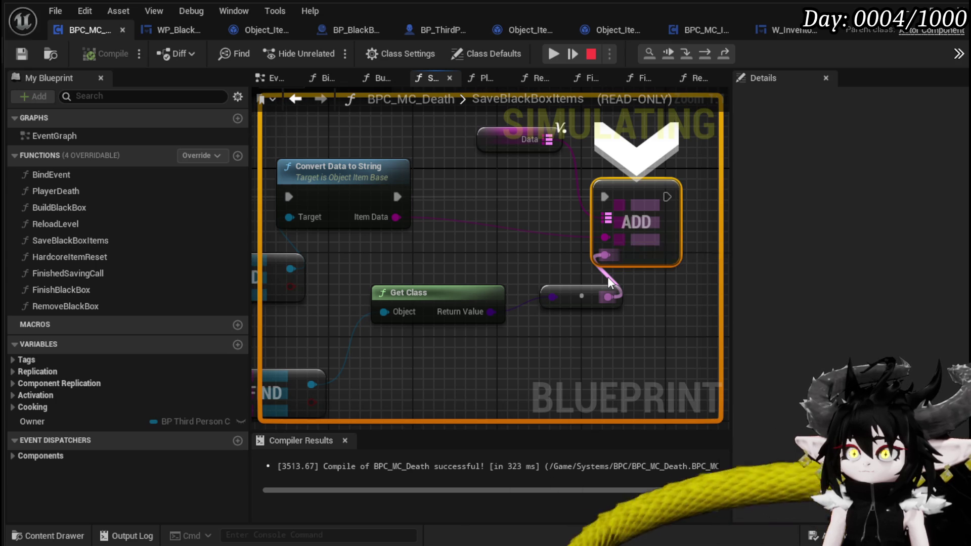
pyautogui.scroll(-5, 608, 277)
pyautogui.moveTo(524, 273)
pyautogui.mouseDown()
pyautogui.moveTo(394, 292)
pyautogui.moveTo(564, 299)
pyautogui.moveTo(223, 277)
pyautogui.mouseUp()
pyautogui.moveTo(564, 292)
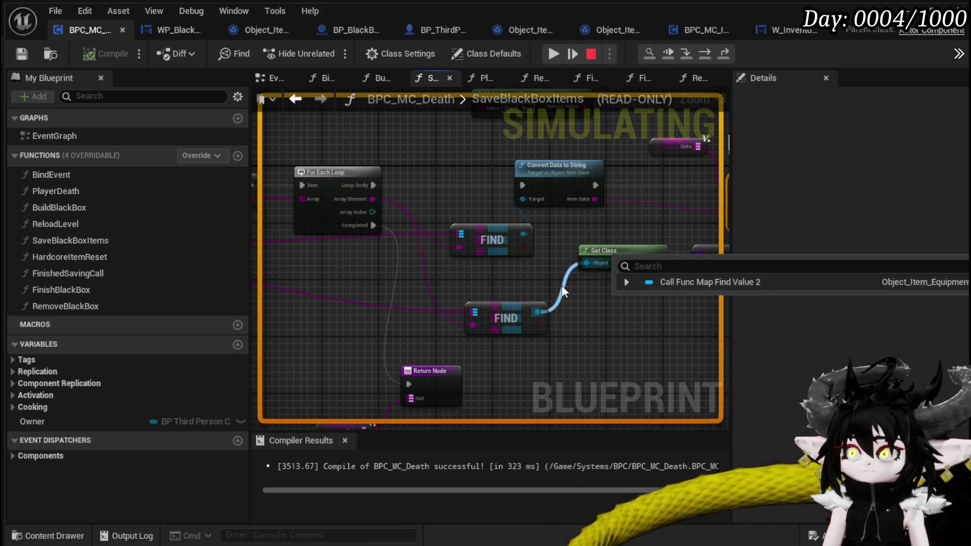
pyautogui.moveTo(633, 306)
pyautogui.mouseDown()
pyautogui.moveTo(681, 239)
pyautogui.moveTo(626, 310)
pyautogui.moveTo(479, 334)
pyautogui.mouseUp()
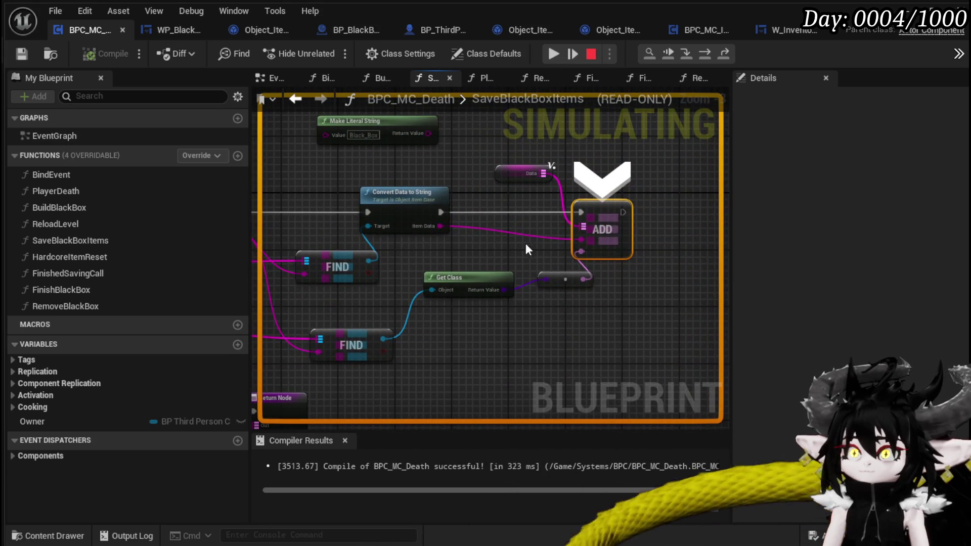
pyautogui.moveTo(526, 244); pyautogui.dragTo(530, 289)
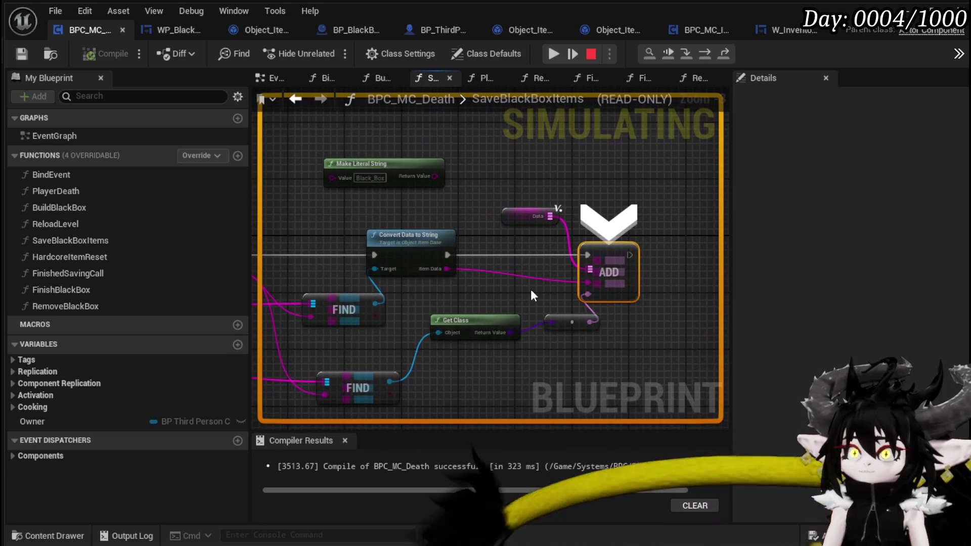
# Step through the ForEachLoop macro back to Convert Data to String for the next item.
pyautogui.click(710, 54)
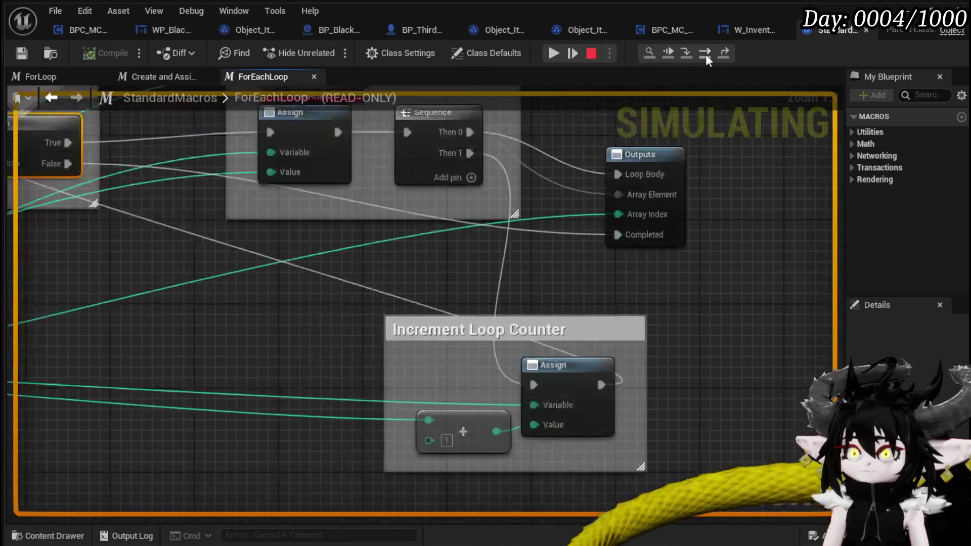
pyautogui.click(705, 53)
pyautogui.click(705, 54)
pyautogui.click(706, 53)
pyautogui.click(705, 54)
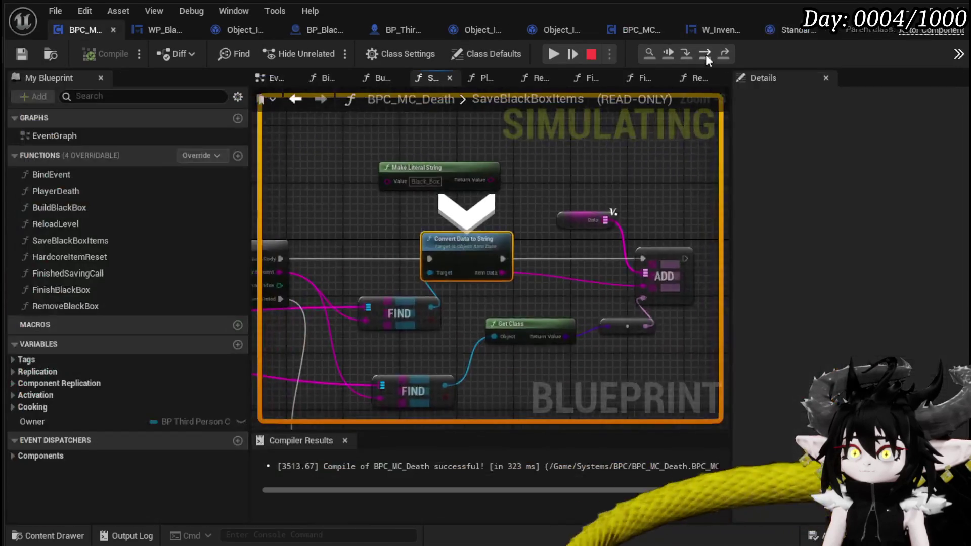
pyautogui.scroll(-2, 436, 170)
pyautogui.moveTo(436, 169)
pyautogui.mouseDown()
pyautogui.moveTo(534, 129)
pyautogui.moveTo(576, 73)
pyautogui.moveTo(542, 112)
pyautogui.mouseUp()
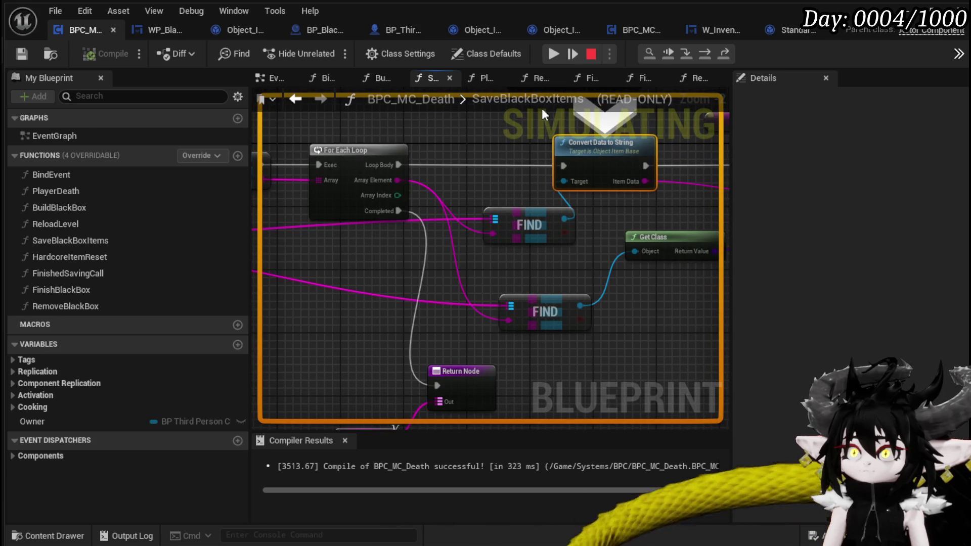
# Navigate back through earlier graph locations and open the FinishBlackBox function graph.
pyautogui.click(295, 99)
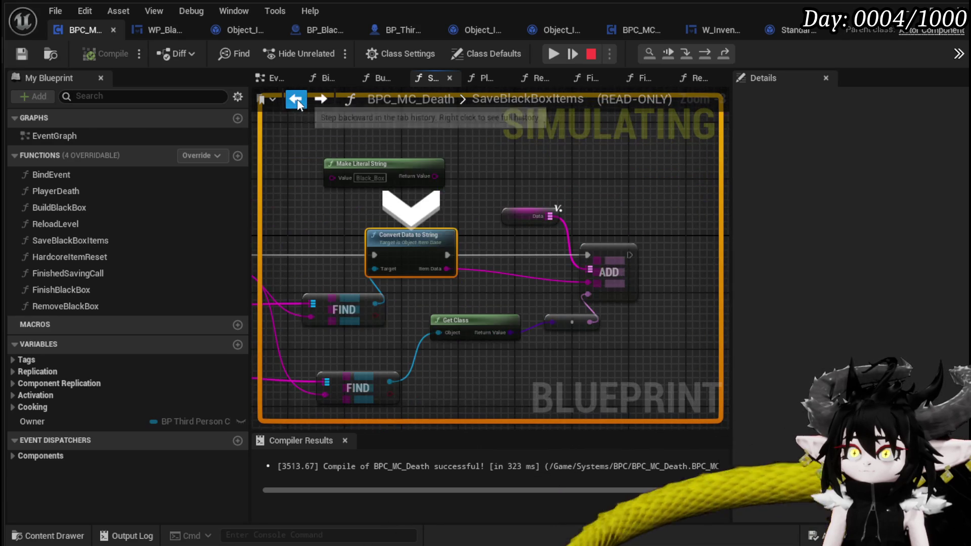
pyautogui.moveTo(466, 212); pyautogui.dragTo(577, 180)
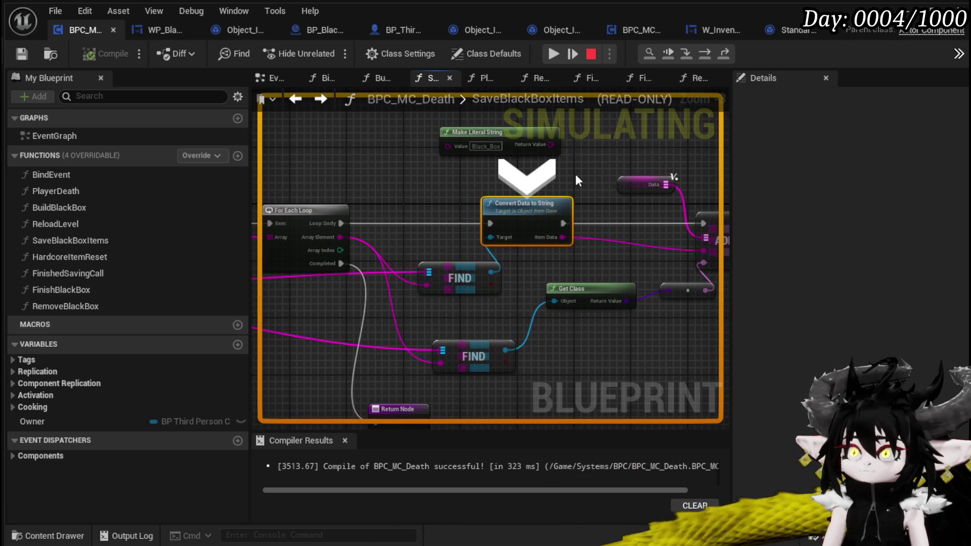
pyautogui.click(305, 102)
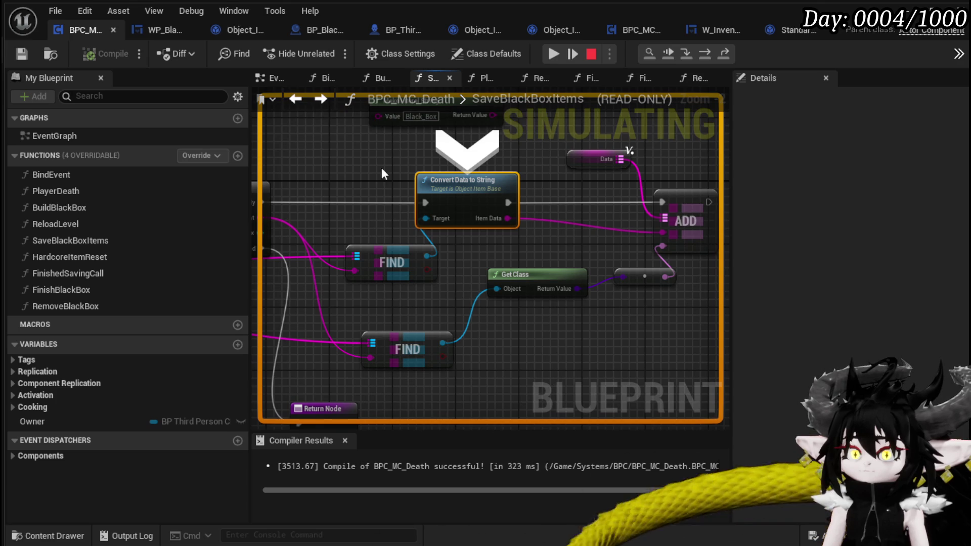
pyautogui.scroll(-4, 531, 166)
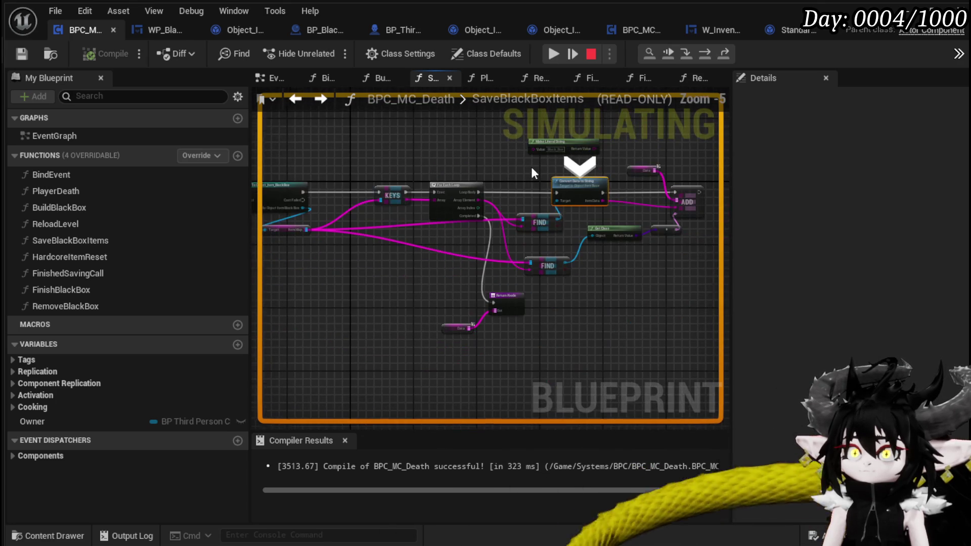
pyautogui.doubleClick(92, 288)
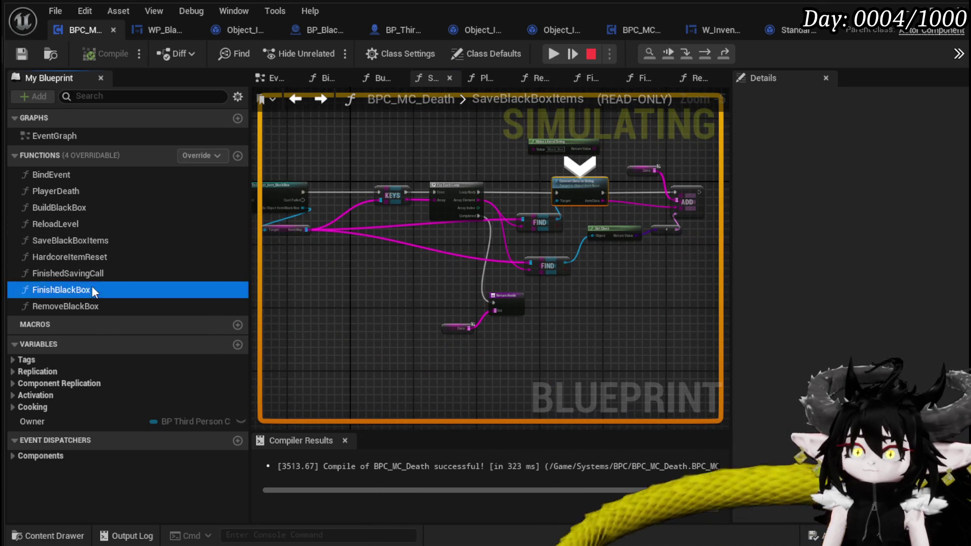
# Add a breakpoint on BuildBlackBox's Black Box Data SET node and run until it hits.
pyautogui.moveTo(483, 214); pyautogui.dragTo(368, 201)
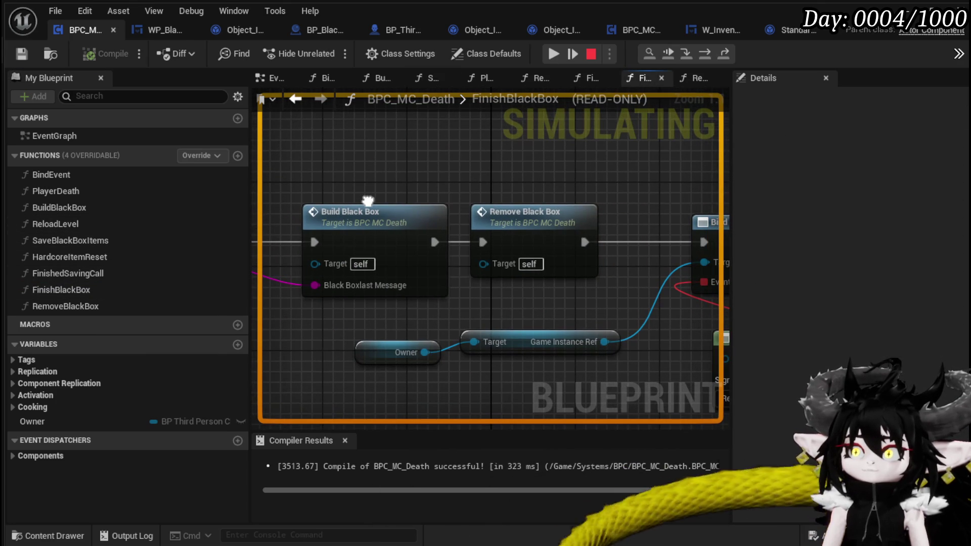
pyautogui.moveTo(454, 196)
pyautogui.mouseDown()
pyautogui.moveTo(298, 192)
pyautogui.moveTo(615, 212)
pyautogui.mouseUp()
pyautogui.scroll(-2, 354, 195)
pyautogui.doubleClick(466, 242)
pyautogui.scroll(-3, 470, 222)
pyautogui.moveTo(470, 223)
pyautogui.mouseDown()
pyautogui.moveTo(332, 206)
pyautogui.moveTo(253, 209)
pyautogui.mouseUp()
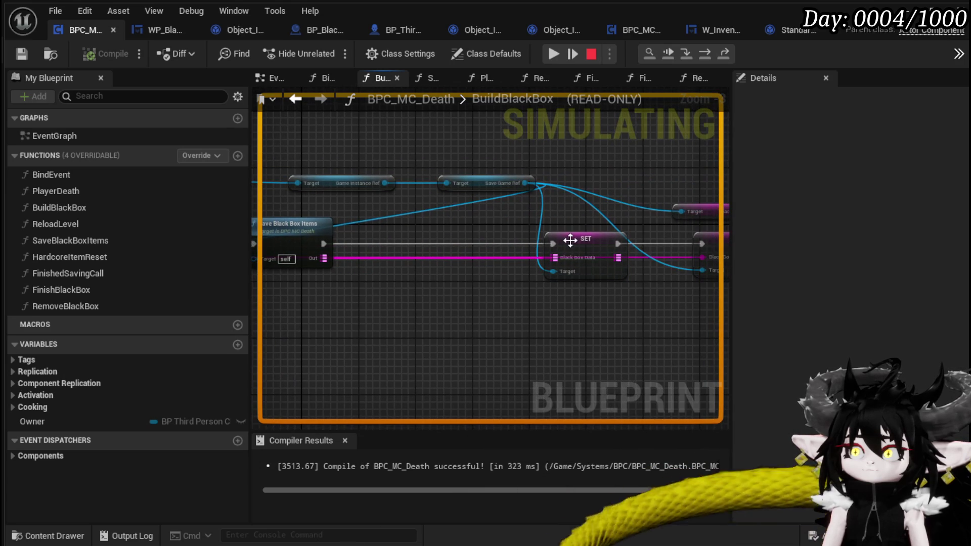
pyautogui.rightClick(570, 240)
pyautogui.click(613, 313)
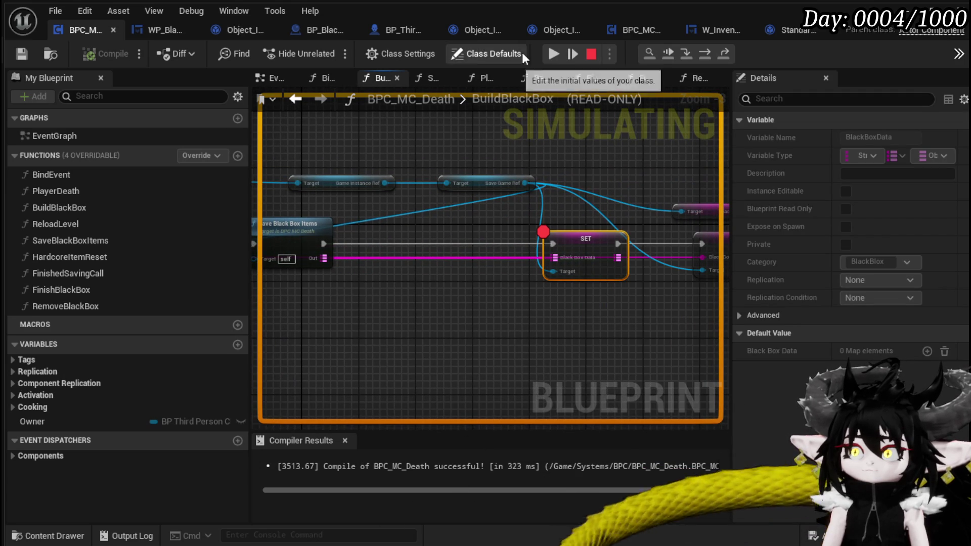
pyautogui.click(548, 59)
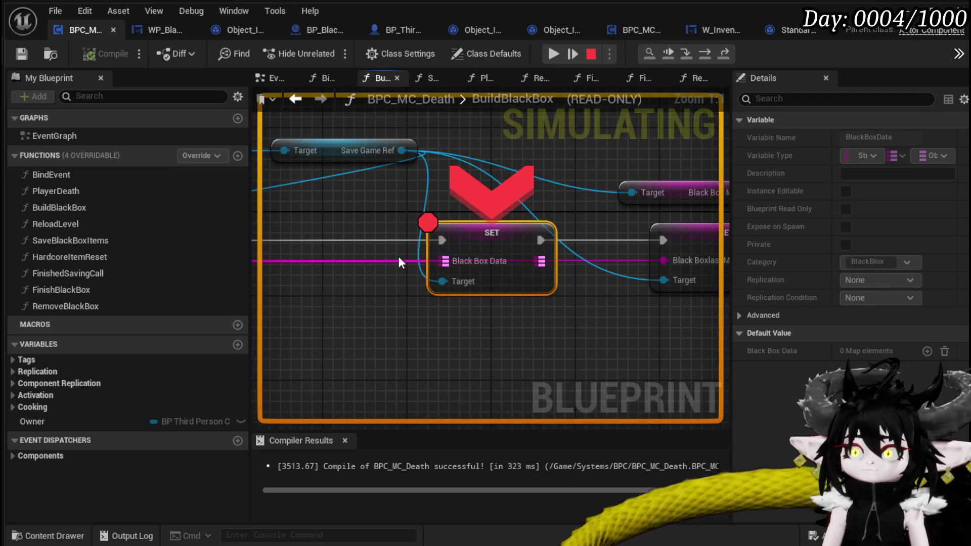
# Inspect the Game Instance Ref, Save Game Ref and Owner values around the SET node.
pyautogui.moveTo(399, 262)
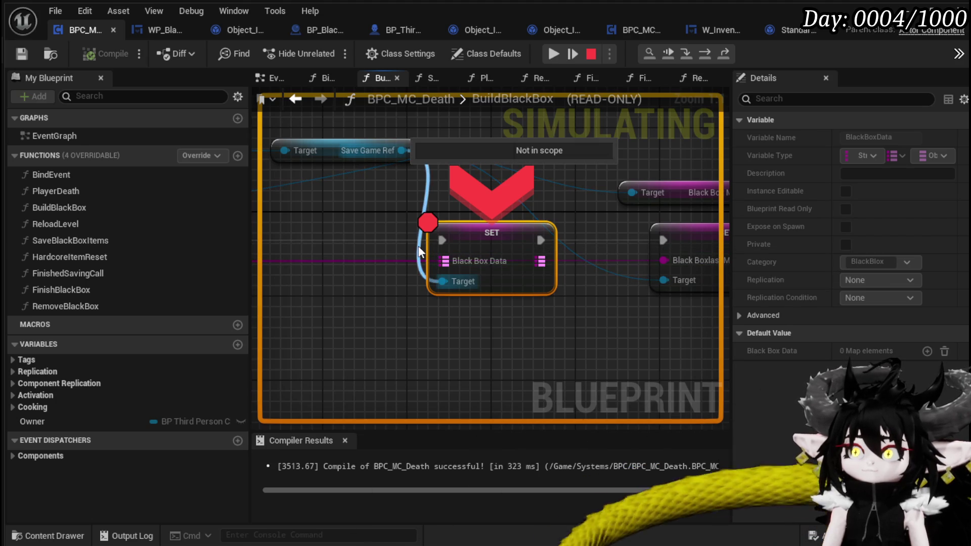
pyautogui.moveTo(342, 217); pyautogui.dragTo(498, 226)
pyautogui.scroll(-1, 497, 227)
pyautogui.scroll(-1, 499, 228)
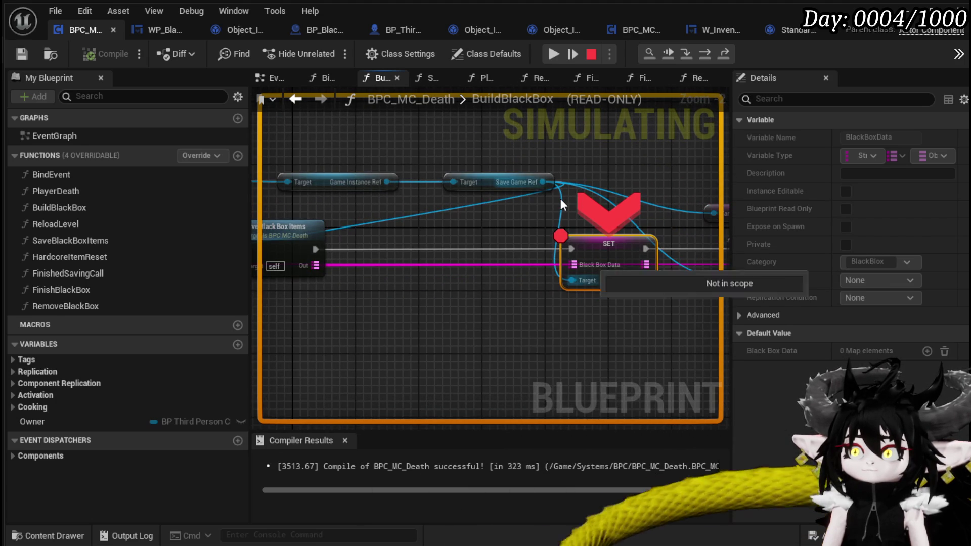
pyautogui.moveTo(473, 201)
pyautogui.mouseDown()
pyautogui.moveTo(426, 206)
pyautogui.moveTo(613, 163)
pyautogui.moveTo(355, 187)
pyautogui.moveTo(323, 209)
pyautogui.mouseUp()
pyautogui.moveTo(595, 205)
pyautogui.mouseDown()
pyautogui.moveTo(459, 184)
pyautogui.moveTo(602, 184)
pyautogui.moveTo(472, 217)
pyautogui.mouseUp()
pyautogui.moveTo(466, 186)
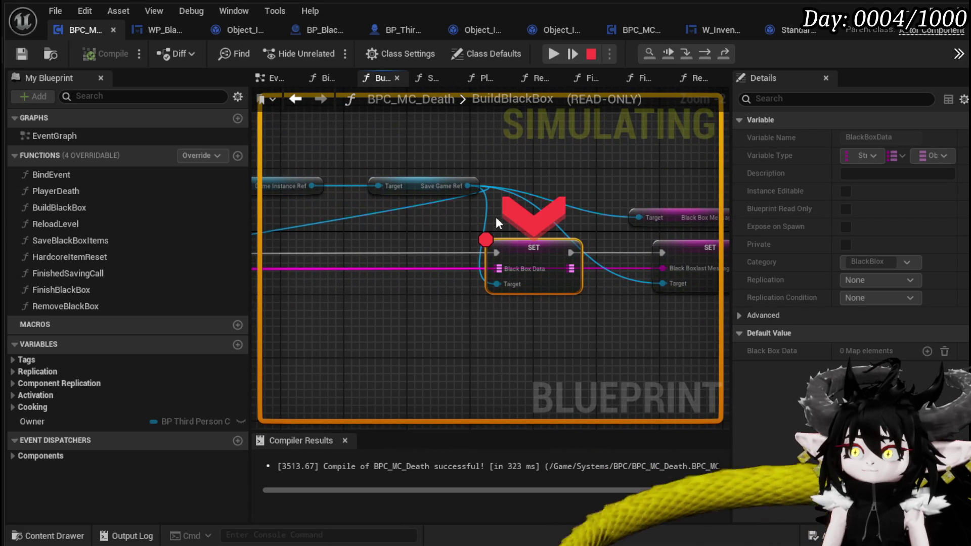
pyautogui.moveTo(501, 268)
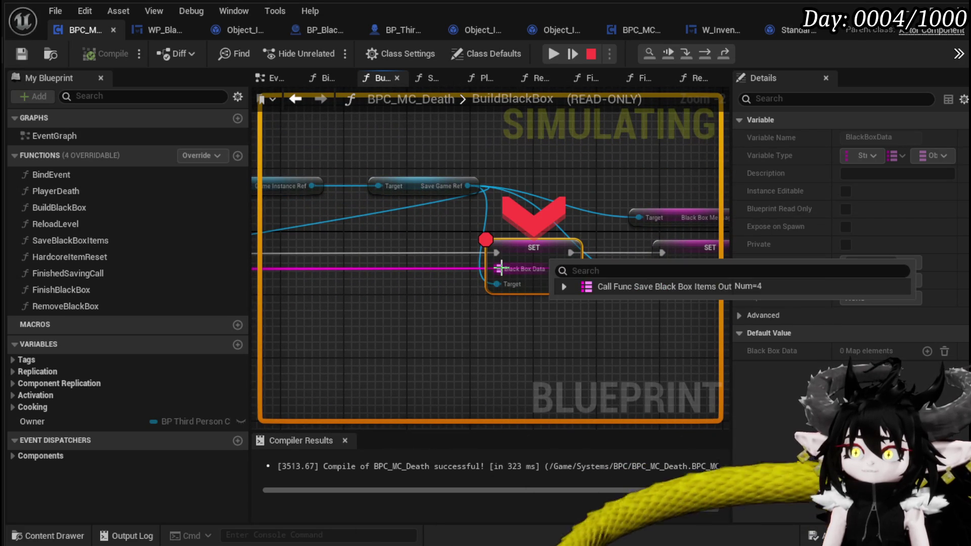
pyautogui.moveTo(395, 223); pyautogui.dragTo(528, 207)
pyautogui.moveTo(479, 202)
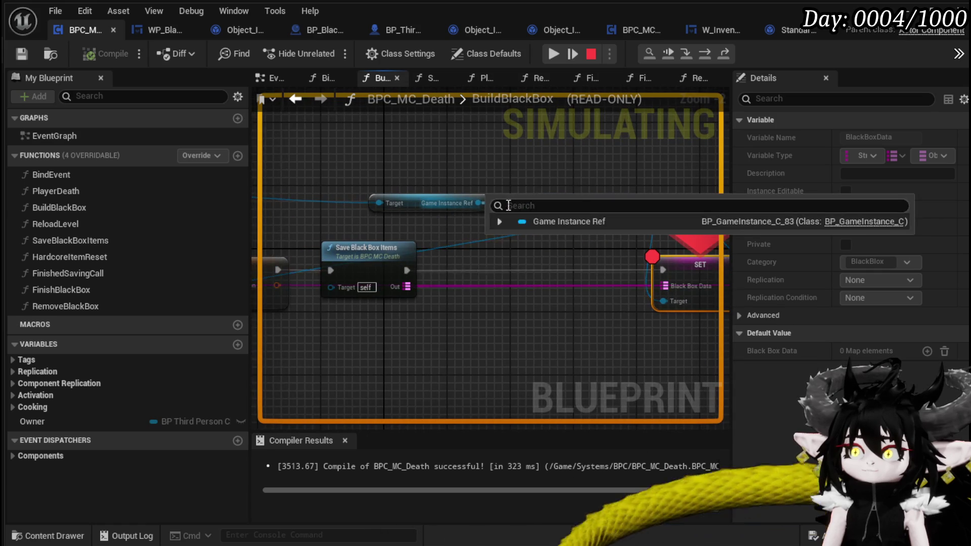
pyautogui.moveTo(570, 162); pyautogui.dragTo(520, 164)
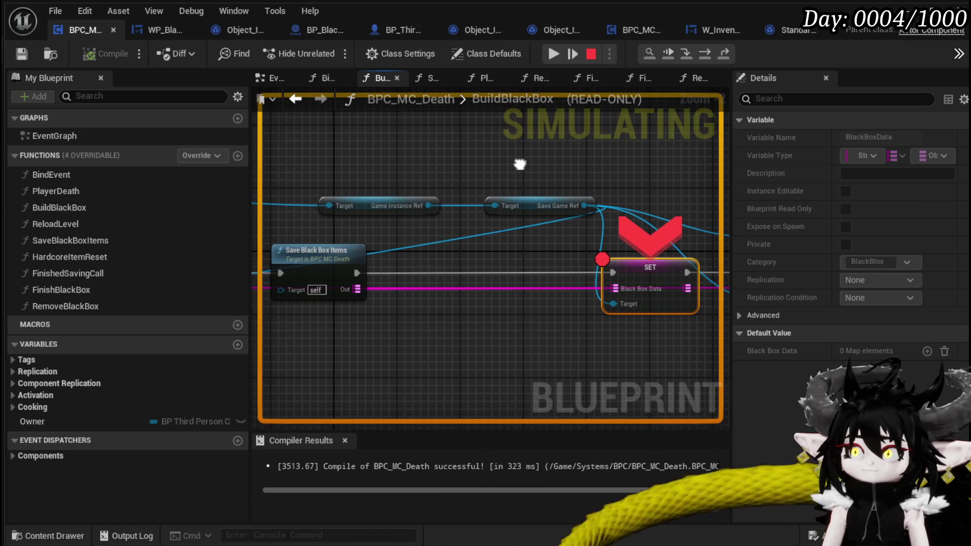
pyautogui.moveTo(560, 247); pyautogui.dragTo(677, 209)
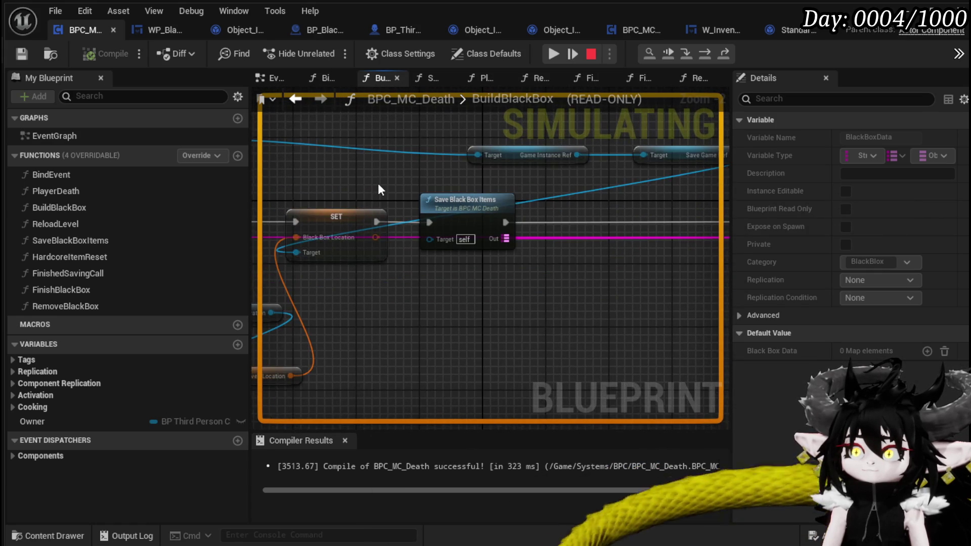
pyautogui.moveTo(380, 189); pyautogui.dragTo(532, 194)
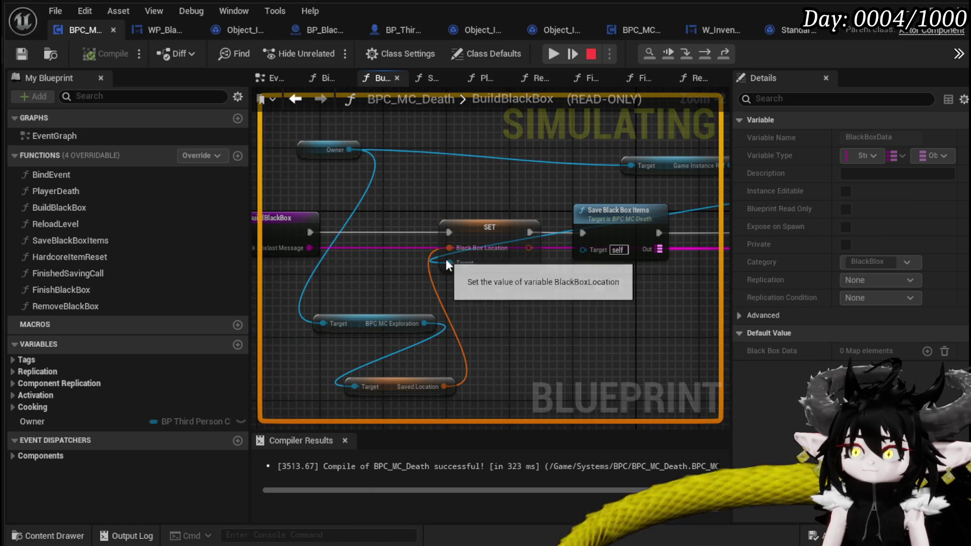
pyautogui.moveTo(450, 263)
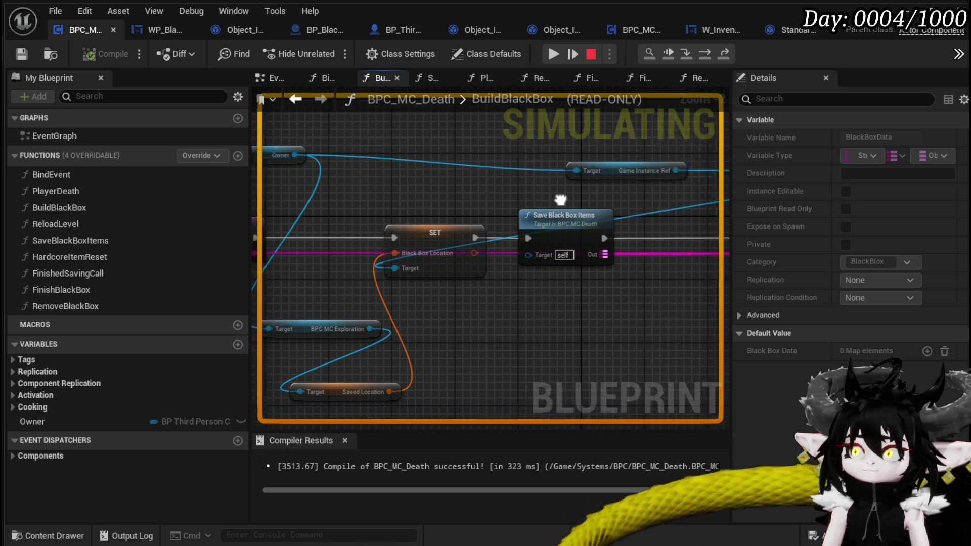
# Step past AddUnique into Remove Black Box and back out to FinishBlackBox.
pyautogui.click(703, 56)
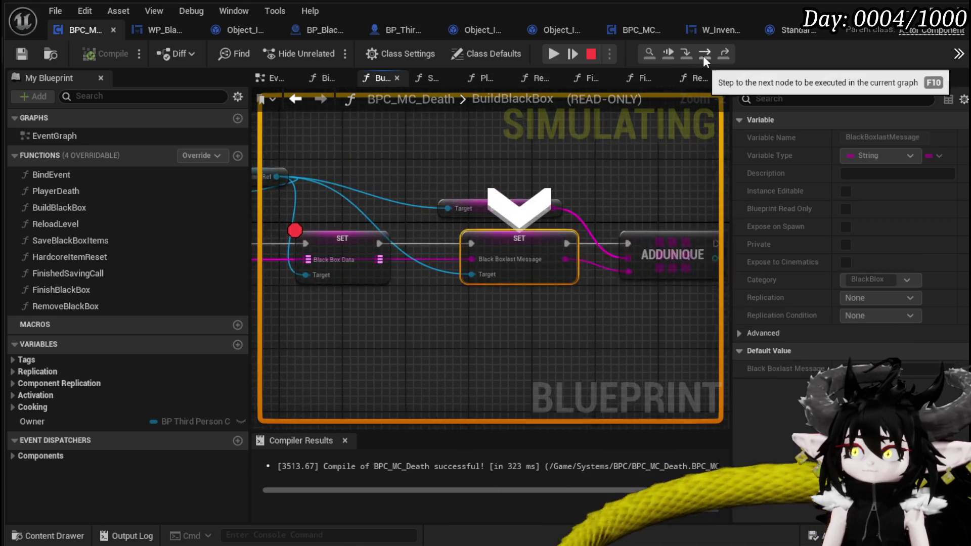
pyautogui.click(702, 56)
pyautogui.click(703, 55)
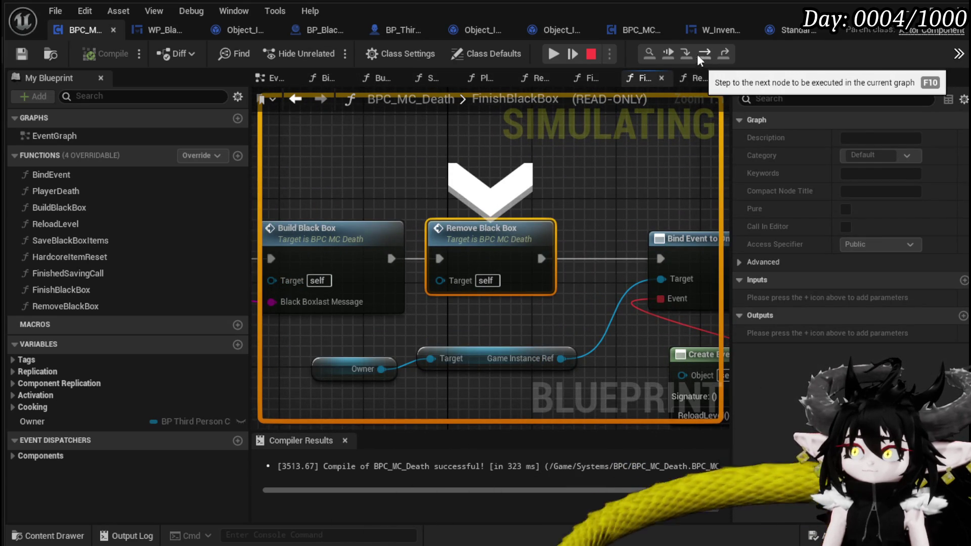
pyautogui.click(686, 53)
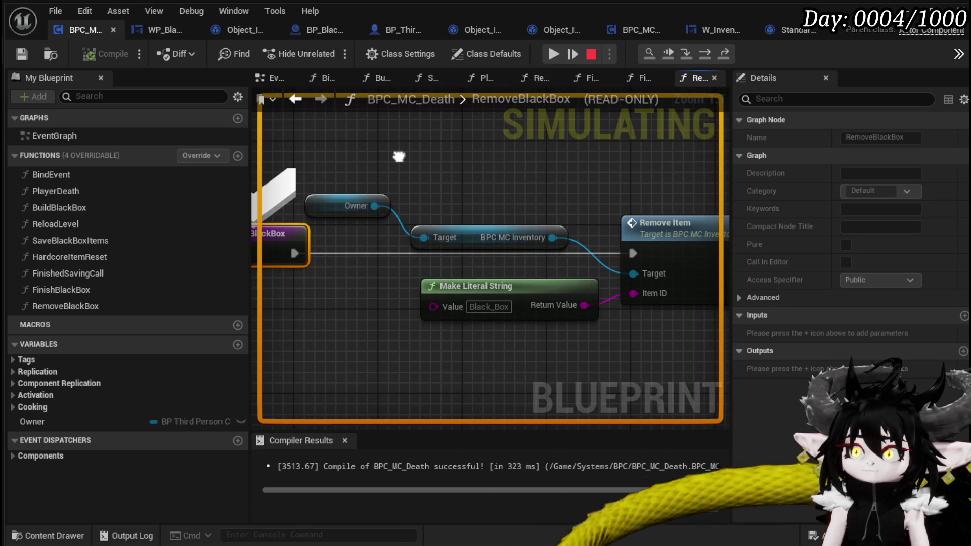
pyautogui.scroll(-2, 531, 177)
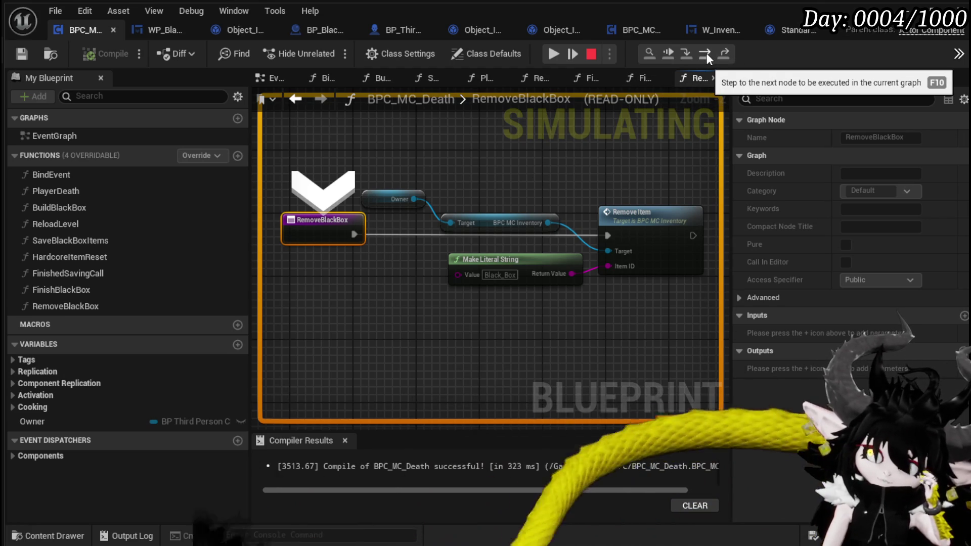
pyautogui.click(702, 53)
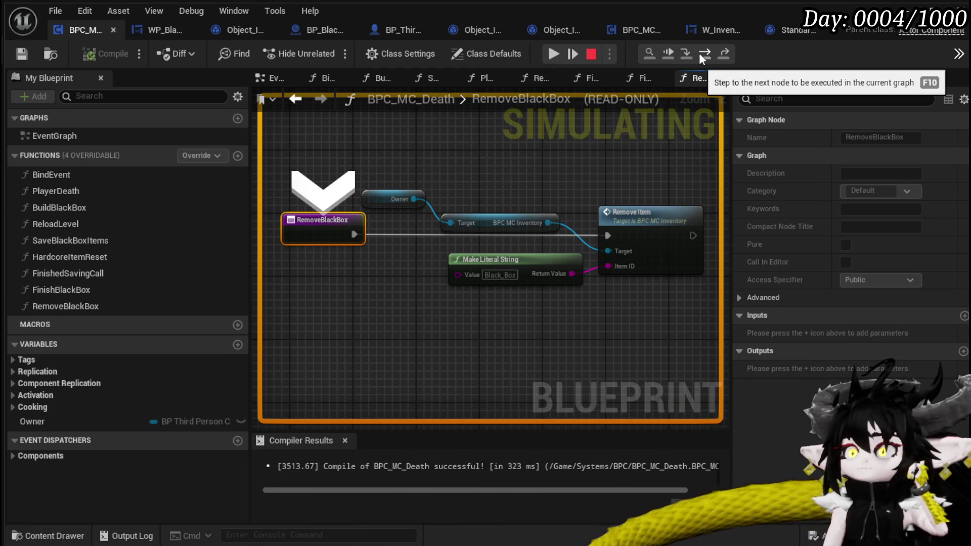
# Step through HardcoreItemReset's Build Default Equipment and CLEAR, returning to Create Save Data.
pyautogui.click(702, 53)
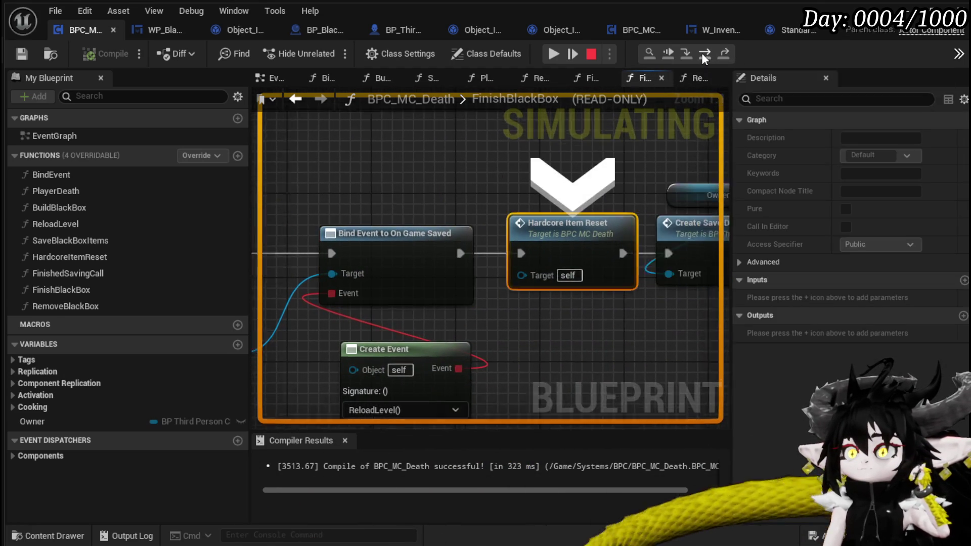
pyautogui.click(686, 55)
pyautogui.scroll(-2, 485, 219)
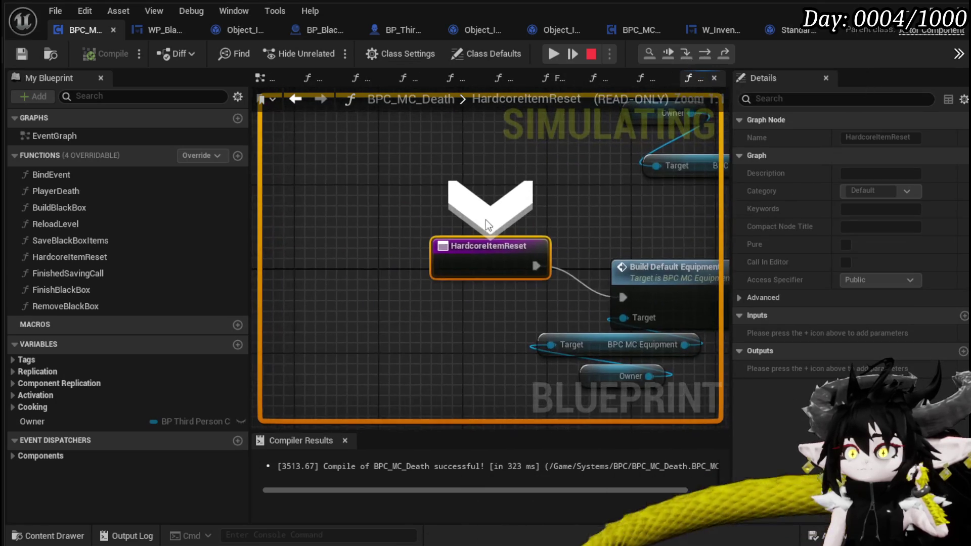
pyautogui.moveTo(582, 223)
pyautogui.mouseDown()
pyautogui.moveTo(386, 211)
pyautogui.moveTo(396, 223)
pyautogui.mouseUp()
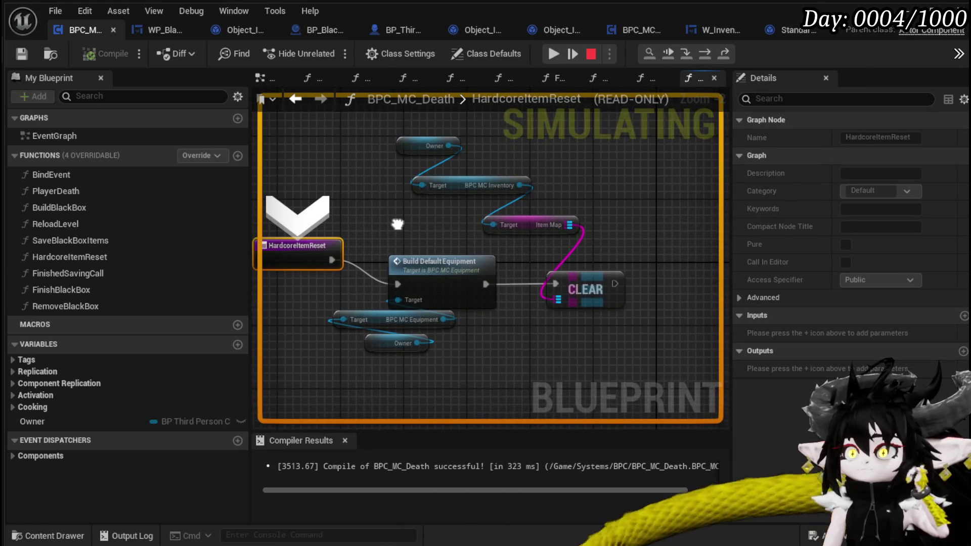
pyautogui.rightClick(579, 227)
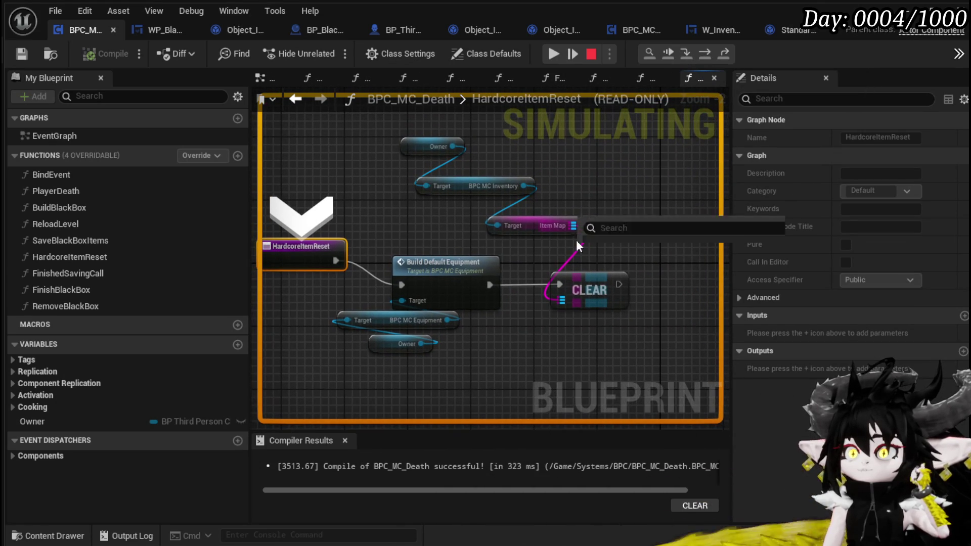
pyautogui.click(708, 53)
pyautogui.click(708, 53)
pyautogui.click(708, 53)
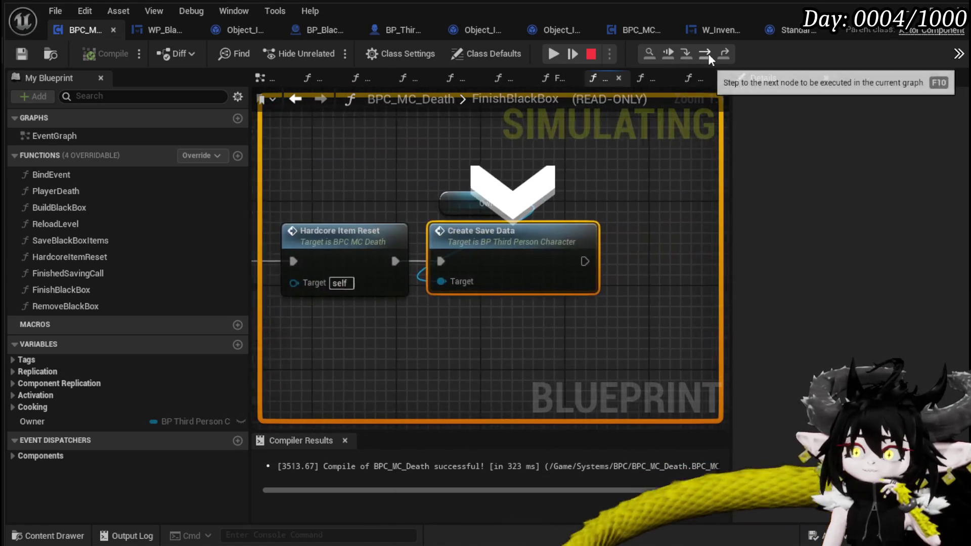
pyautogui.click(689, 53)
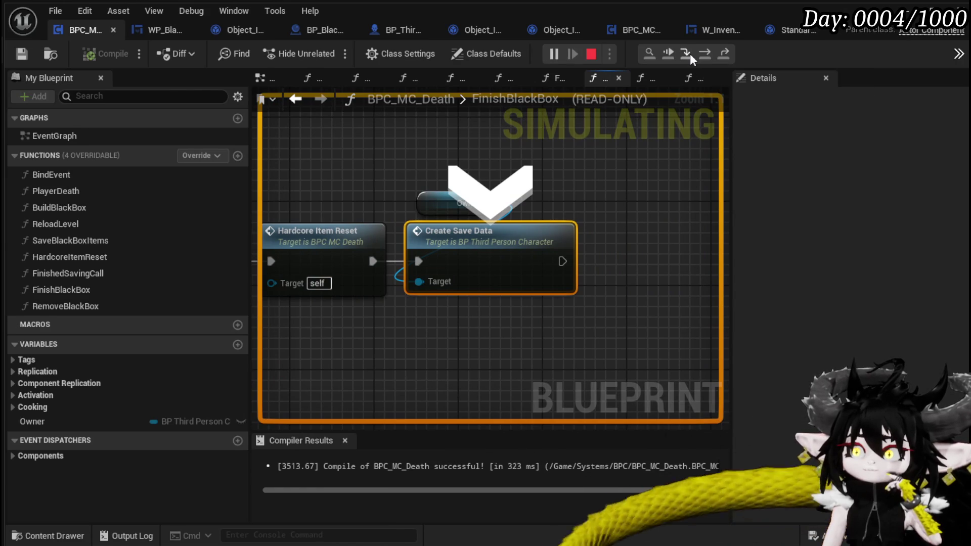
# Step past SET Essence, inventory, equipment, ship map and storage saves to Save Black Box Items.
pyautogui.moveTo(614, 161)
pyautogui.mouseDown()
pyautogui.moveTo(466, 135)
pyautogui.moveTo(392, 141)
pyautogui.moveTo(466, 146)
pyautogui.mouseUp()
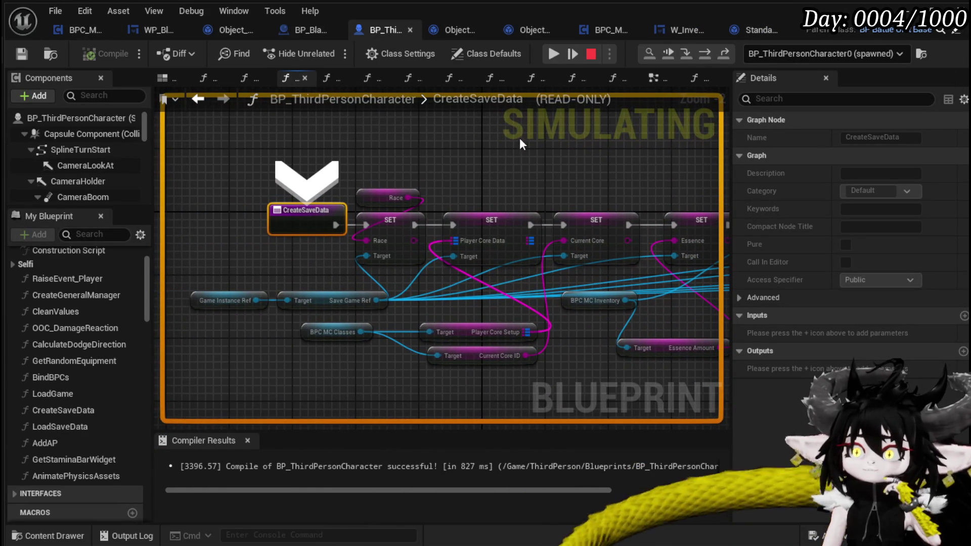
pyautogui.click(709, 53)
pyautogui.click(709, 53)
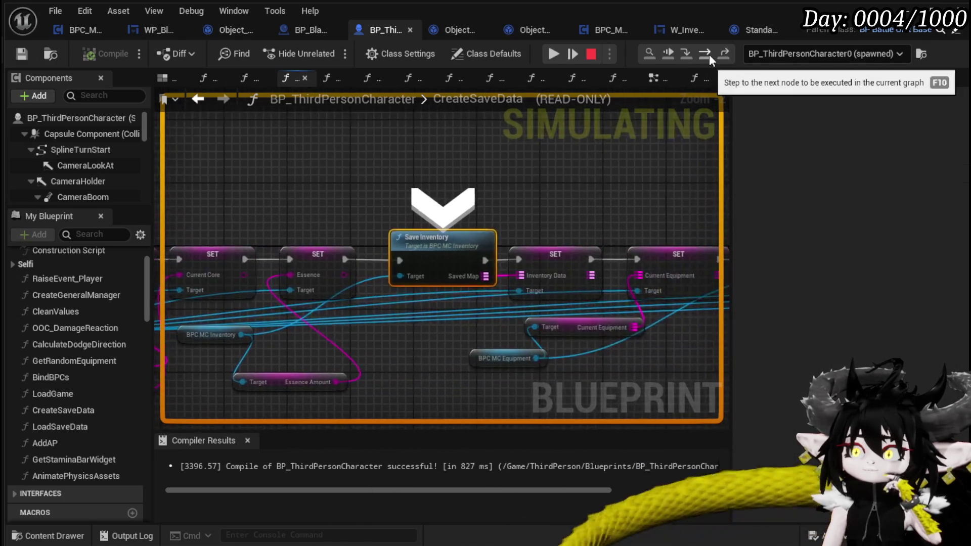
pyautogui.click(709, 54)
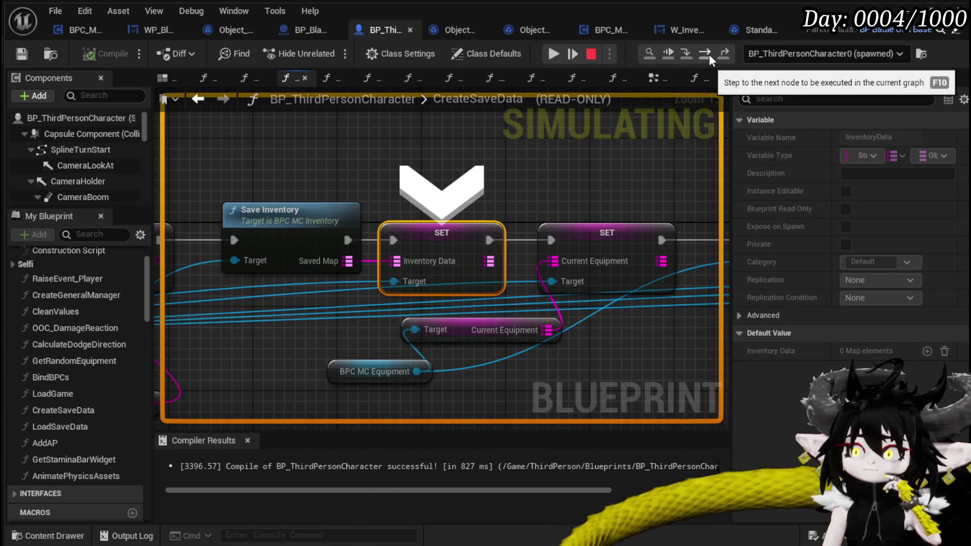
pyautogui.click(708, 54)
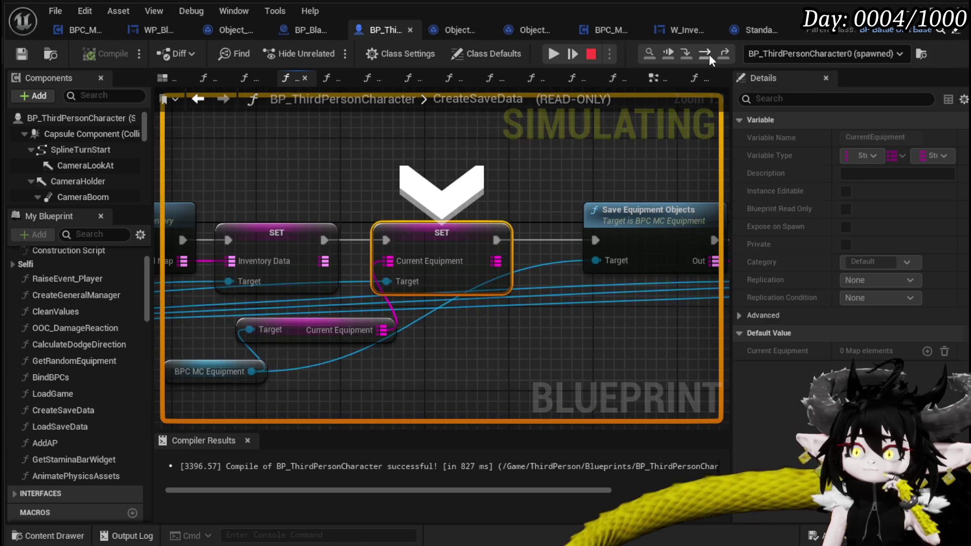
pyautogui.click(709, 54)
pyautogui.click(709, 54)
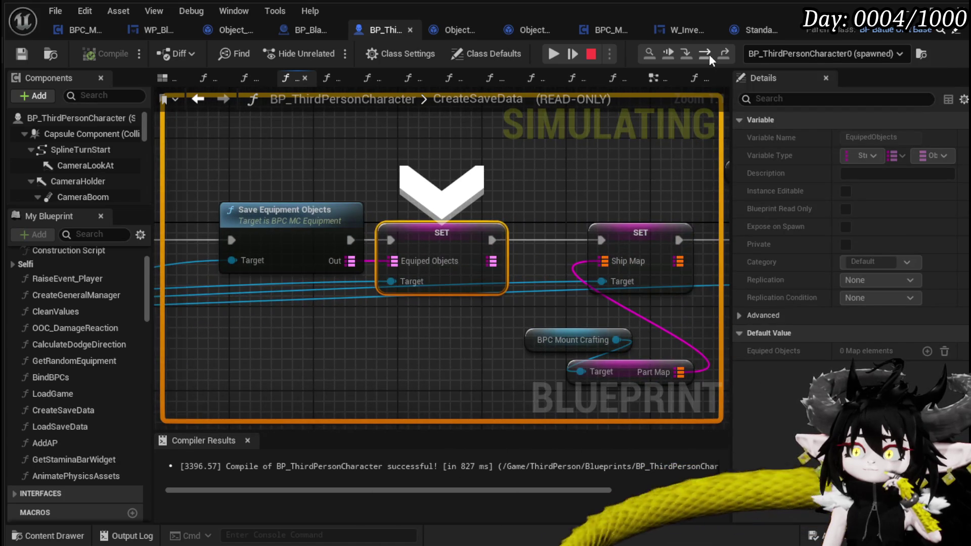
pyautogui.click(709, 54)
pyautogui.click(709, 54)
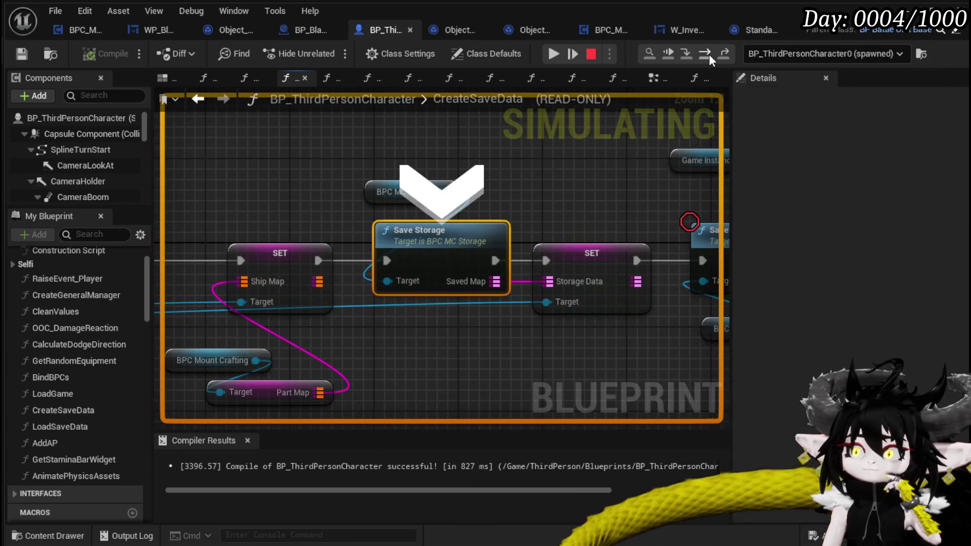
pyautogui.click(709, 54)
pyautogui.click(708, 54)
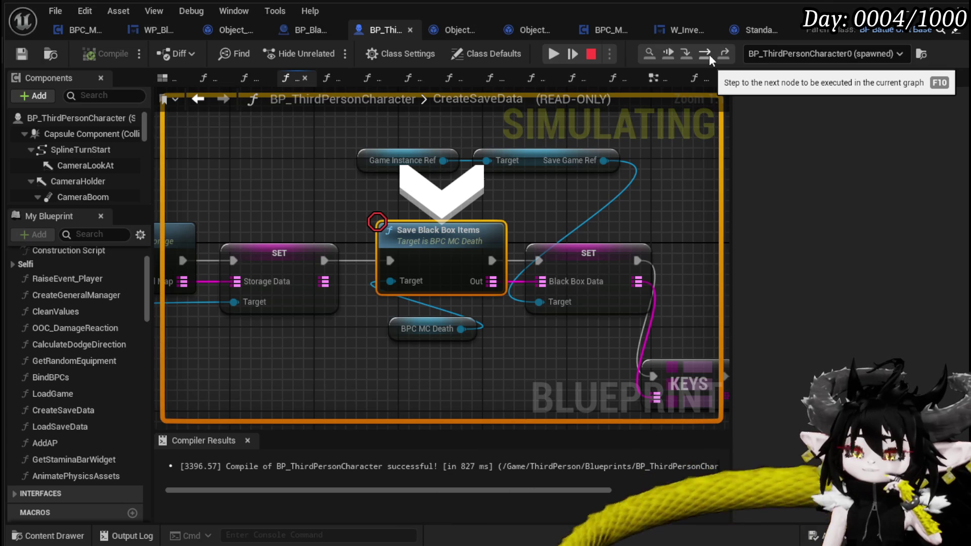
# Inspect the For Each Loop, Print String, Save Game Data and Return nodes, then resume.
pyautogui.scroll(-2, 455, 242)
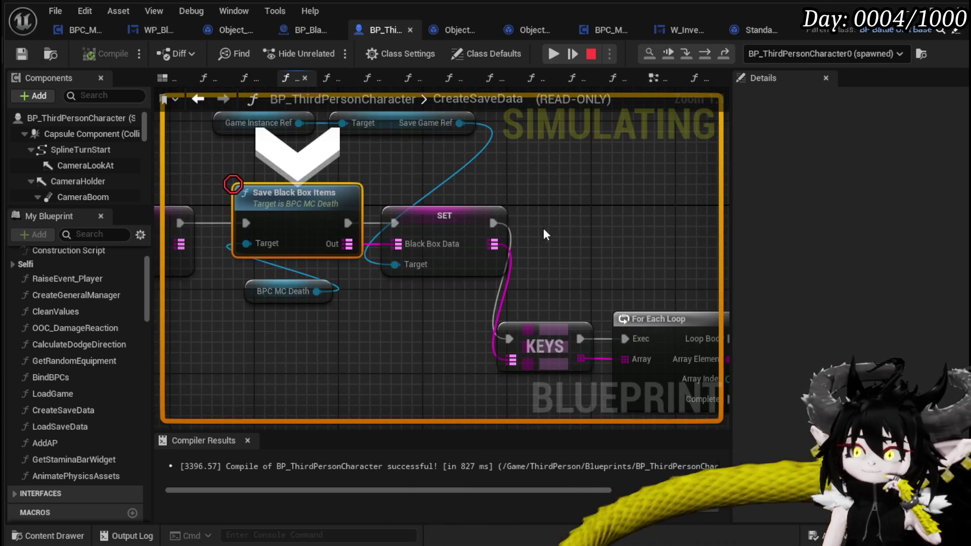
pyautogui.moveTo(560, 223); pyautogui.dragTo(585, 219)
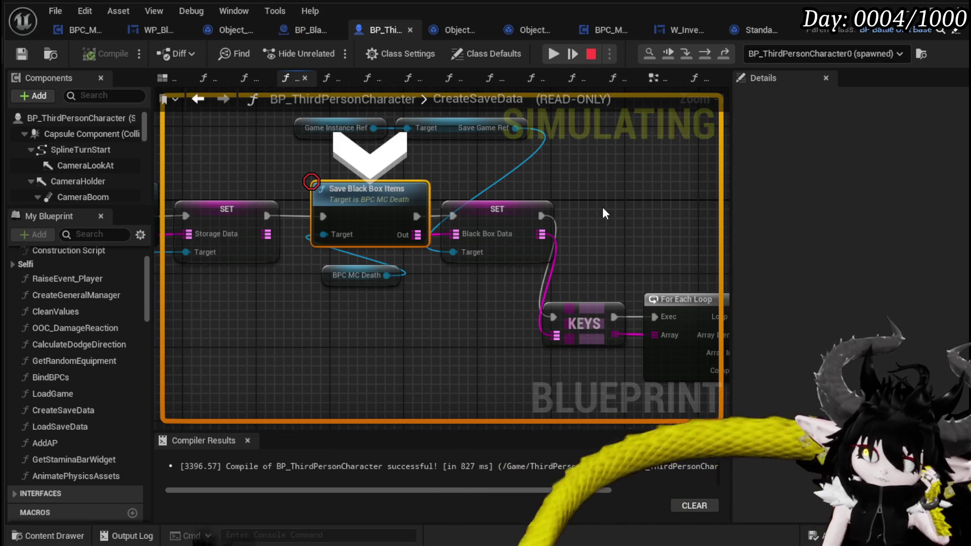
pyautogui.scroll(-2, 585, 205)
pyautogui.moveTo(574, 207); pyautogui.dragTo(438, 216)
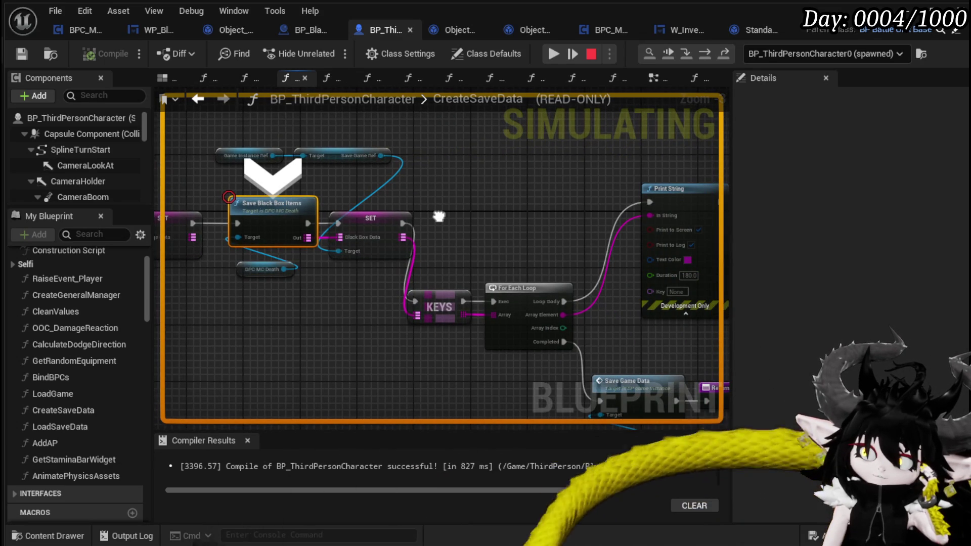
pyautogui.moveTo(438, 216); pyautogui.dragTo(286, 162)
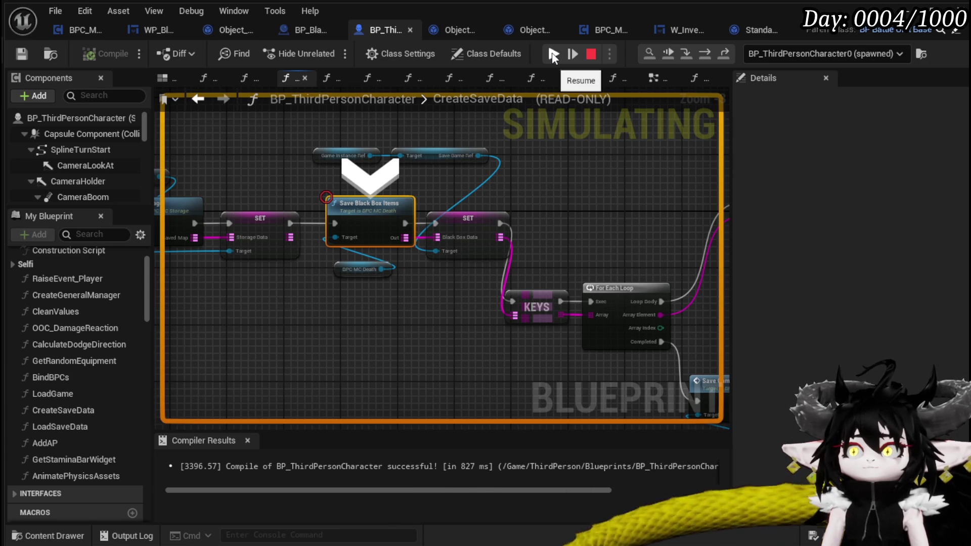
pyautogui.click(553, 53)
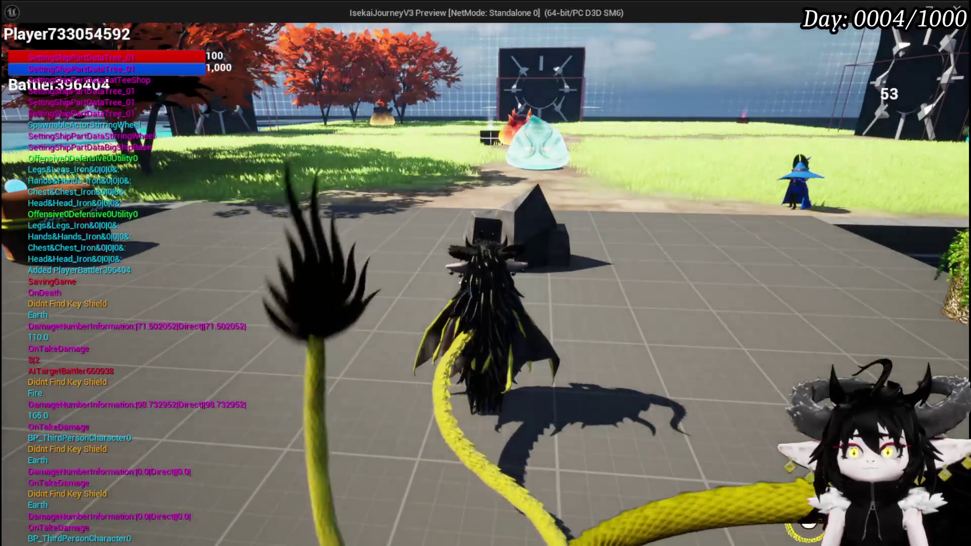
# Stop the play-test and place the BPC MC Death getter above Save Black Box Items.
pyautogui.press('Escape')
pyautogui.moveTo(389, 335); pyautogui.dragTo(547, 339)
pyautogui.moveTo(505, 267)
pyautogui.mouseDown()
pyautogui.moveTo(456, 194)
pyautogui.moveTo(406, 189)
pyautogui.moveTo(168, 96)
pyautogui.moveTo(338, 217)
pyautogui.mouseUp()
pyautogui.moveTo(378, 214)
pyautogui.mouseDown()
pyautogui.moveTo(350, 206)
pyautogui.moveTo(415, 217)
pyautogui.mouseUp()
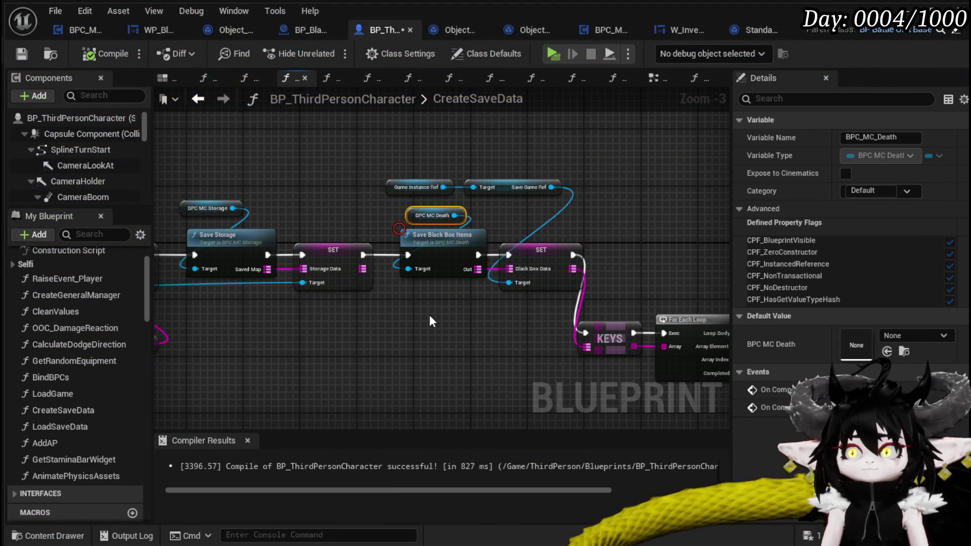
# Regroup the loop, print, save and Save Black Box Items nodes, and shift BPC MC Death left.
pyautogui.moveTo(430, 314)
pyautogui.mouseDown()
pyautogui.moveTo(397, 284)
pyautogui.moveTo(402, 276)
pyautogui.mouseUp()
pyautogui.scroll(-3, 342, 326)
pyautogui.scroll(1, 341, 327)
pyautogui.moveTo(365, 386); pyautogui.dragTo(515, 242)
pyautogui.moveTo(338, 283)
pyautogui.mouseDown()
pyautogui.moveTo(363, 229)
pyautogui.moveTo(352, 248)
pyautogui.mouseUp()
pyautogui.moveTo(551, 323)
pyautogui.mouseDown()
pyautogui.moveTo(434, 208)
pyautogui.moveTo(221, 182)
pyautogui.mouseUp()
pyautogui.moveTo(255, 227); pyautogui.dragTo(332, 230)
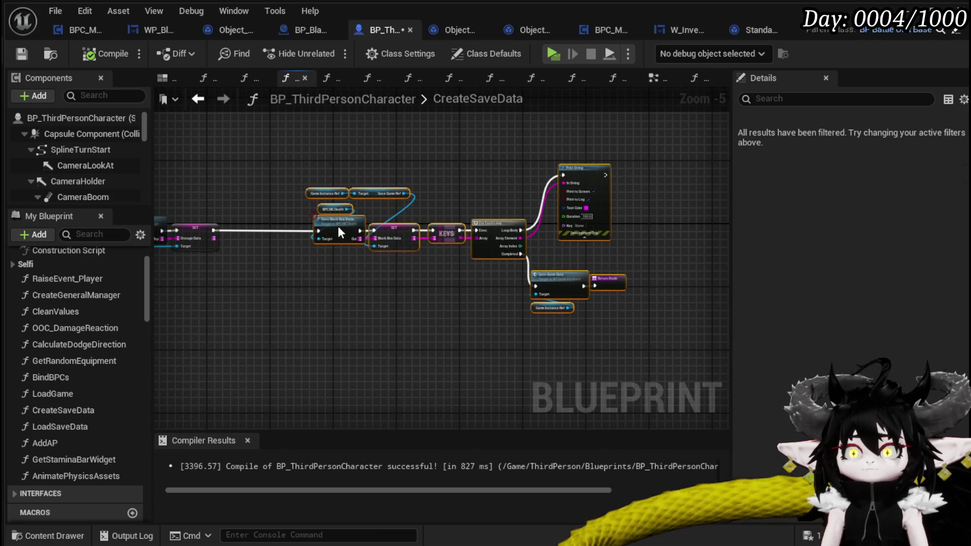
pyautogui.scroll(3, 337, 226)
pyautogui.moveTo(338, 167); pyautogui.dragTo(337, 218)
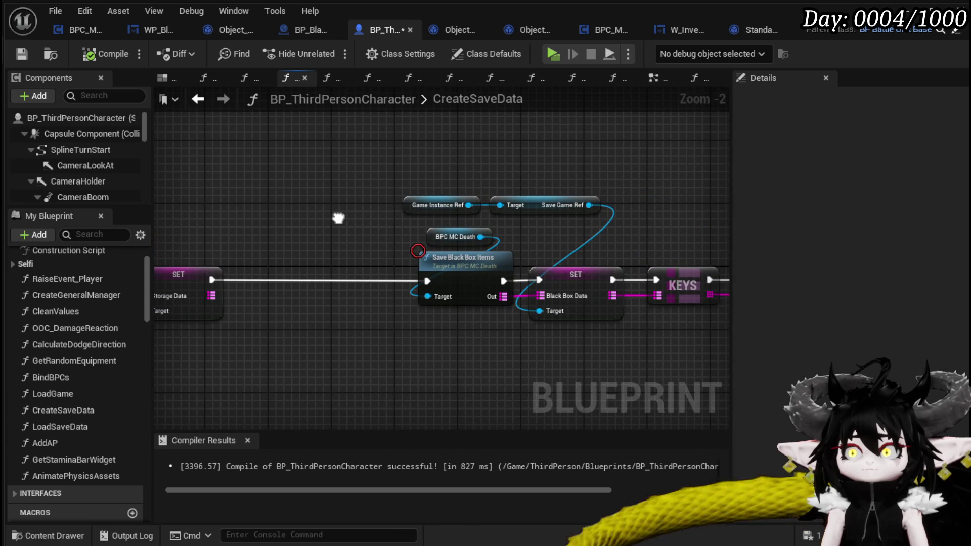
pyautogui.moveTo(434, 237); pyautogui.dragTo(341, 237)
pyautogui.moveTo(371, 351)
pyautogui.mouseDown()
pyautogui.moveTo(637, 163)
pyautogui.moveTo(669, 155)
pyautogui.moveTo(464, 144)
pyautogui.moveTo(550, 147)
pyautogui.mouseUp()
pyautogui.click(550, 148)
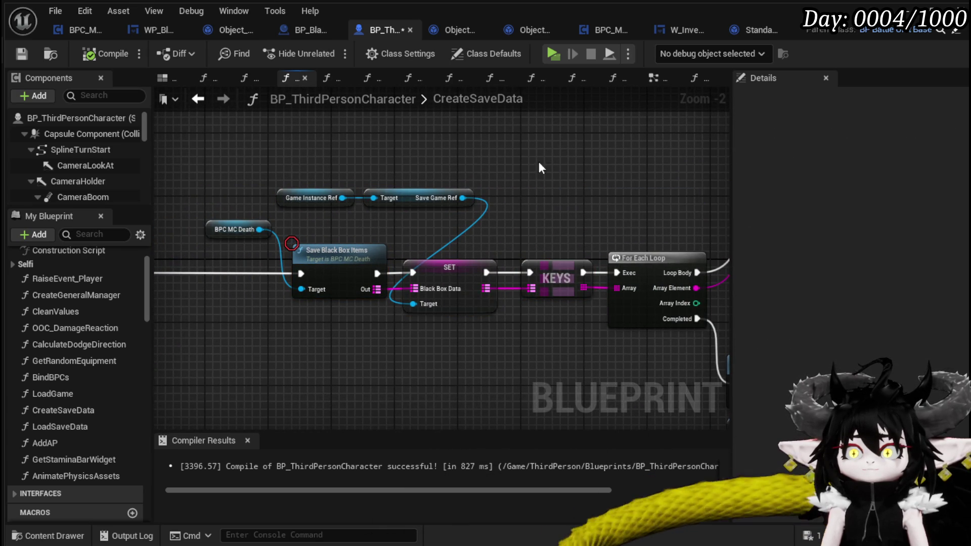
# Inspect the SaveBlackBoxItems function in BPC_MC_Death, then return to CreateSaveData.
pyautogui.doubleClick(338, 260)
pyautogui.moveTo(378, 250)
pyautogui.mouseDown()
pyautogui.moveTo(643, 269)
pyautogui.moveTo(493, 253)
pyautogui.mouseUp()
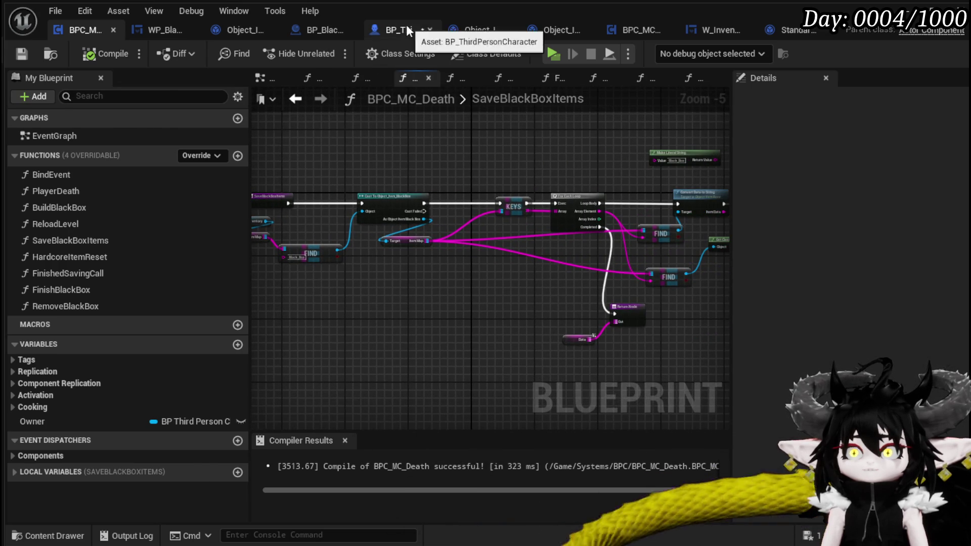
pyautogui.click(406, 30)
pyautogui.scroll(-3, 454, 184)
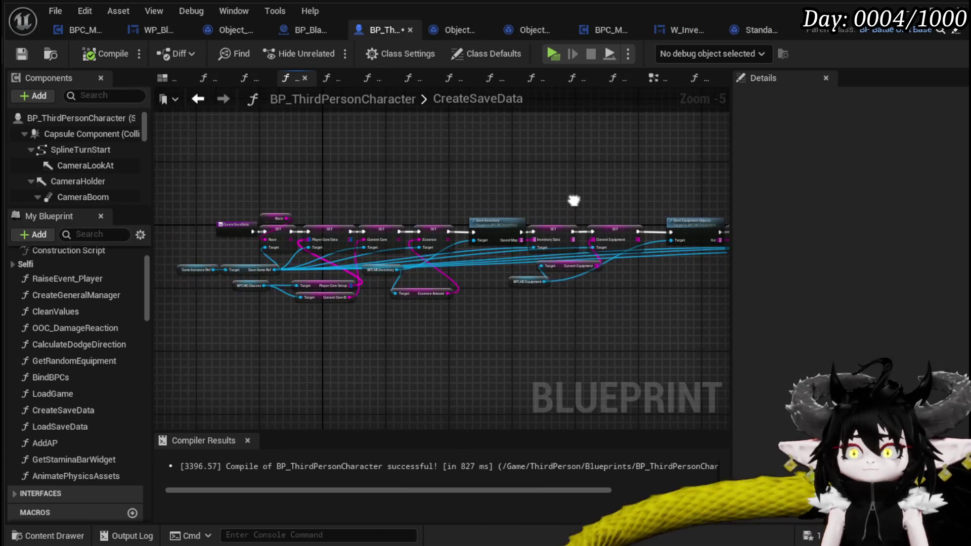
pyautogui.scroll(4, 336, 212)
# Move the CreateSaveData entry node left and review the Save Inventory, Storage and Black Box sections.
pyautogui.click(283, 236)
pyautogui.moveTo(283, 236); pyautogui.dragTo(183, 236)
pyautogui.scroll(-2, 460, 186)
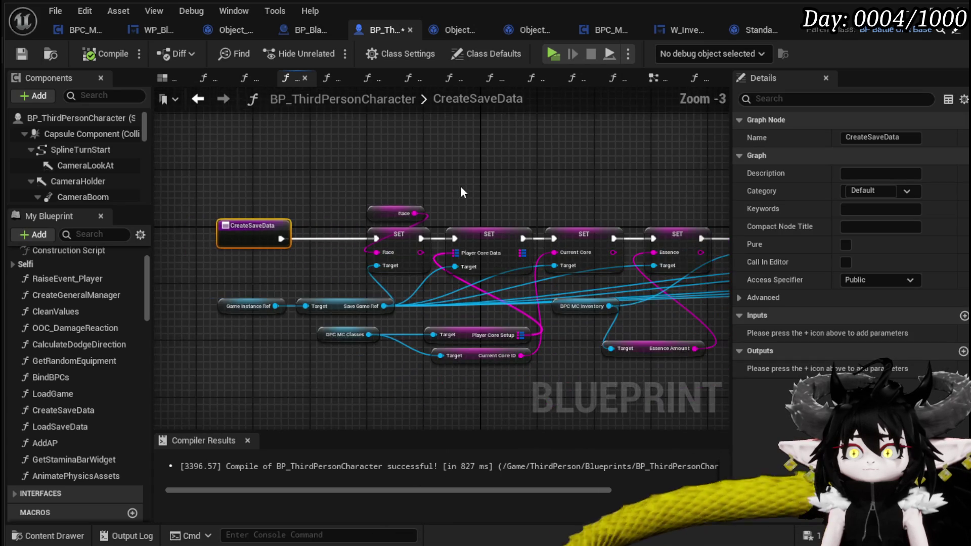
pyautogui.moveTo(541, 176); pyautogui.dragTo(472, 163)
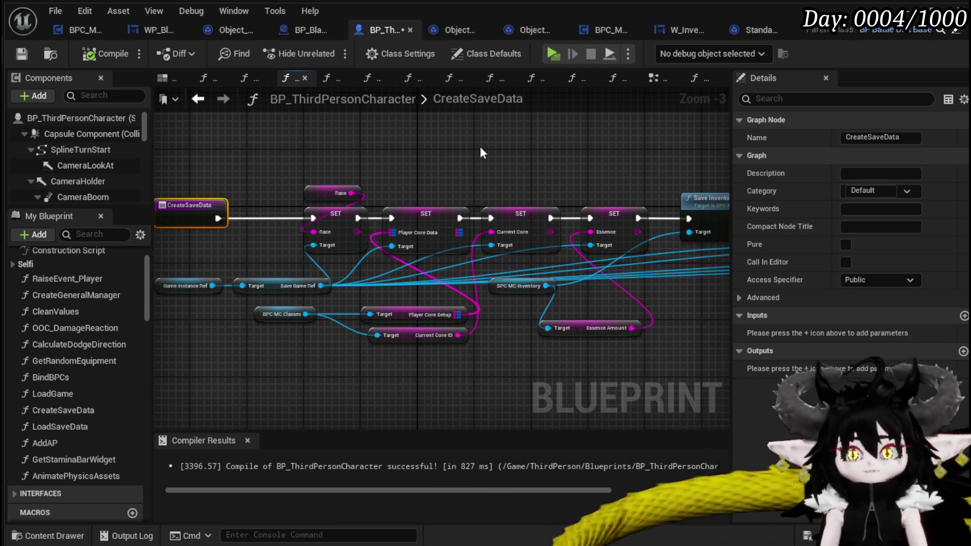
pyautogui.moveTo(557, 175); pyautogui.dragTo(218, 170)
pyautogui.moveTo(511, 283); pyautogui.dragTo(470, 301)
pyautogui.moveTo(658, 303); pyautogui.dragTo(163, 324)
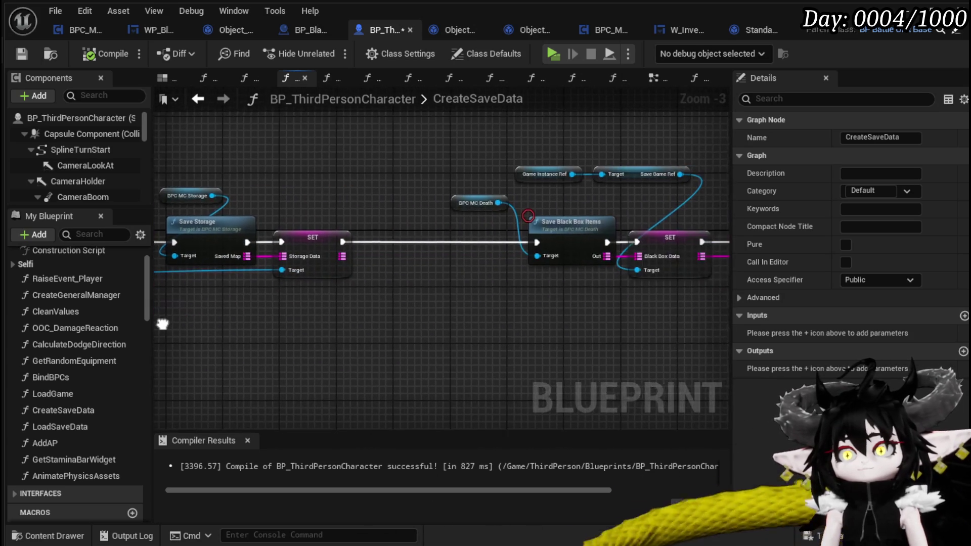
pyautogui.moveTo(505, 314); pyautogui.dragTo(243, 303)
pyautogui.scroll(-1, 347, 304)
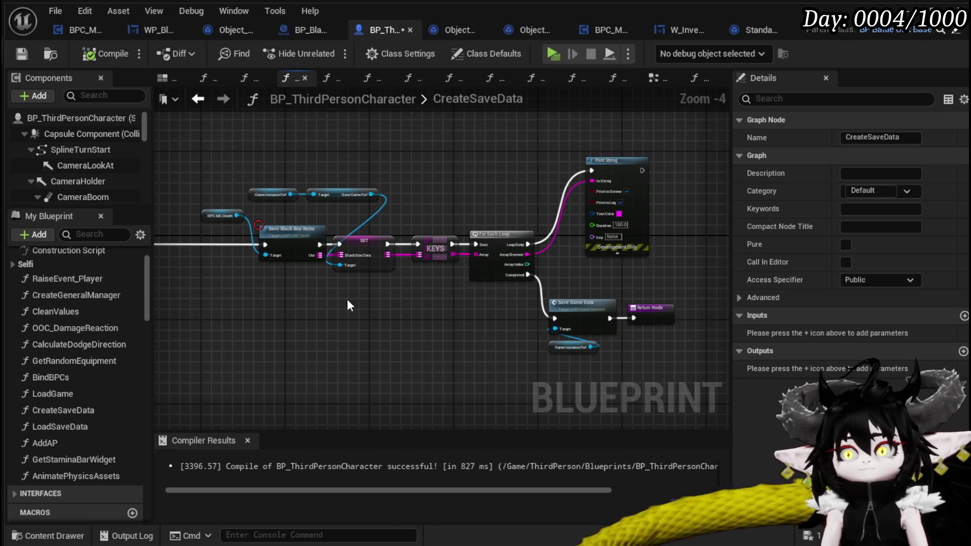
pyautogui.scroll(2, 349, 300)
pyautogui.moveTo(356, 301)
pyautogui.mouseDown()
pyautogui.moveTo(288, 289)
pyautogui.moveTo(462, 305)
pyautogui.mouseUp()
# Move Save Game Data and Game Instance Ref above the loop, raising the black box nodes with them.
pyautogui.moveTo(280, 312); pyautogui.dragTo(90, 254)
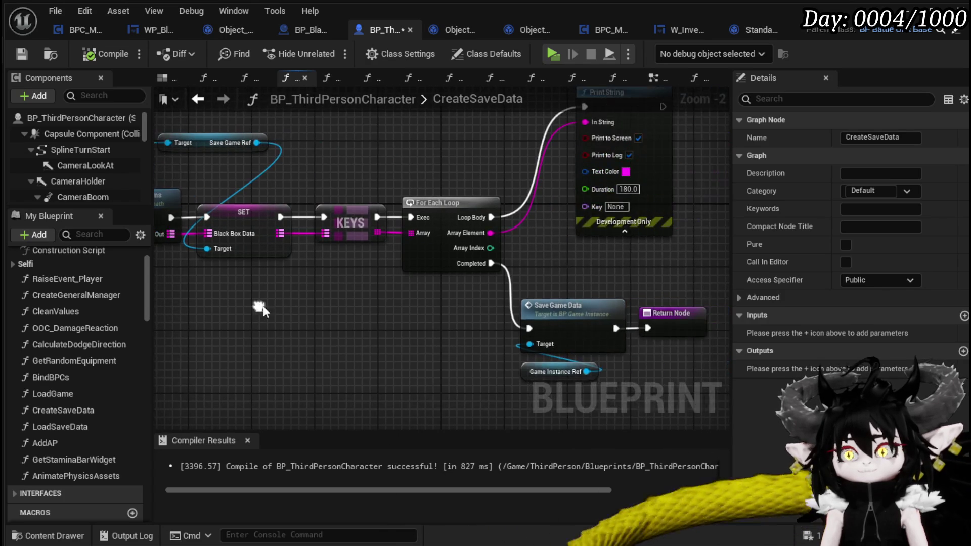
pyautogui.moveTo(514, 383); pyautogui.dragTo(631, 295)
pyautogui.moveTo(383, 64); pyautogui.dragTo(520, 171)
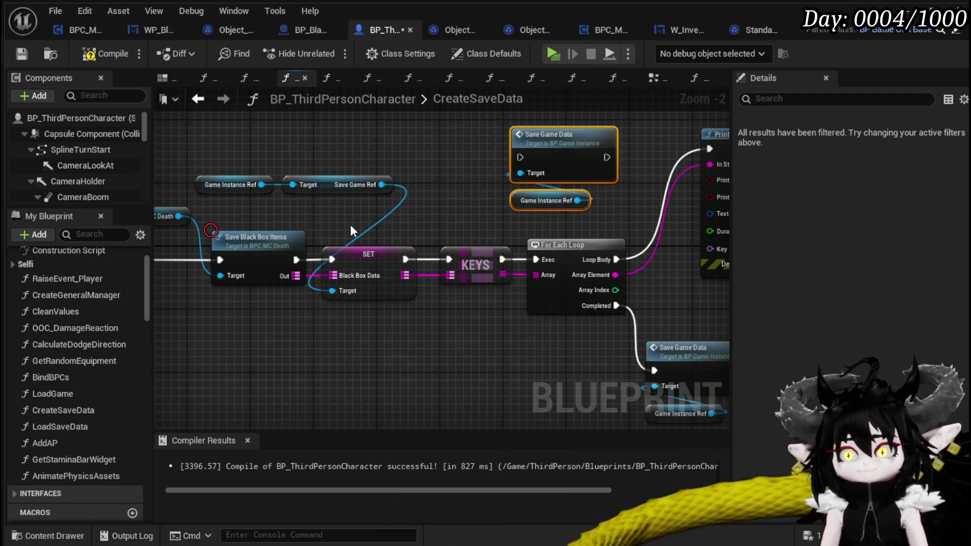
pyautogui.moveTo(185, 327)
pyautogui.mouseDown()
pyautogui.moveTo(272, 341)
pyautogui.moveTo(473, 195)
pyautogui.mouseUp()
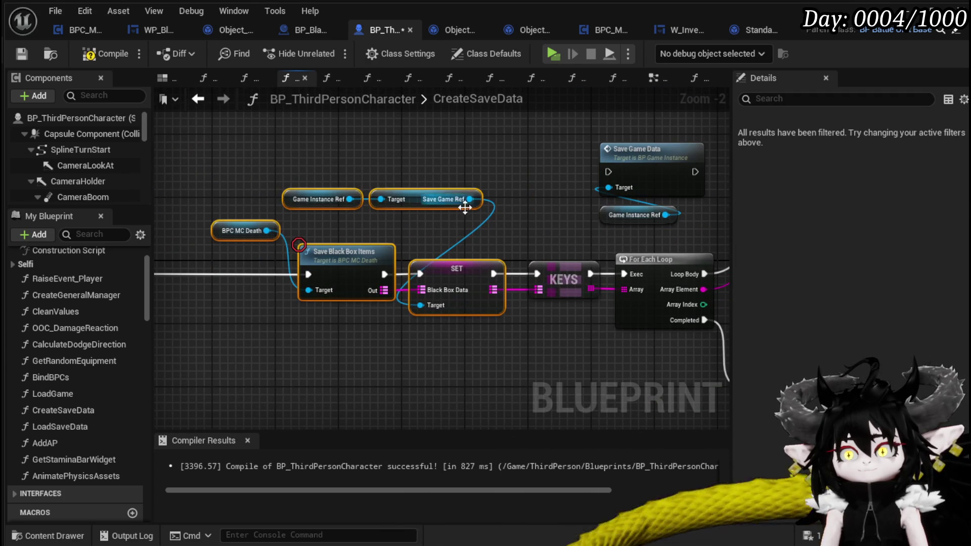
pyautogui.moveTo(460, 275)
pyautogui.mouseDown()
pyautogui.moveTo(484, 172)
pyautogui.moveTo(608, 172)
pyautogui.mouseUp()
pyautogui.scroll(-1, 460, 262)
pyautogui.moveTo(462, 258)
pyautogui.mouseDown()
pyautogui.moveTo(478, 255)
pyautogui.moveTo(489, 271)
pyautogui.moveTo(422, 325)
pyautogui.mouseUp()
# Paste a copy of Save Game Data with its ref and wire SET Storage Data into it.
pyautogui.moveTo(470, 278)
pyautogui.mouseDown()
pyautogui.moveTo(574, 362)
pyautogui.moveTo(596, 319)
pyautogui.mouseUp()
pyautogui.hotkey('ctrl', 'v')
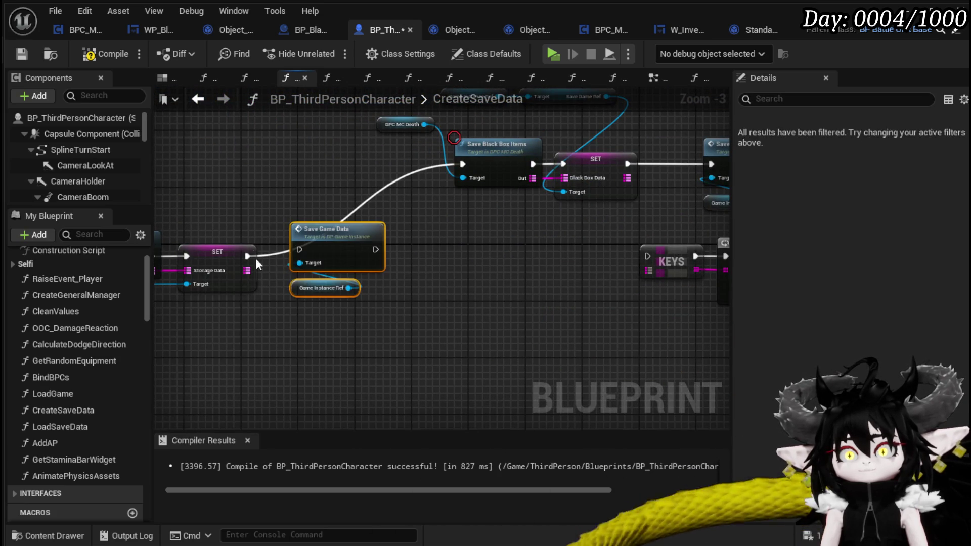
pyautogui.moveTo(248, 256)
pyautogui.mouseDown()
pyautogui.moveTo(323, 248)
pyautogui.moveTo(270, 299)
pyautogui.moveTo(457, 210)
pyautogui.moveTo(632, 157)
pyautogui.mouseUp()
pyautogui.rightClick(387, 239)
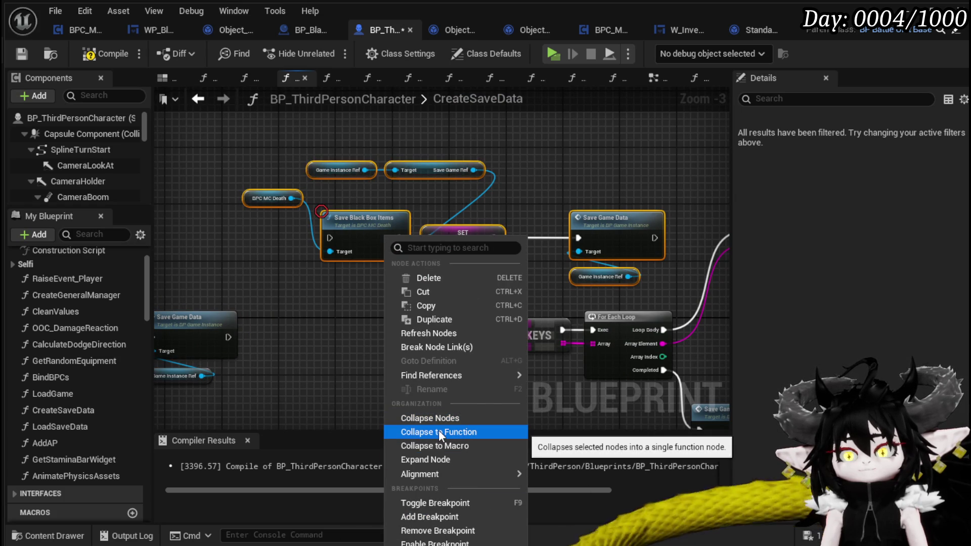
# Collapse the selected black box nodes into a function named SaveBlackBox, keeping the Default category.
pyautogui.click(438, 430)
pyautogui.write('SafeBl')
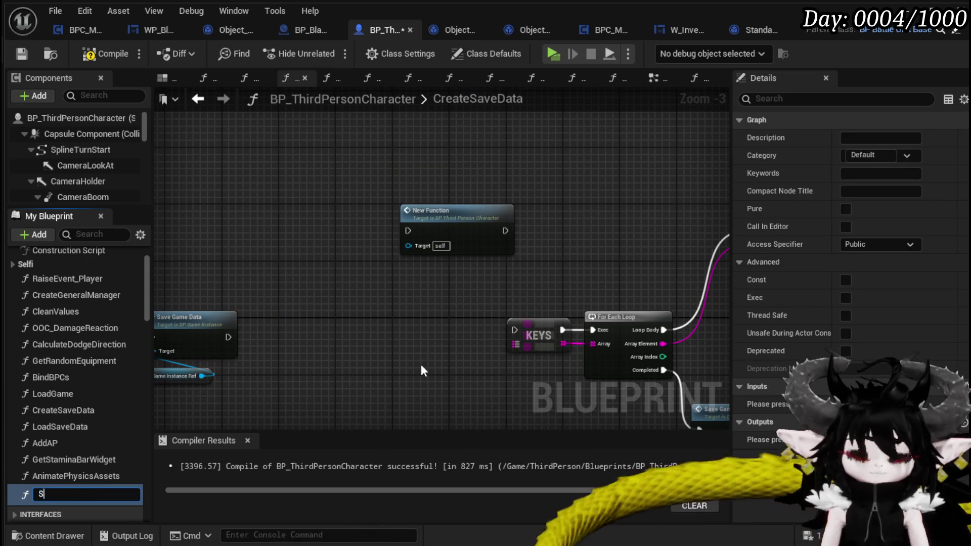
pyautogui.press('BackSpace')
pyautogui.press('BackSpace')
pyautogui.press('BackSpace')
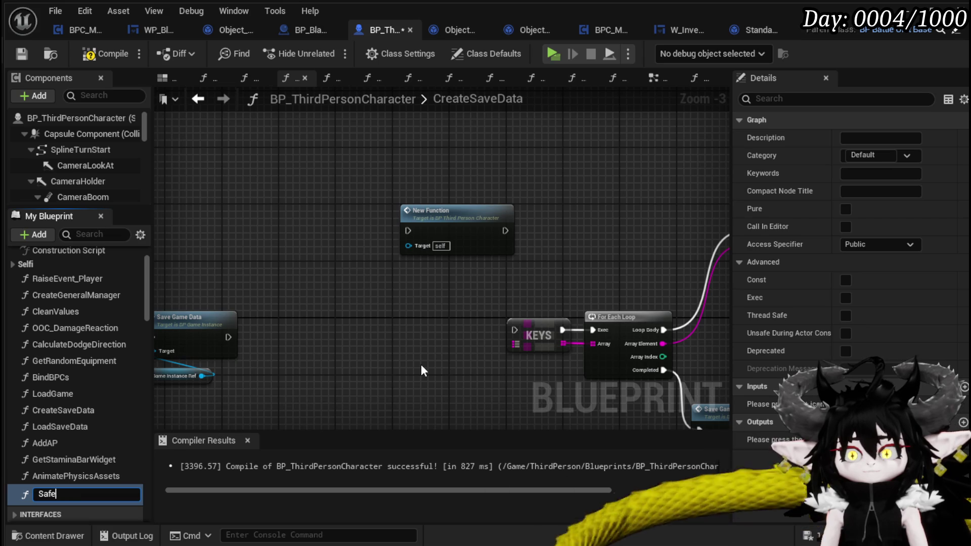
pyautogui.write('veBlackBox')
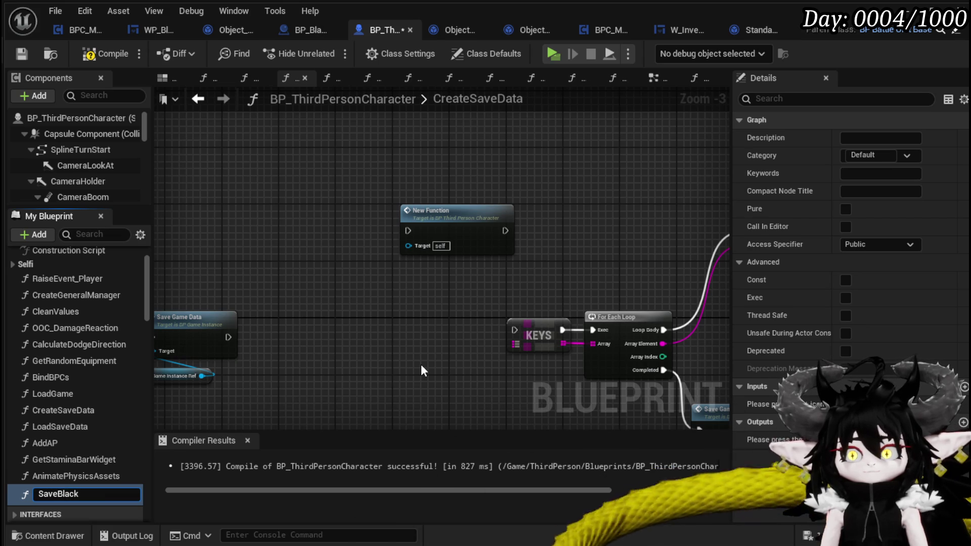
pyautogui.press('Return')
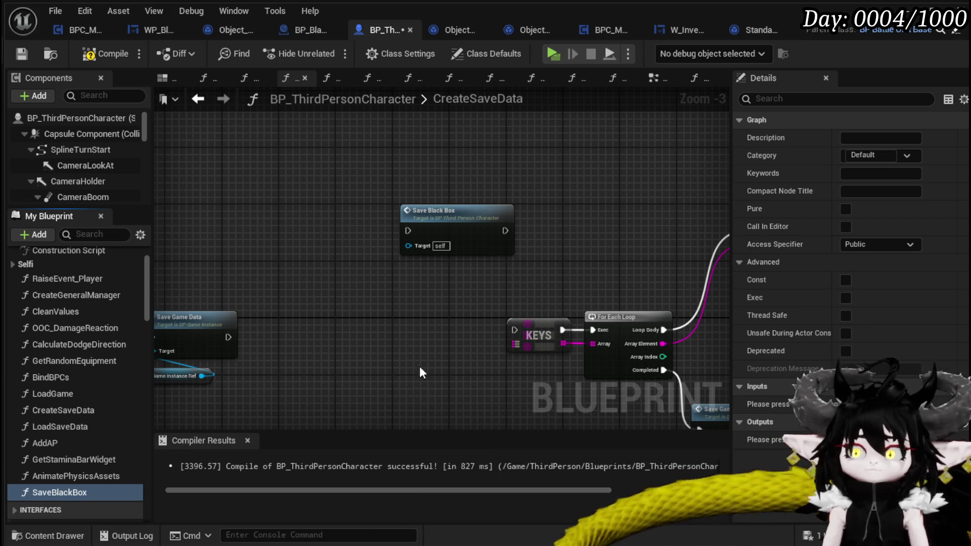
pyautogui.click(907, 156)
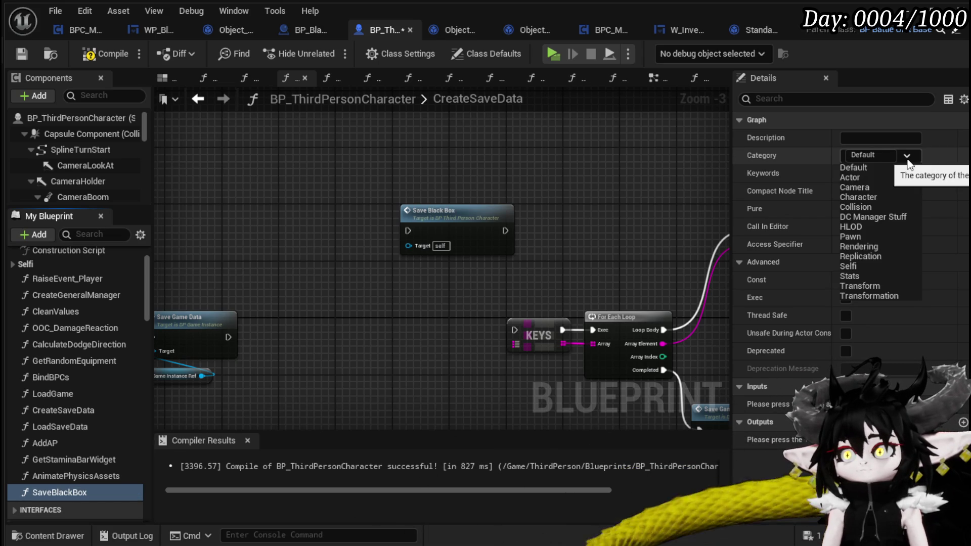
pyautogui.click(906, 157)
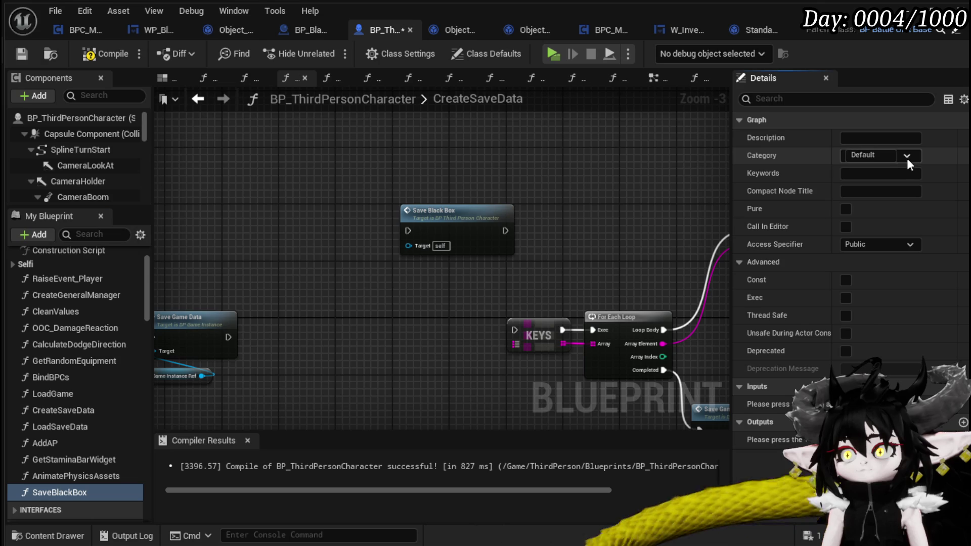
# Compile BP_ThirdPersonCharacter and reposition the new Save Black Box node.
pyautogui.moveTo(349, 266); pyautogui.dragTo(388, 266)
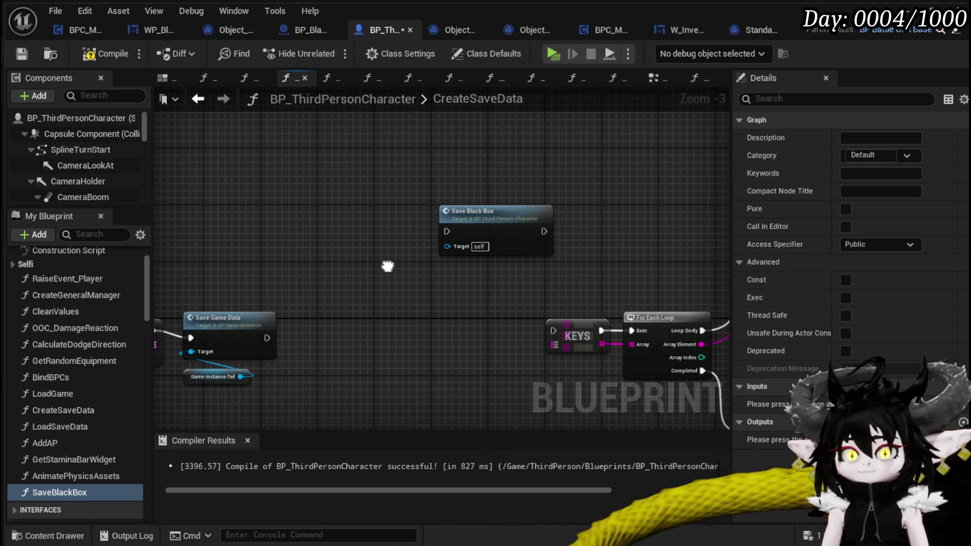
pyautogui.click(78, 52)
pyautogui.moveTo(484, 212)
pyautogui.mouseDown()
pyautogui.moveTo(428, 210)
pyautogui.moveTo(551, 225)
pyautogui.mouseUp()
pyautogui.moveTo(318, 208)
pyautogui.mouseDown()
pyautogui.moveTo(345, 211)
pyautogui.moveTo(269, 203)
pyautogui.mouseUp()
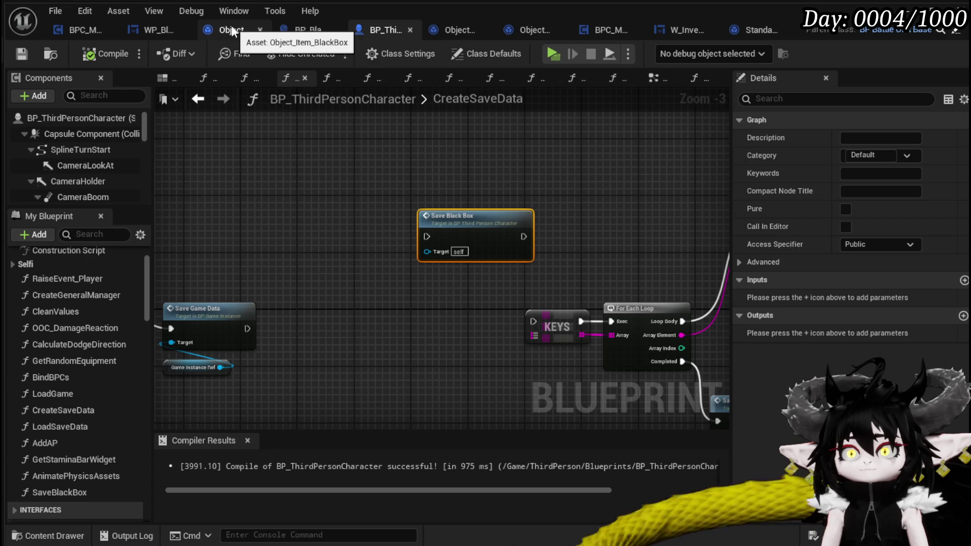
pyautogui.click(145, 29)
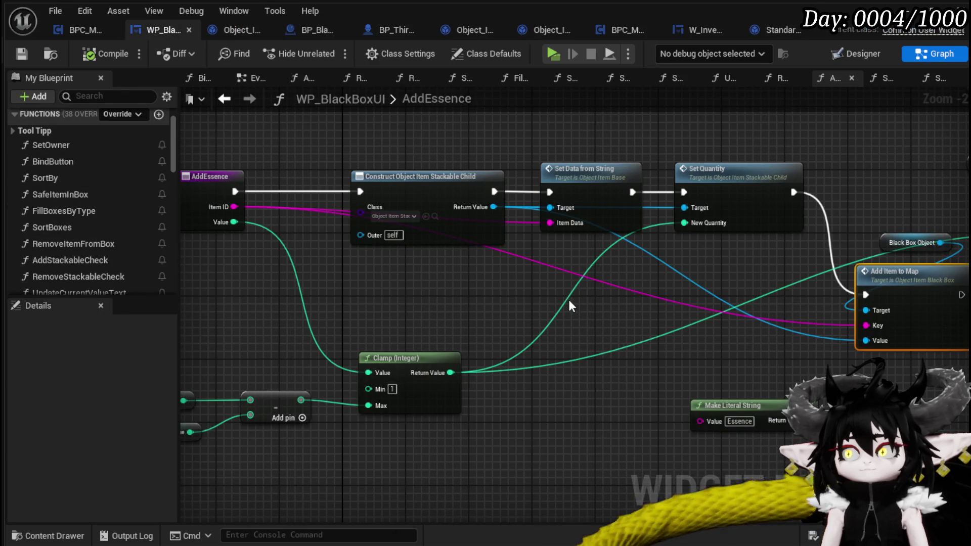
# Review the AddEssence graph, then open SafeItemInBox and survey its Sort By and Add Stackable Check nodes.
pyautogui.moveTo(569, 301); pyautogui.dragTo(331, 288)
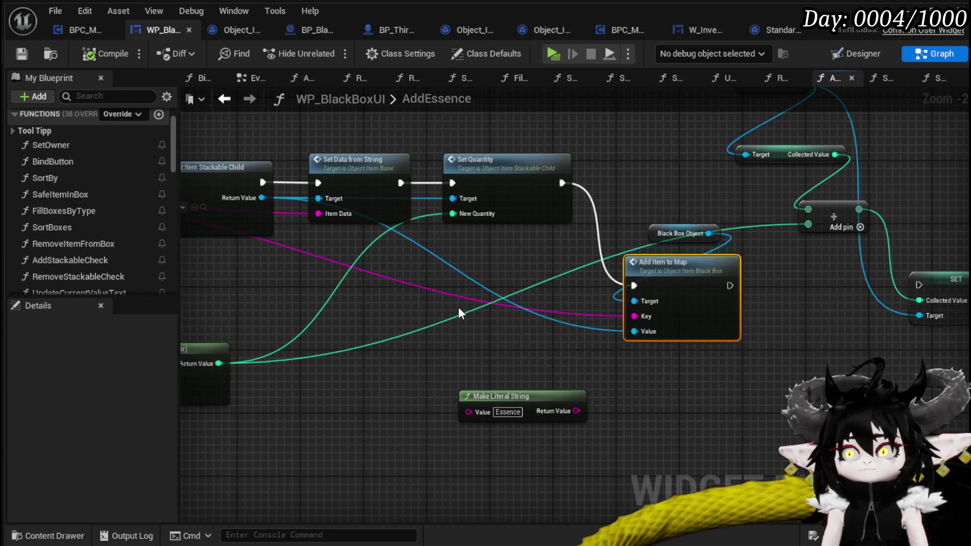
pyautogui.moveTo(453, 304); pyautogui.dragTo(761, 326)
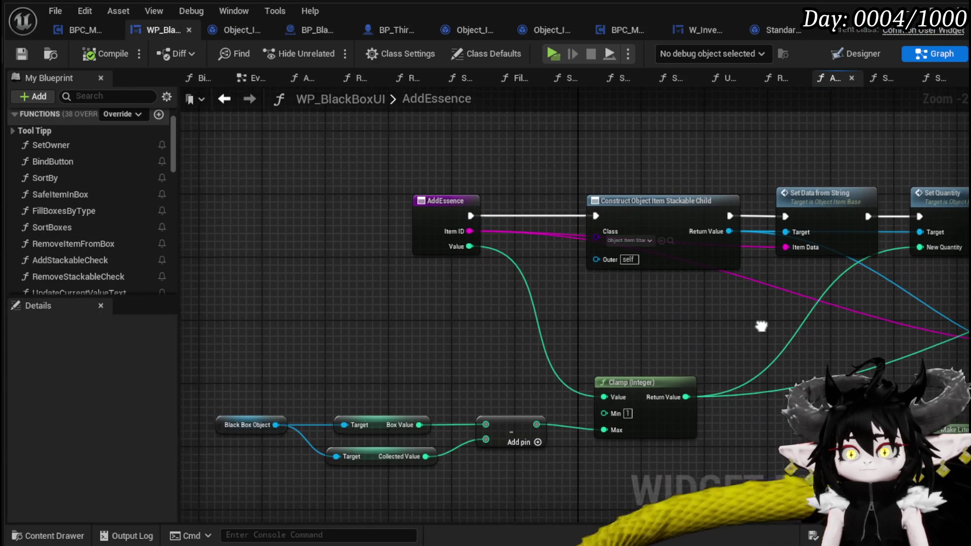
pyautogui.doubleClick(84, 195)
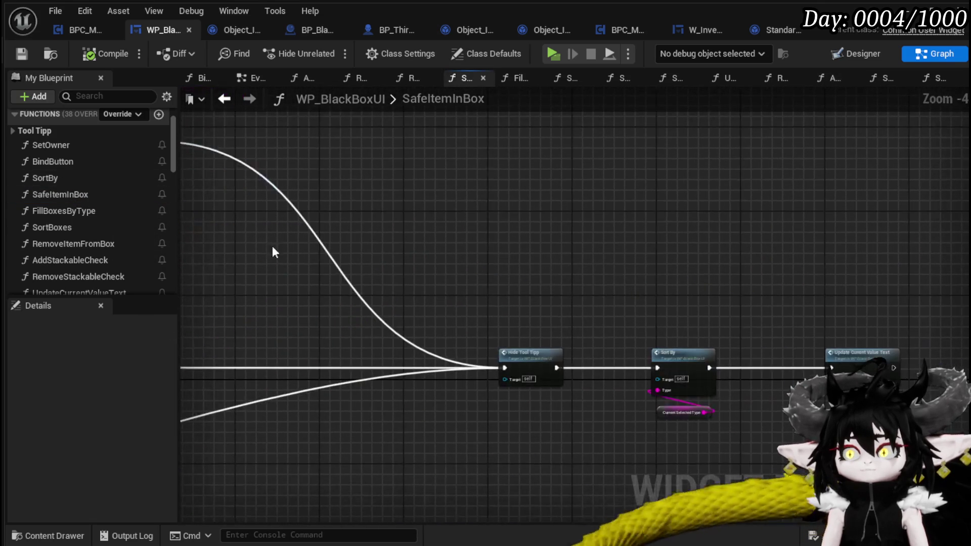
pyautogui.scroll(3, 557, 303)
pyautogui.moveTo(488, 309); pyautogui.dragTo(743, 299)
pyautogui.moveTo(874, 394); pyautogui.dragTo(579, 362)
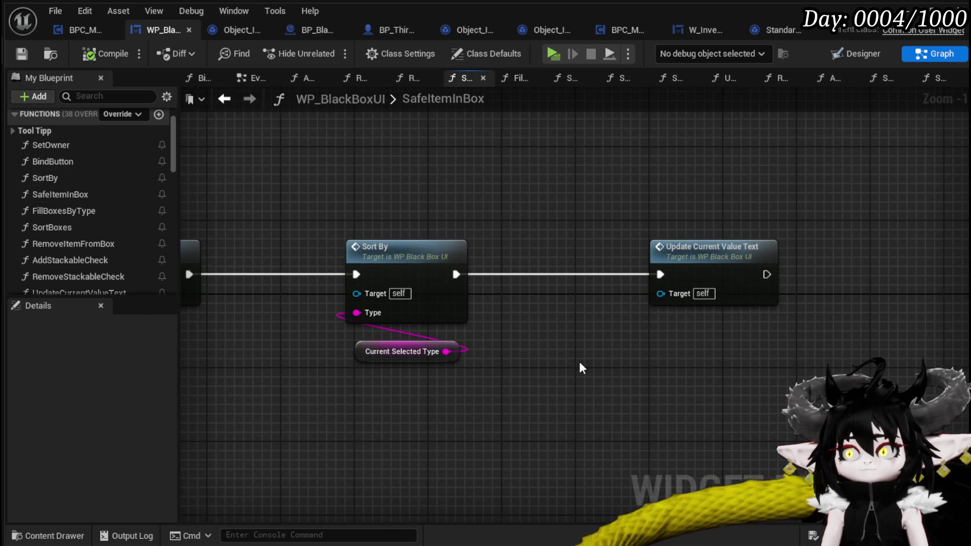
pyautogui.scroll(-6, 579, 362)
pyautogui.moveTo(351, 387)
pyautogui.mouseDown()
pyautogui.moveTo(590, 354)
pyautogui.moveTo(661, 380)
pyautogui.mouseUp()
pyautogui.scroll(3, 661, 380)
pyautogui.moveTo(548, 364)
pyautogui.mouseDown()
pyautogui.moveTo(550, 390)
pyautogui.moveTo(581, 277)
pyautogui.moveTo(508, 404)
pyautogui.moveTo(642, 357)
pyautogui.mouseUp()
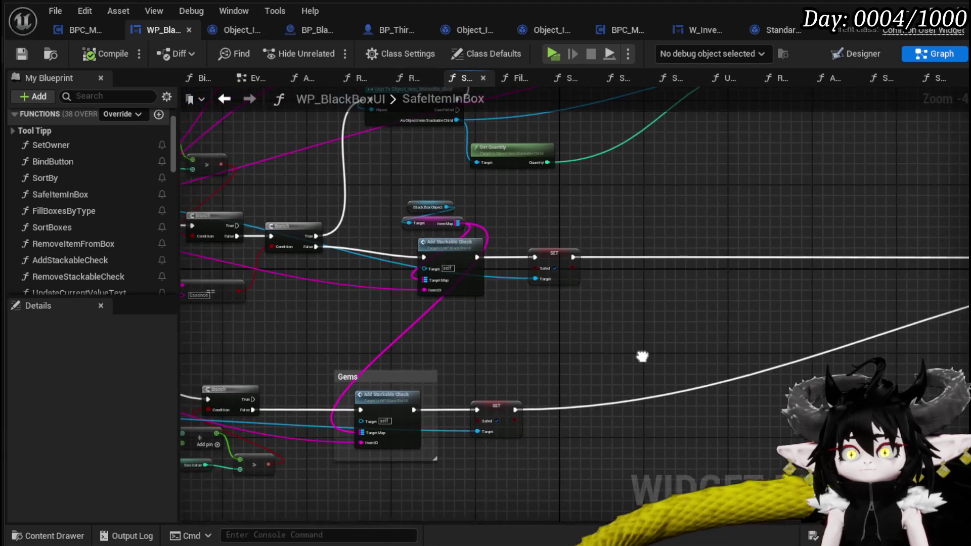
pyautogui.scroll(-3, 642, 357)
pyautogui.scroll(3, 697, 379)
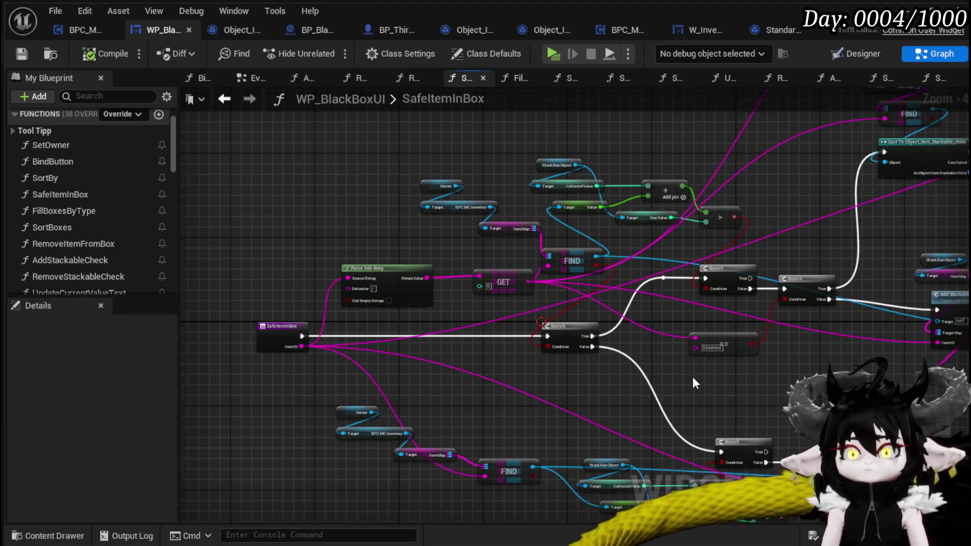
pyautogui.scroll(-3, 54, 274)
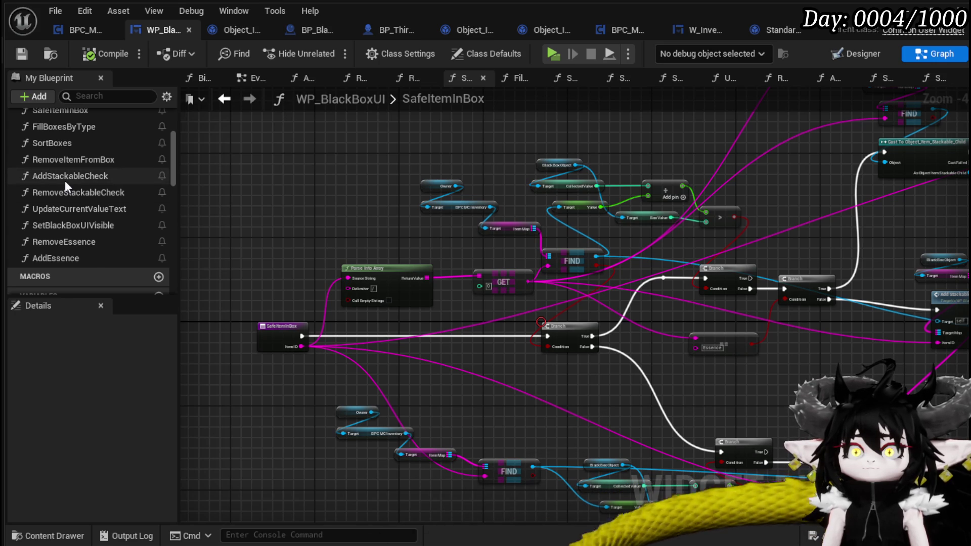
pyautogui.scroll(1, 91, 170)
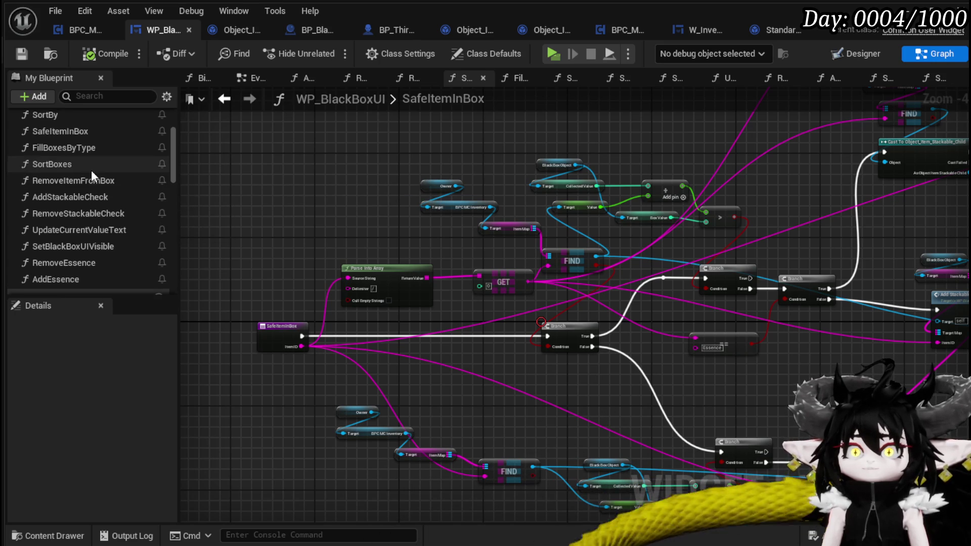
pyautogui.click(102, 131)
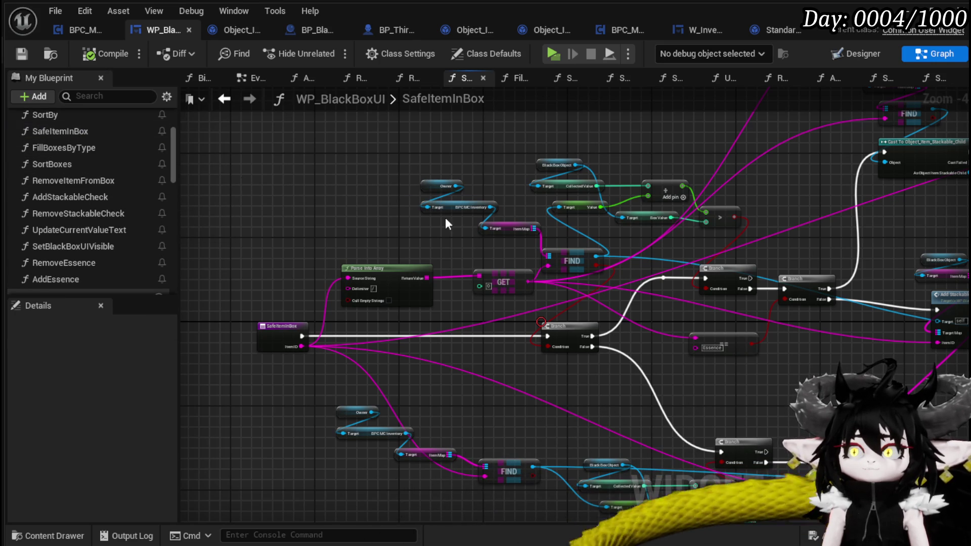
# Inspect Add Essence and Update Current Value Text, peeking into UpdateCurrentValueText before returning.
pyautogui.moveTo(483, 382); pyautogui.dragTo(313, 346)
pyautogui.moveTo(595, 340)
pyautogui.mouseDown()
pyautogui.moveTo(336, 358)
pyautogui.moveTo(336, 379)
pyautogui.moveTo(346, 266)
pyautogui.moveTo(310, 329)
pyautogui.mouseUp()
pyautogui.scroll(2, 671, 408)
pyautogui.moveTo(671, 410)
pyautogui.mouseDown()
pyautogui.moveTo(681, 375)
pyautogui.moveTo(612, 389)
pyautogui.moveTo(632, 395)
pyautogui.mouseUp()
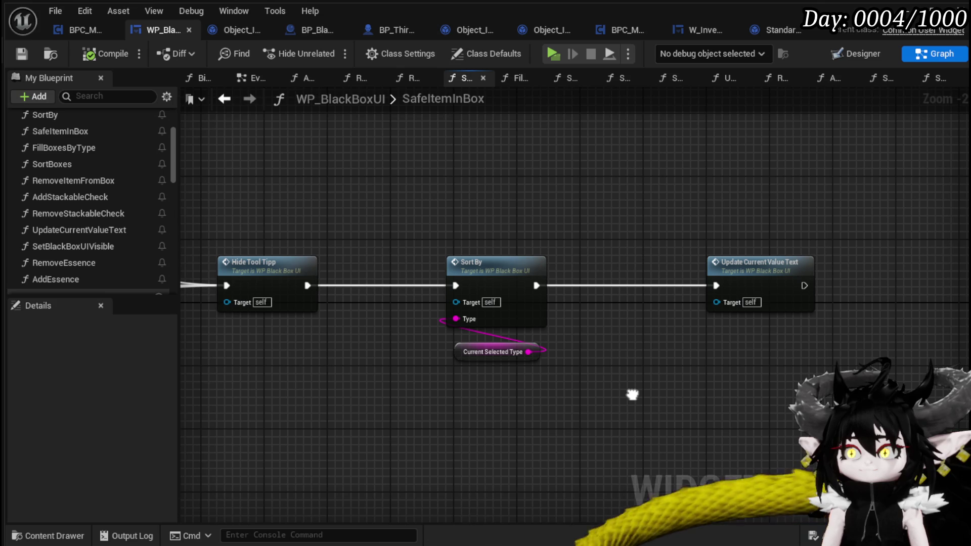
pyautogui.doubleClick(783, 263)
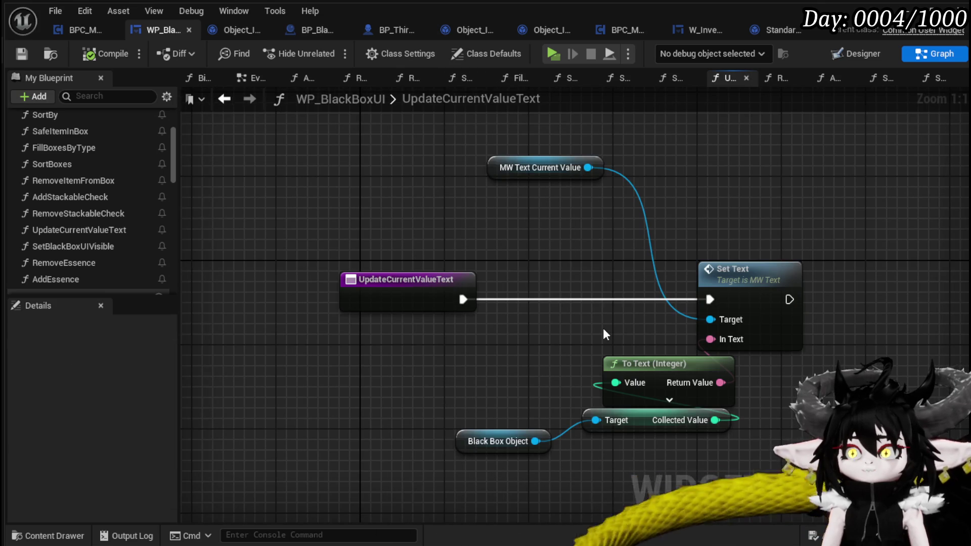
pyautogui.click(222, 101)
pyautogui.moveTo(602, 238); pyautogui.dragTo(352, 228)
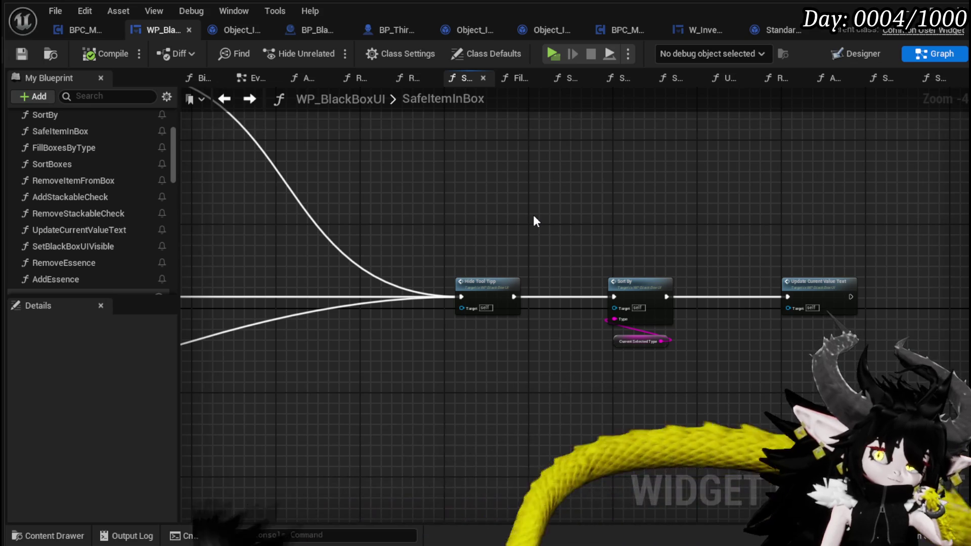
pyautogui.moveTo(536, 222)
pyautogui.mouseDown()
pyautogui.moveTo(670, 219)
pyautogui.moveTo(884, 262)
pyautogui.moveTo(904, 299)
pyautogui.moveTo(547, 245)
pyautogui.mouseUp()
pyautogui.scroll(-10, 145, 192)
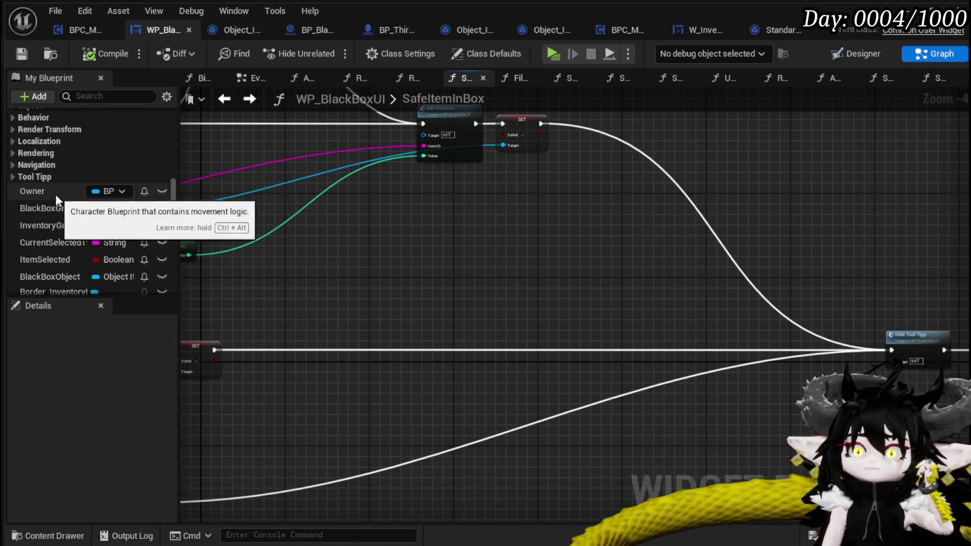
# Add an Owner getter calling Save Black Box after Update Current Value Text in SafeItemInBox.
pyautogui.moveTo(56, 196); pyautogui.dragTo(718, 230)
pyautogui.click(816, 259)
pyautogui.moveTo(817, 259)
pyautogui.mouseDown()
pyautogui.moveTo(473, 211)
pyautogui.moveTo(589, 273)
pyautogui.mouseUp()
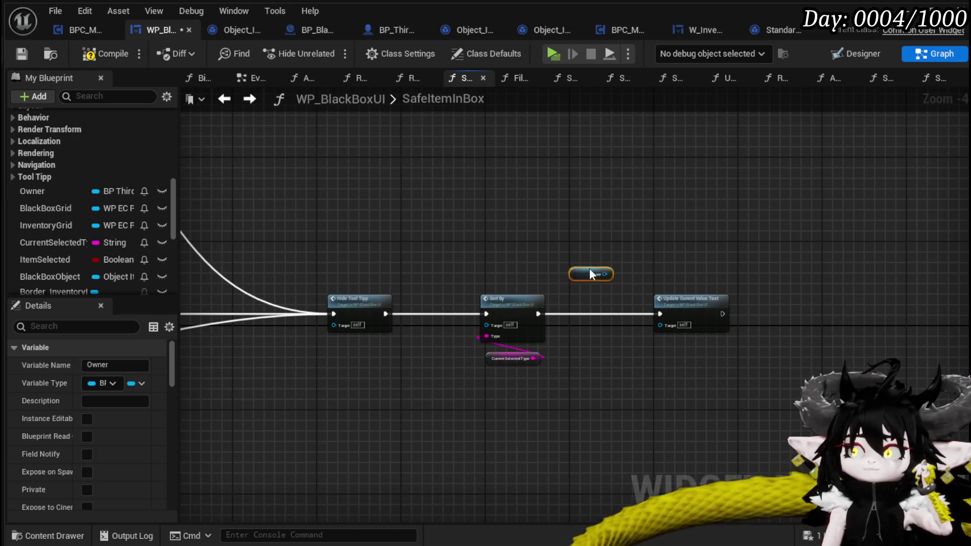
pyautogui.scroll(4, 713, 272)
pyautogui.moveTo(482, 242); pyautogui.dragTo(603, 259)
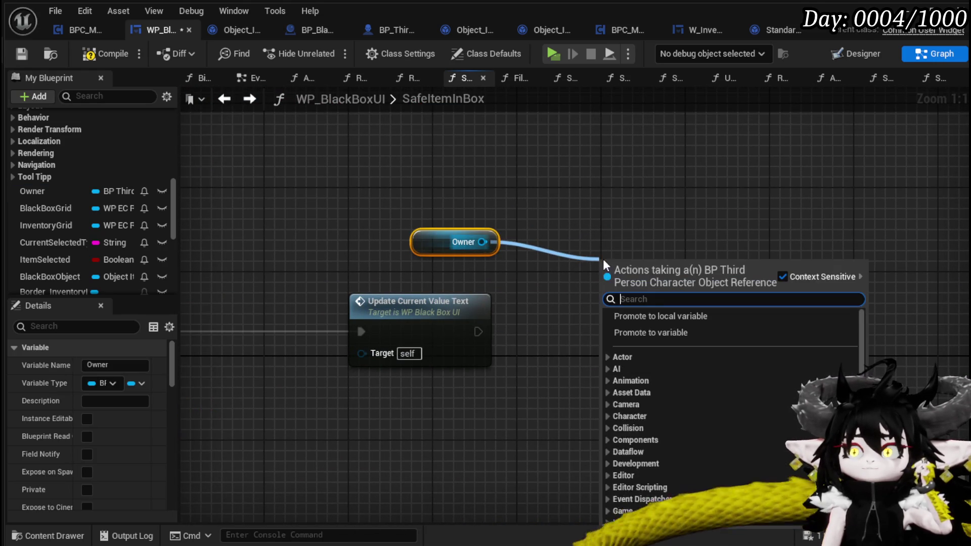
pyautogui.write('Sav')
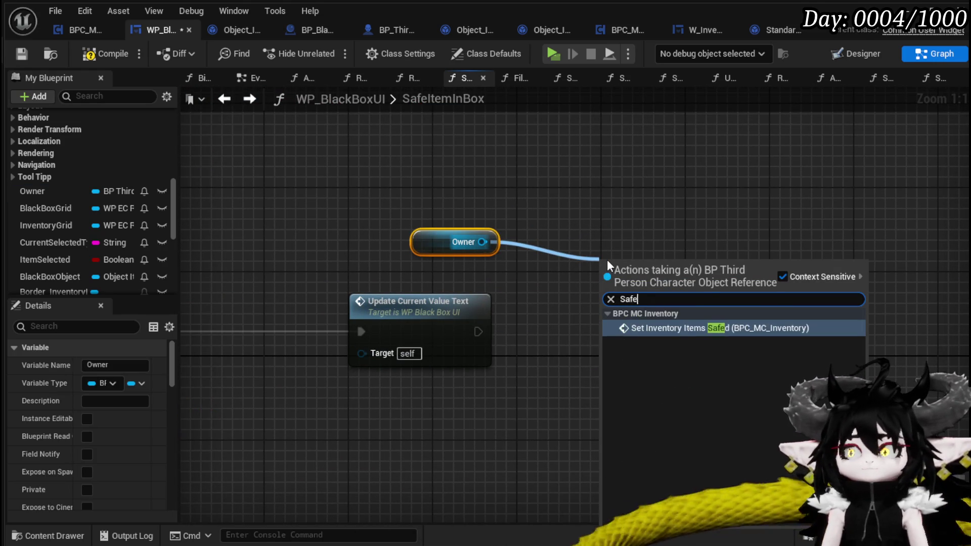
pyautogui.write('eBl')
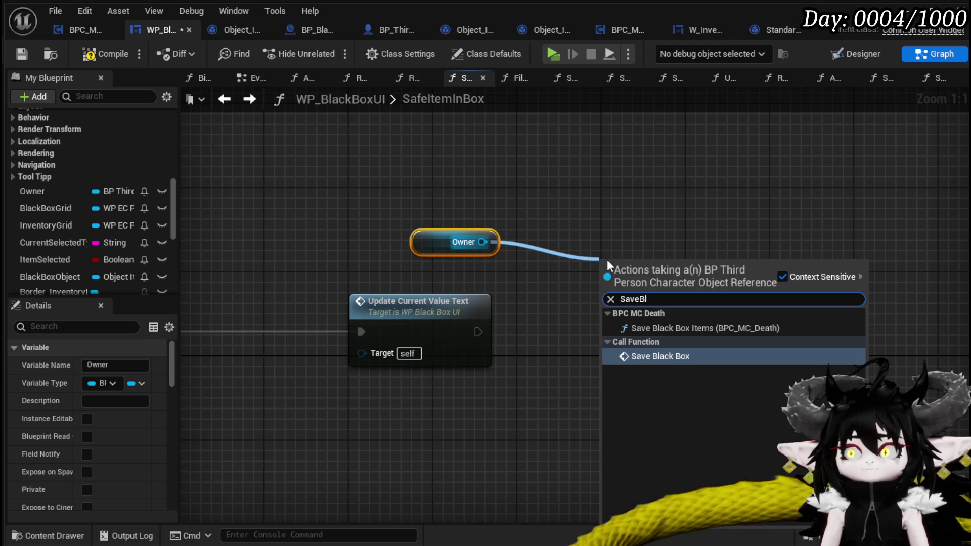
pyautogui.click(662, 356)
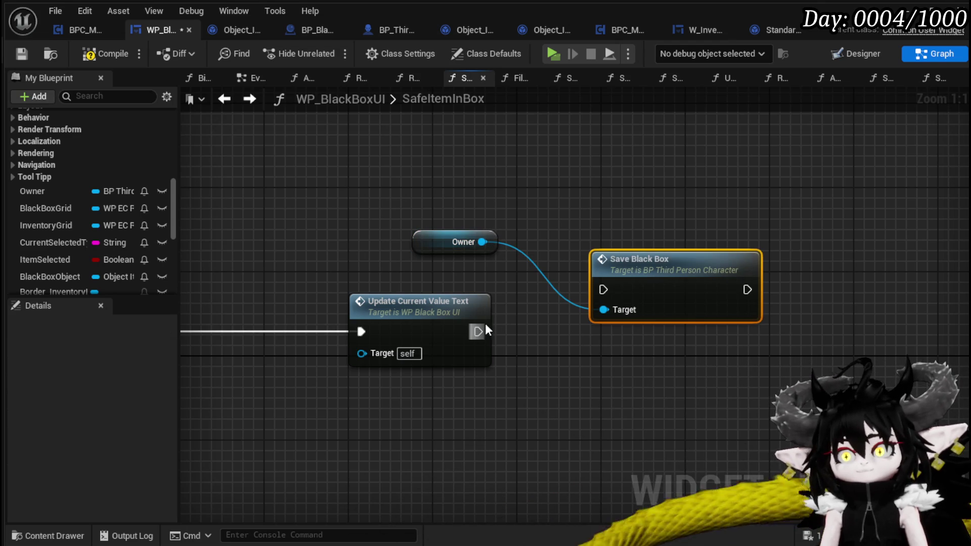
pyautogui.moveTo(584, 300); pyautogui.dragTo(587, 303)
pyautogui.moveTo(609, 272)
pyautogui.mouseDown()
pyautogui.moveTo(524, 314)
pyautogui.moveTo(537, 333)
pyautogui.mouseUp()
pyautogui.moveTo(478, 331); pyautogui.dragTo(517, 334)
pyautogui.moveTo(433, 252); pyautogui.dragTo(539, 275)
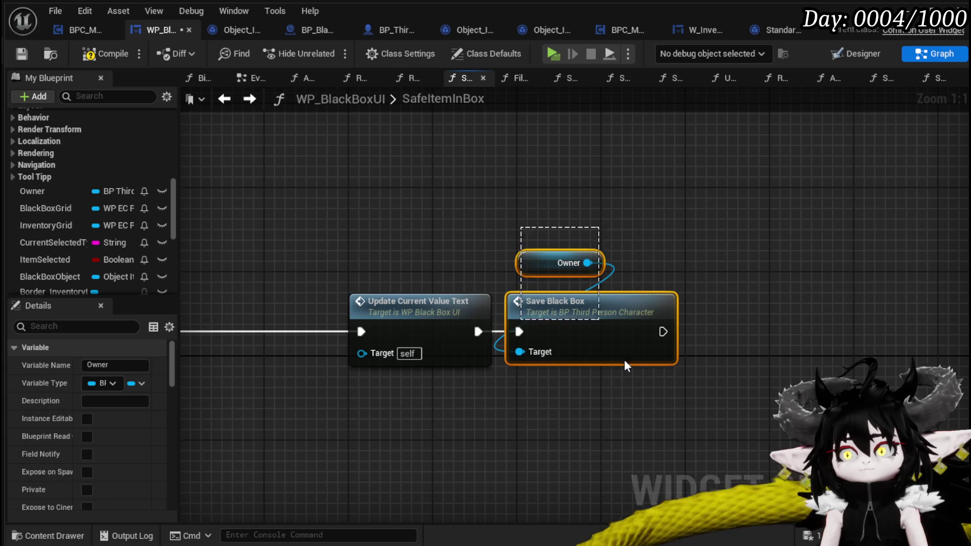
# Paste the Owner and Save Black Box nodes into RemoveItemFromBox and save WP_BlackBoxUI.
pyautogui.scroll(5, 66, 211)
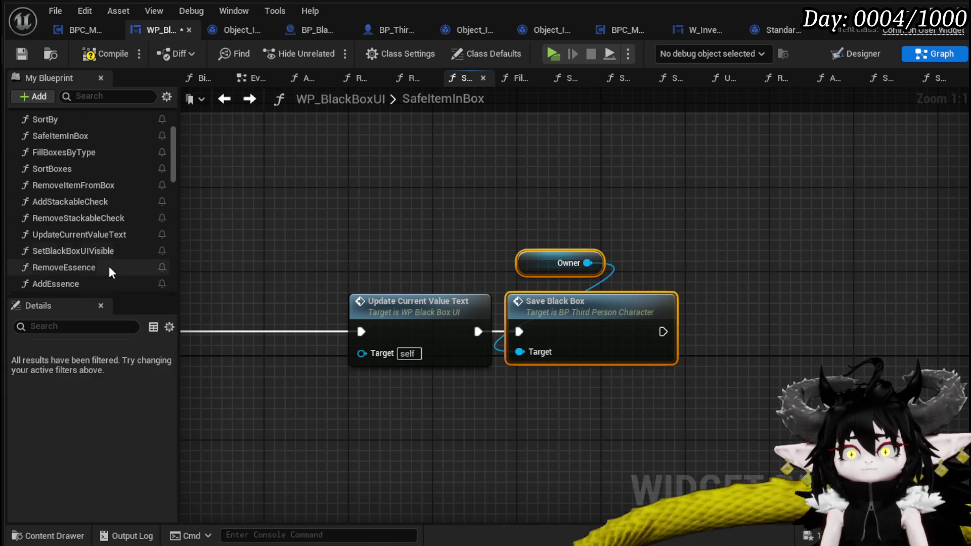
pyautogui.scroll(2, 86, 229)
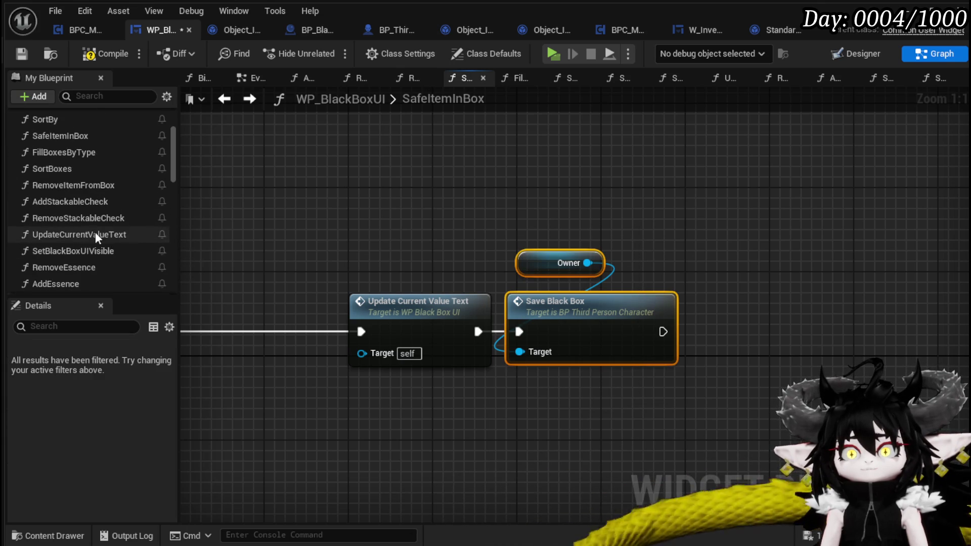
pyautogui.doubleClick(84, 186)
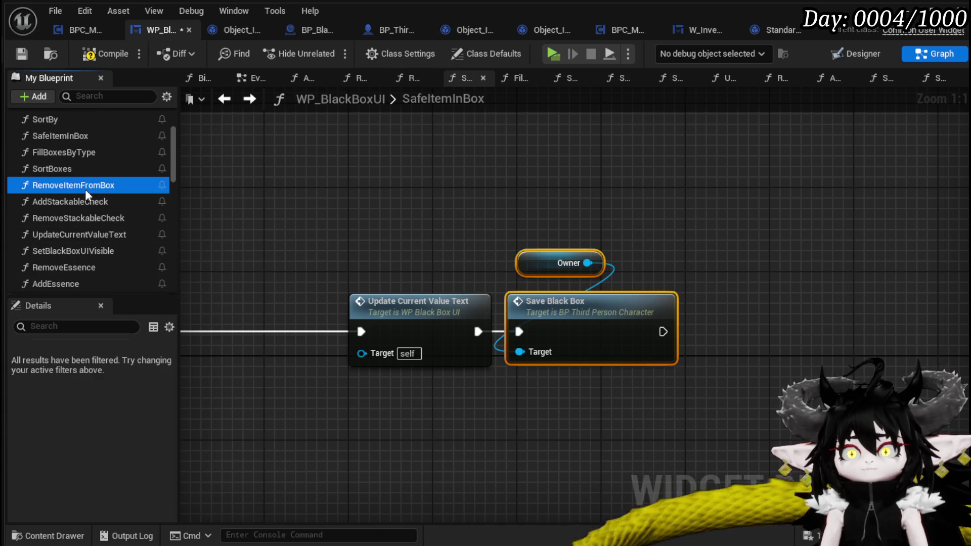
pyautogui.scroll(4, 491, 293)
pyautogui.hotkey('ctrl', 'v')
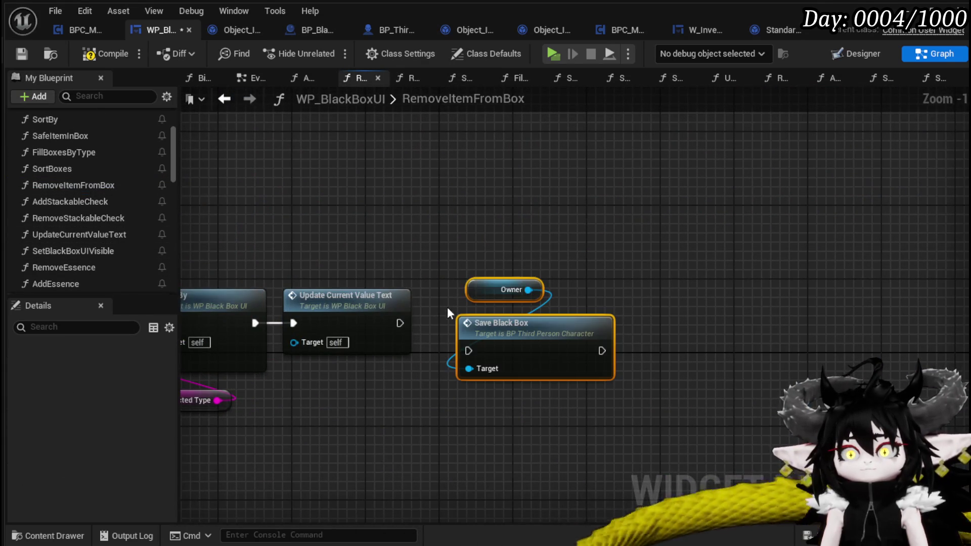
pyautogui.moveTo(532, 300); pyautogui.dragTo(510, 247)
pyautogui.click(559, 191)
pyautogui.click(22, 58)
# Open the SaveBlackBox definition, tidy its entry node, and save BP_ThirdPersonCharacter.
pyautogui.doubleClick(489, 271)
pyautogui.scroll(-2, 488, 290)
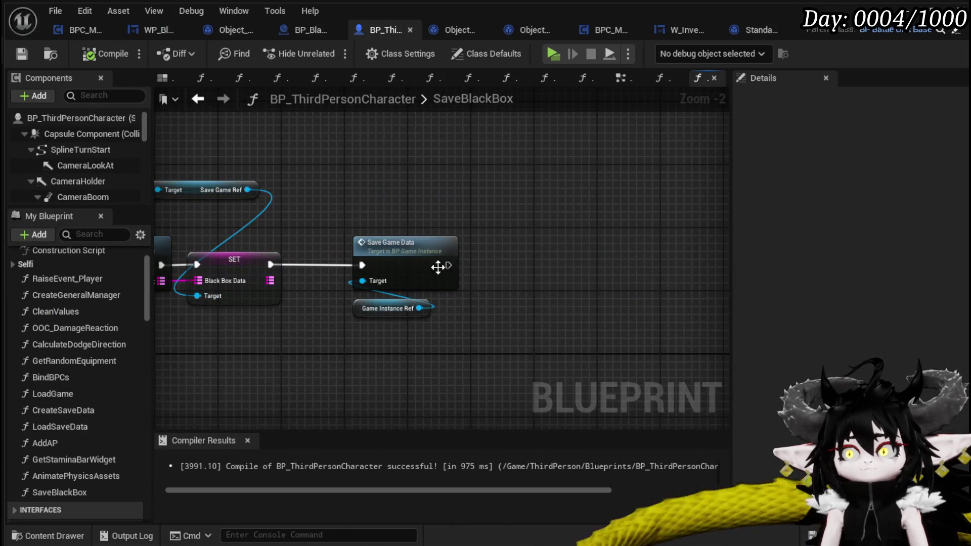
pyautogui.moveTo(444, 223); pyautogui.dragTo(445, 218)
pyautogui.moveTo(445, 217); pyautogui.dragTo(678, 227)
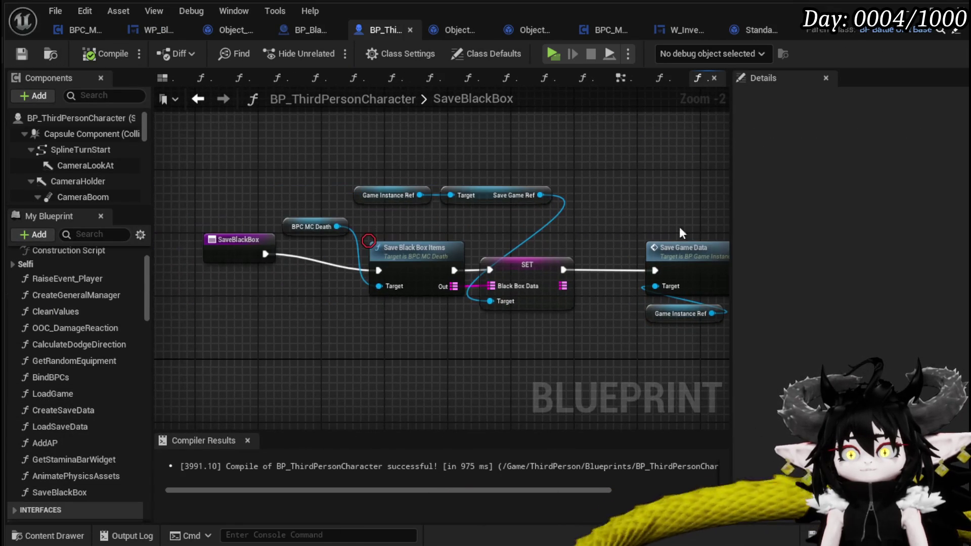
pyautogui.moveTo(235, 257); pyautogui.dragTo(236, 265)
pyautogui.click(694, 224)
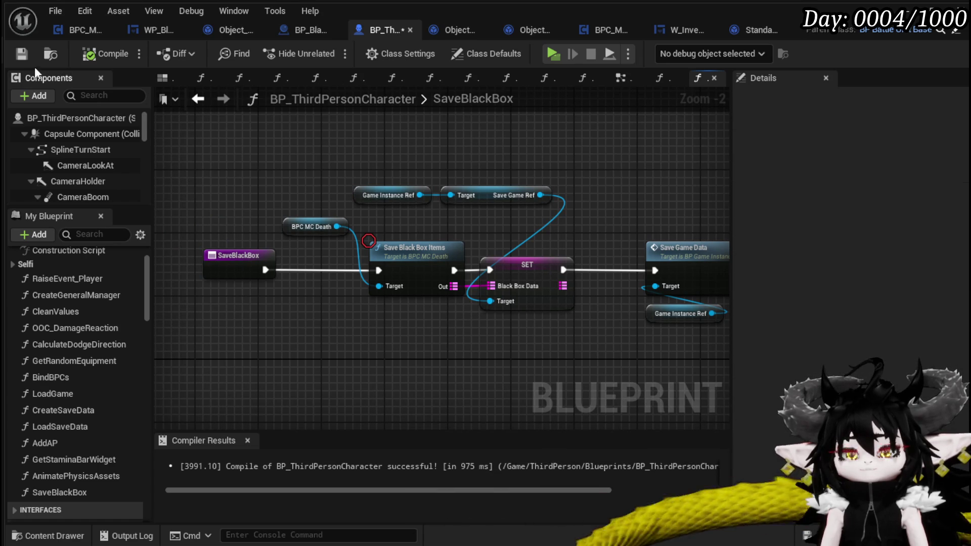
pyautogui.click(22, 52)
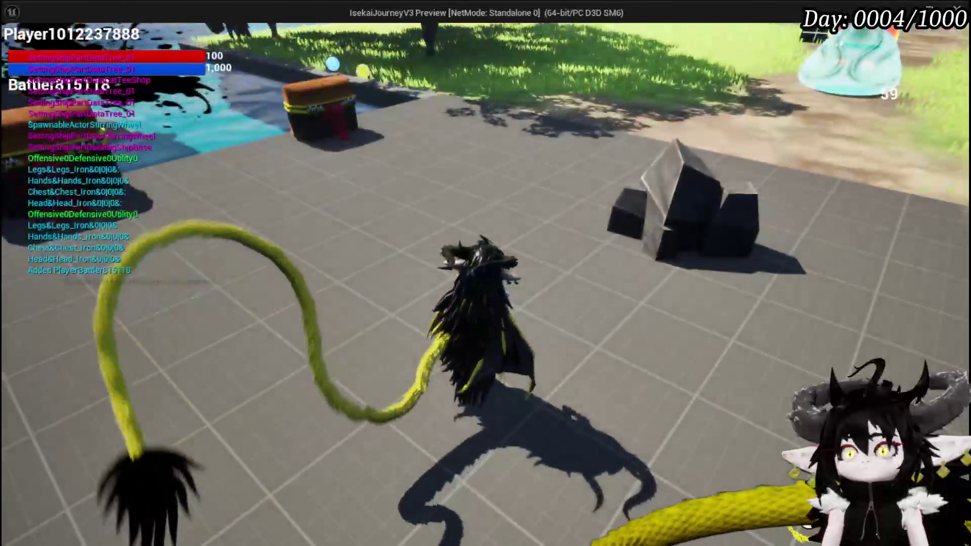
# In the play-test, check the black box, then run to the water chest and take all its loot.
pyautogui.press('w')
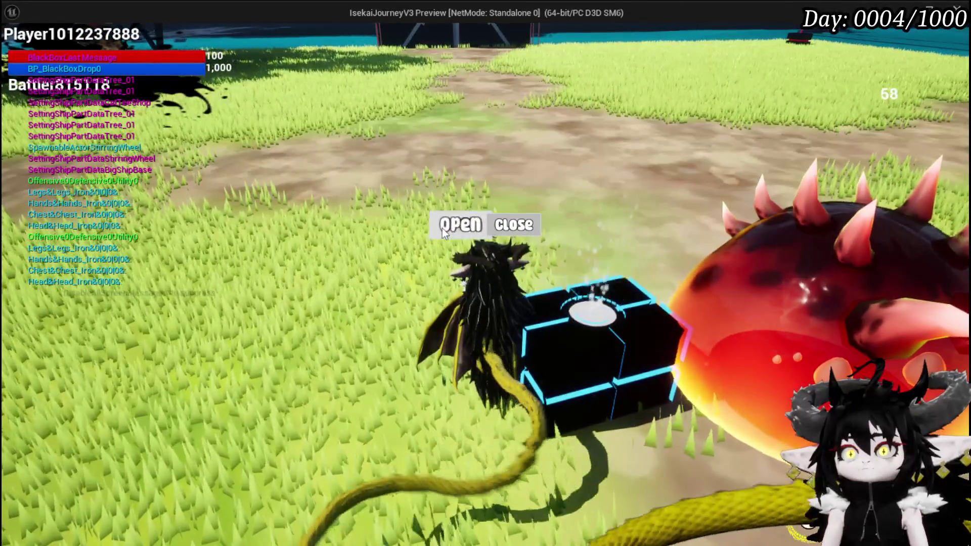
pyautogui.click(444, 226)
pyautogui.press('Escape')
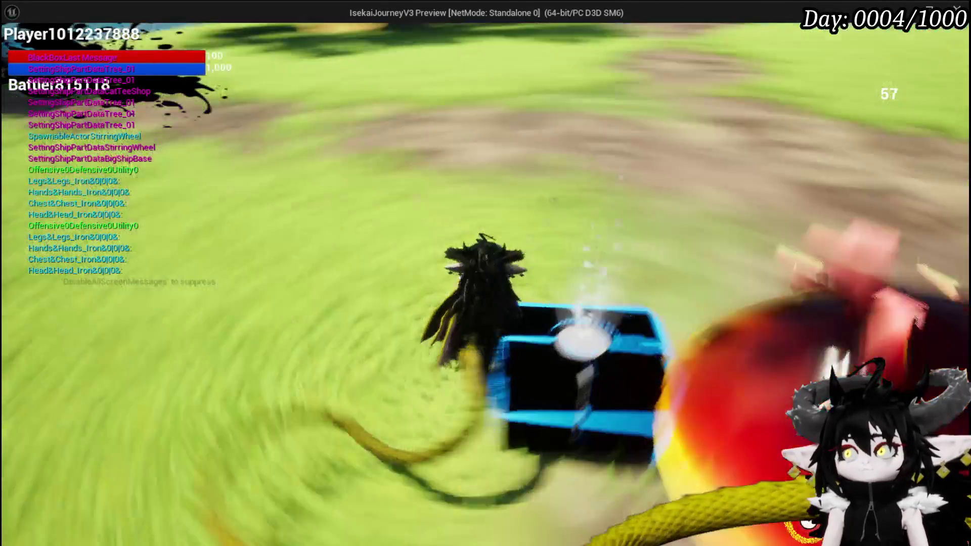
pyautogui.press('w')
pyautogui.press('space')
pyautogui.press('w')
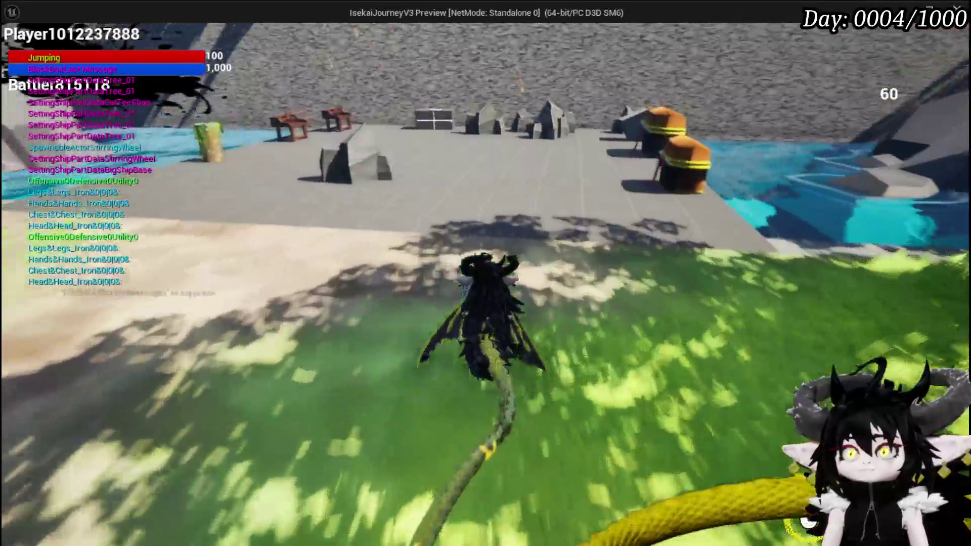
pyautogui.press('e')
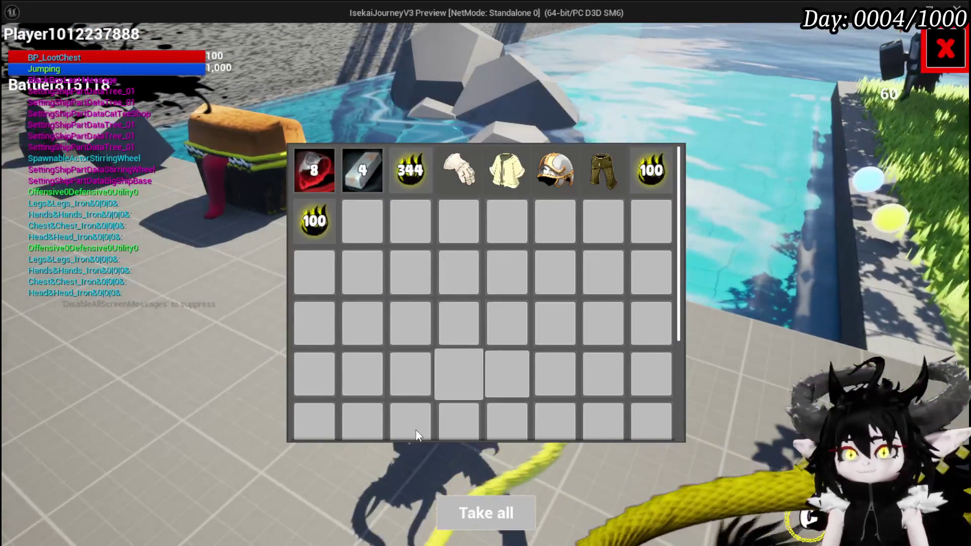
pyautogui.click(486, 513)
pyautogui.click(945, 49)
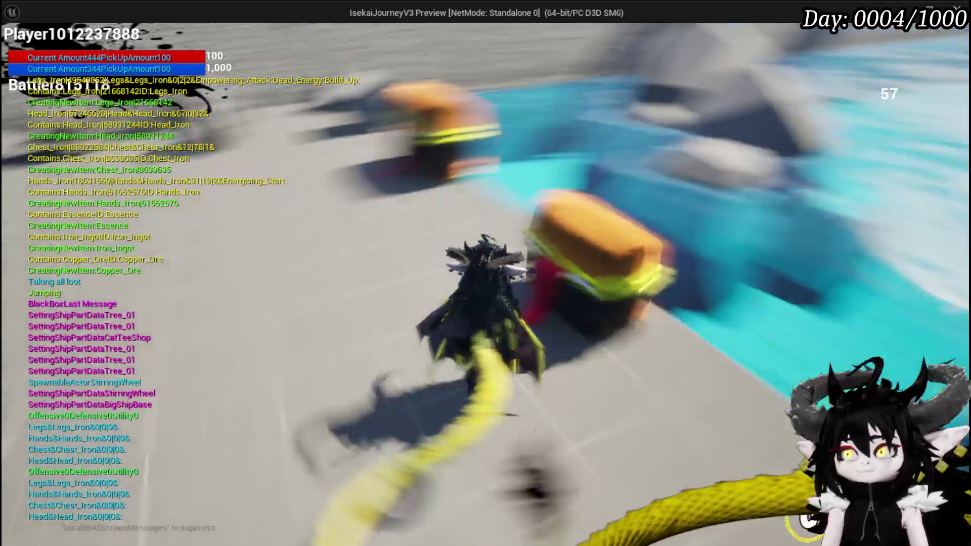
pyautogui.press('w')
# Store Iron_Legs and Iron_Head in the Black Box, bringing it to 243/2,000.
pyautogui.press('Tab')
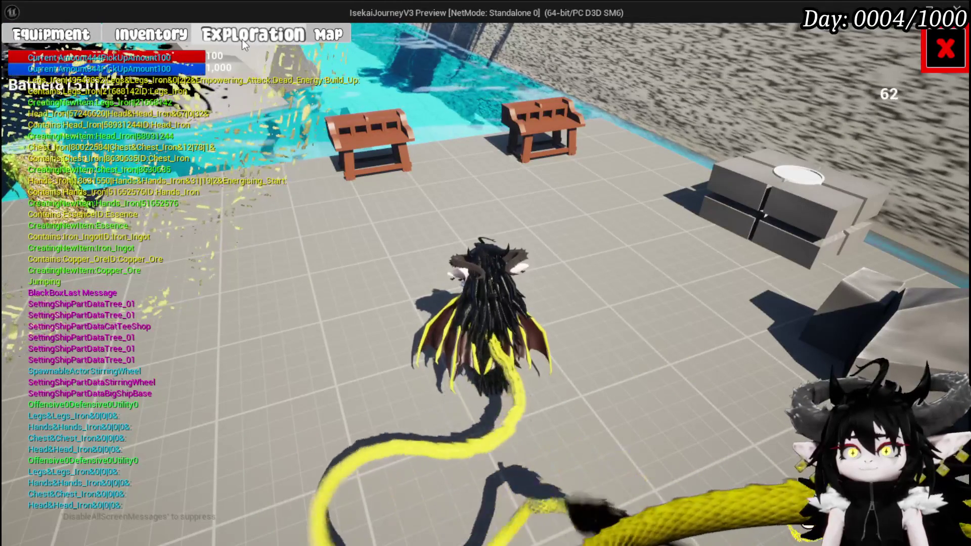
pyautogui.press('Tab')
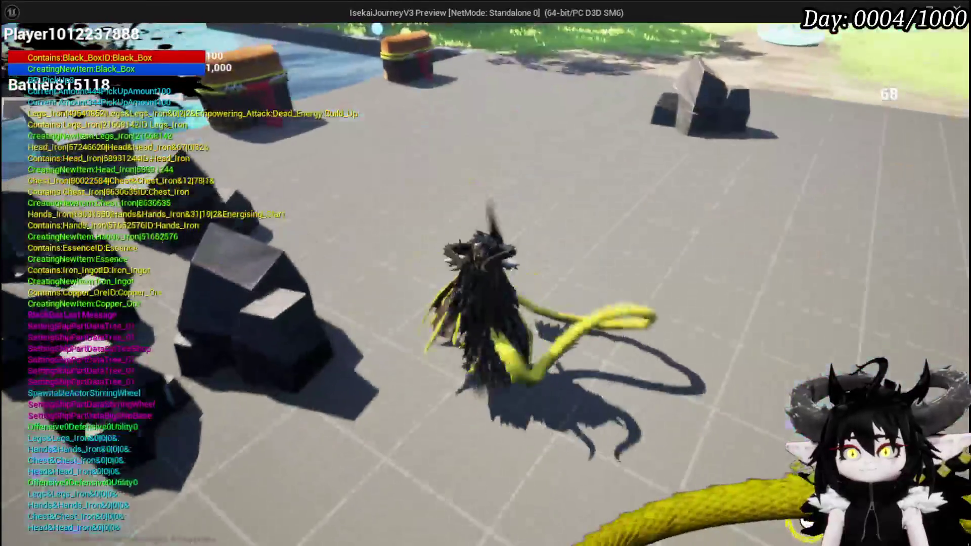
pyautogui.press('Tab')
pyautogui.click(238, 63)
pyautogui.moveTo(361, 224)
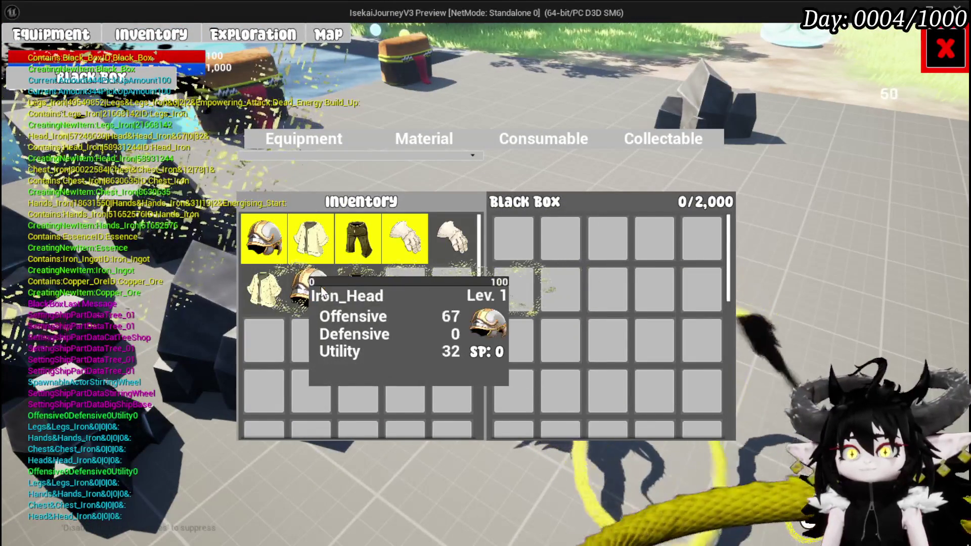
pyautogui.moveTo(462, 259)
pyautogui.moveTo(359, 285); pyautogui.dragTo(494, 321)
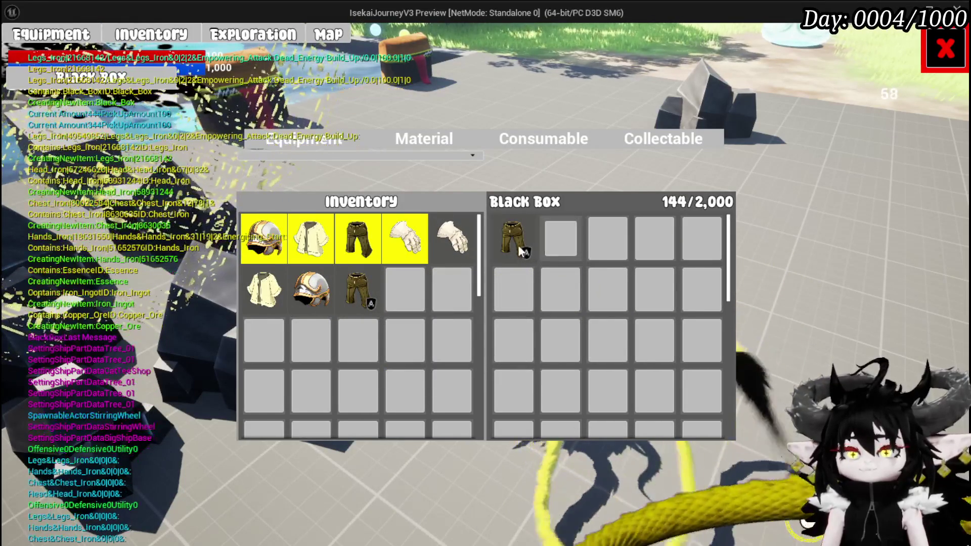
pyautogui.moveTo(505, 231)
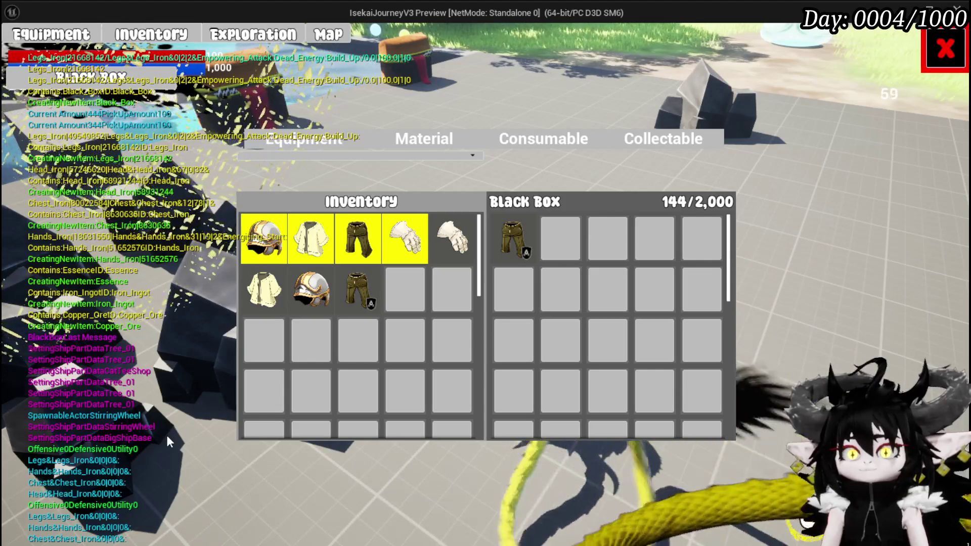
pyautogui.click(311, 289)
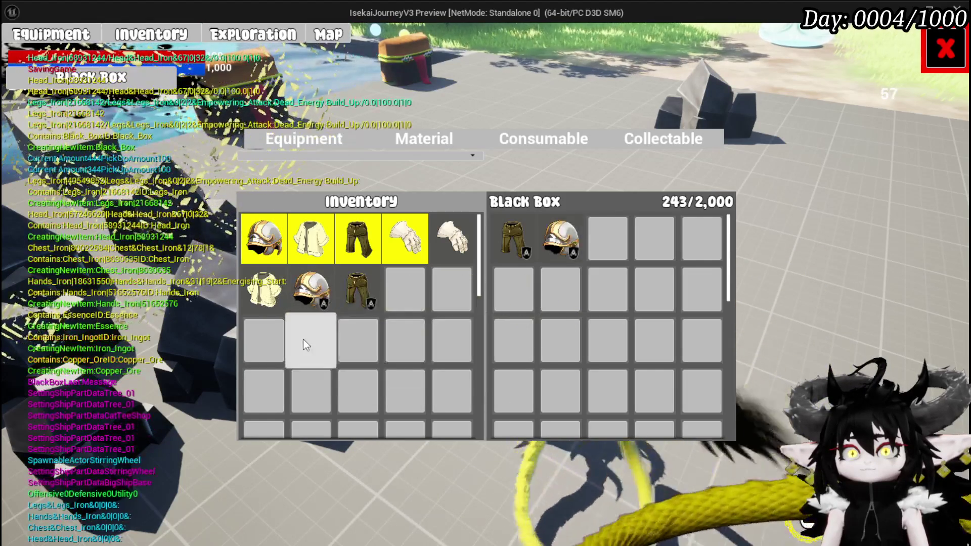
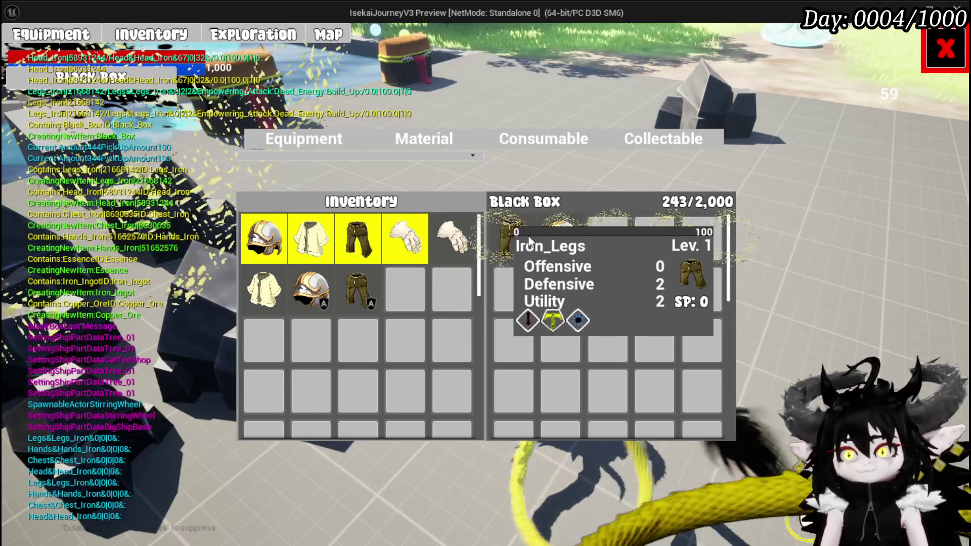
# Close the black box loot screen, walk toward the rocks, open the Save Game menu, then stop play.
pyautogui.click(951, 59)
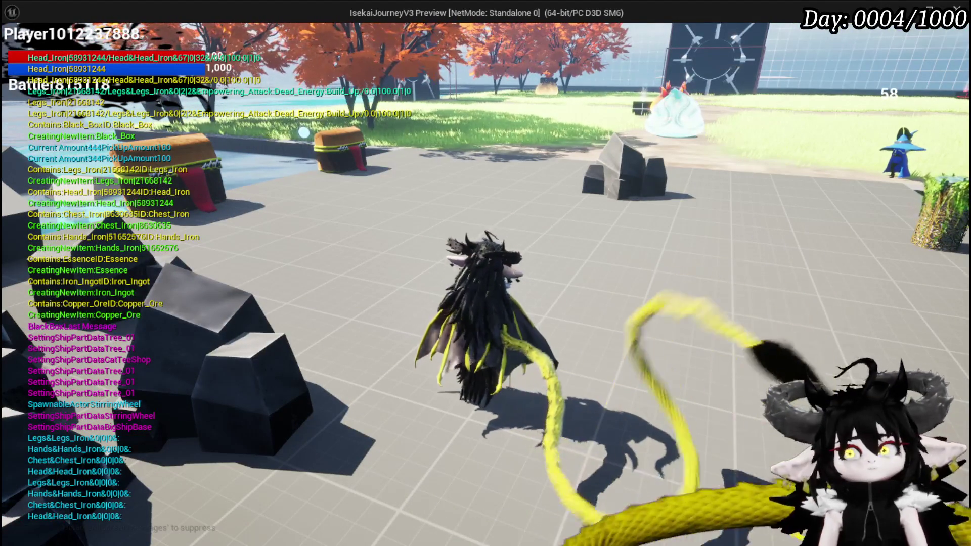
pyautogui.press('w')
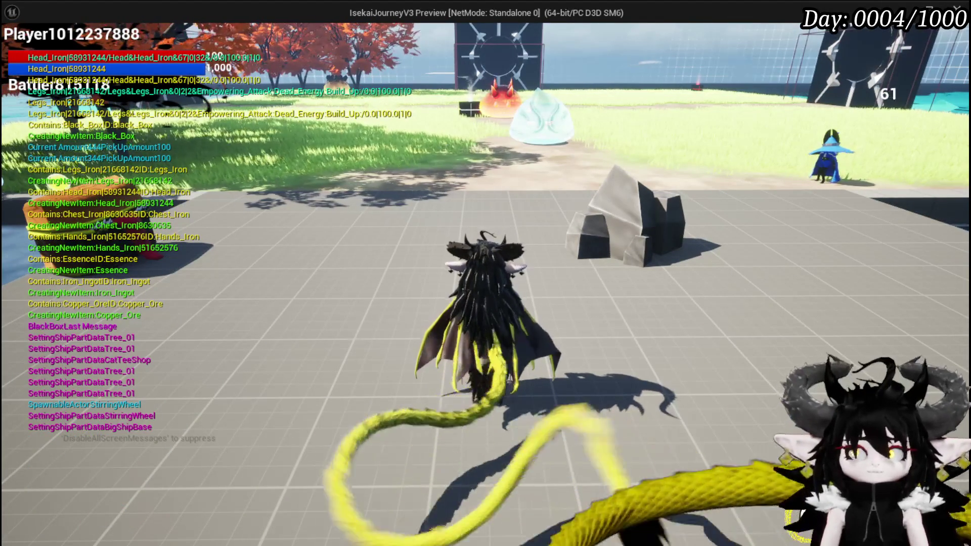
pyautogui.moveTo(486, 273)
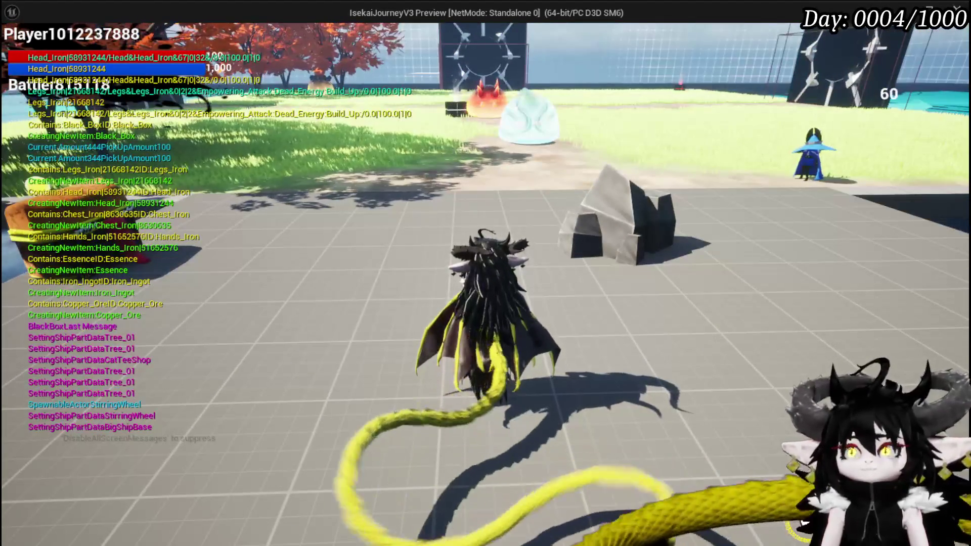
pyautogui.press('Escape')
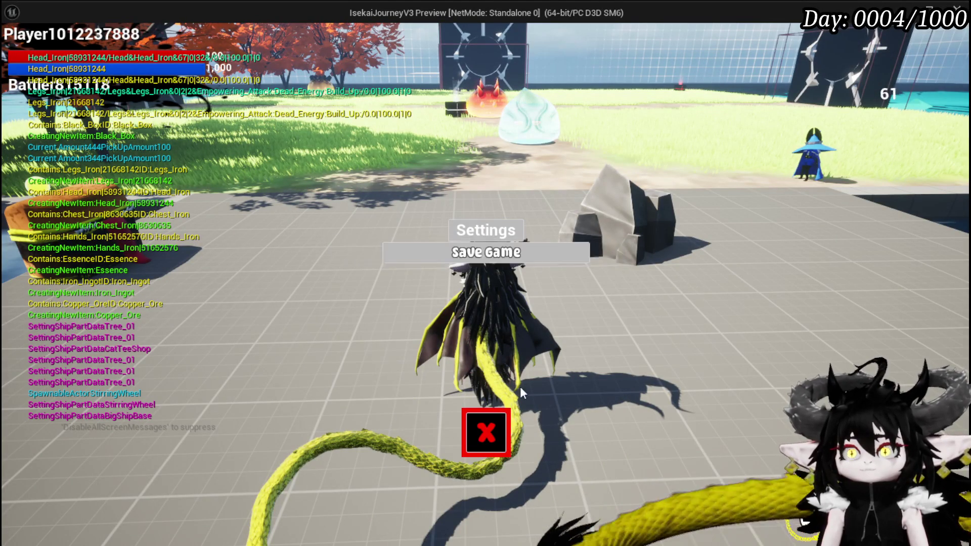
pyautogui.press('Escape')
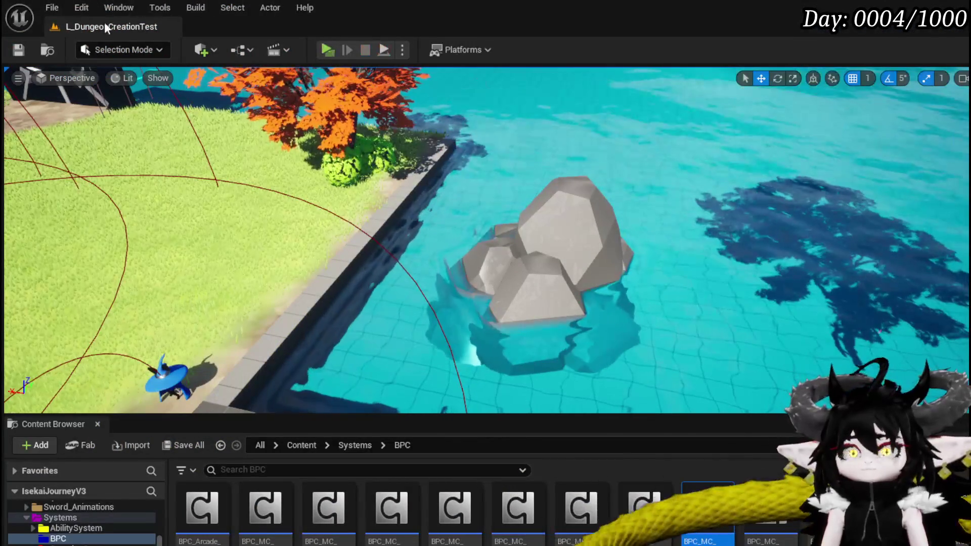
# Start a new Play-in-Editor session and glance at the menu's exploration page.
pyautogui.click(326, 50)
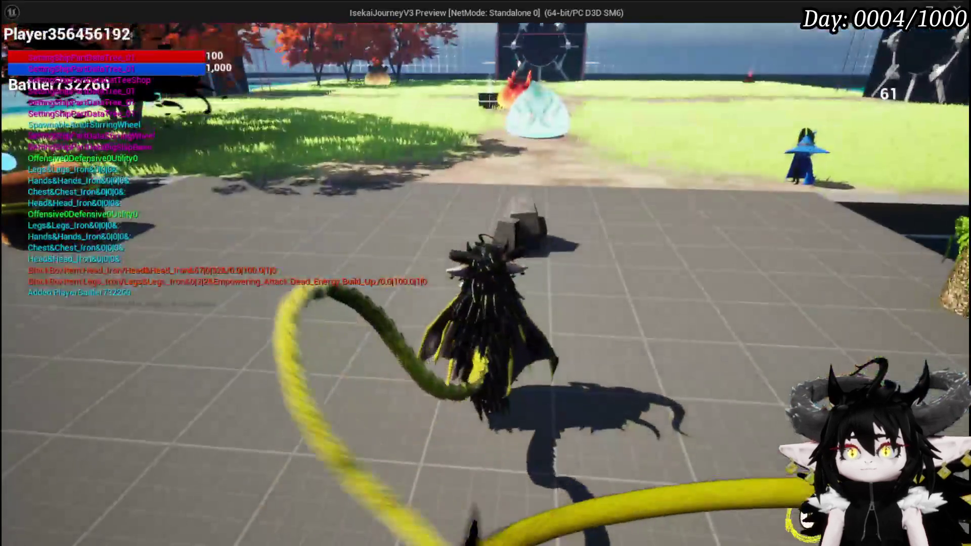
pyautogui.press('Tab')
pyautogui.click(281, 41)
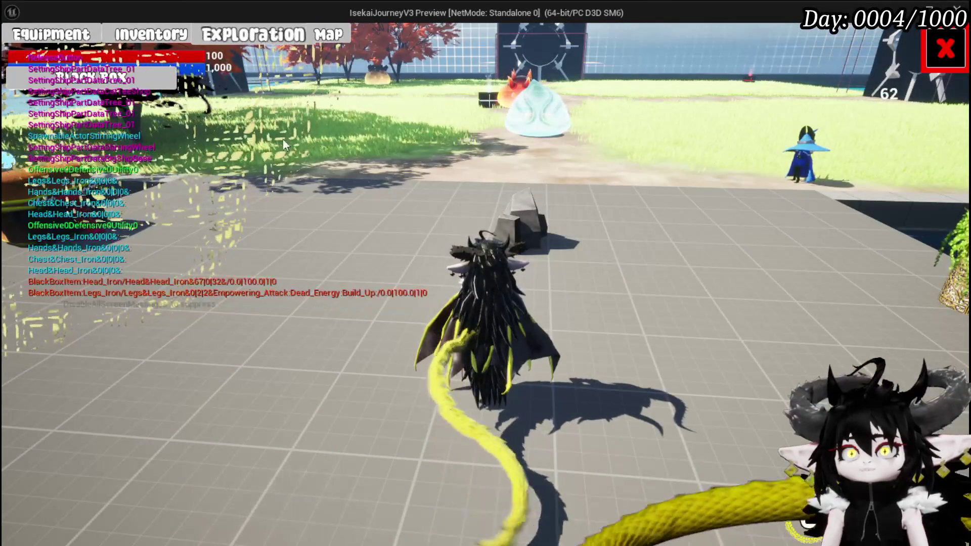
pyautogui.click(945, 49)
# Run to the black box, open it, take Iron_Legs, then take all remaining loot.
pyautogui.press('space')
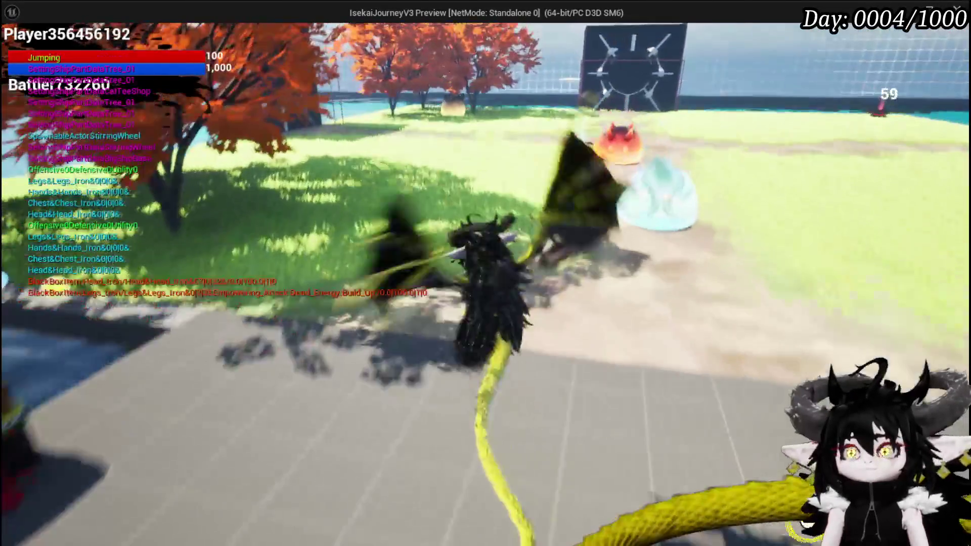
pyautogui.press('w')
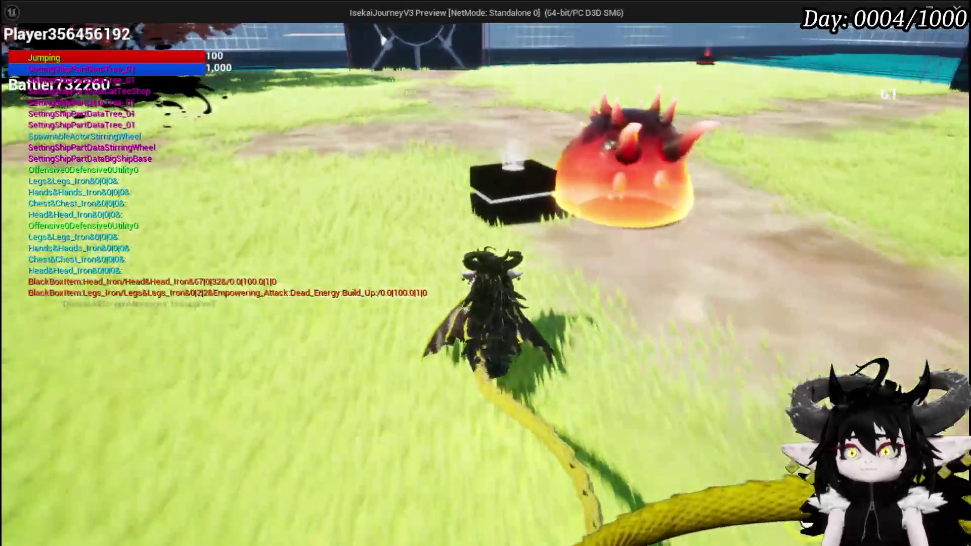
pyautogui.press('w')
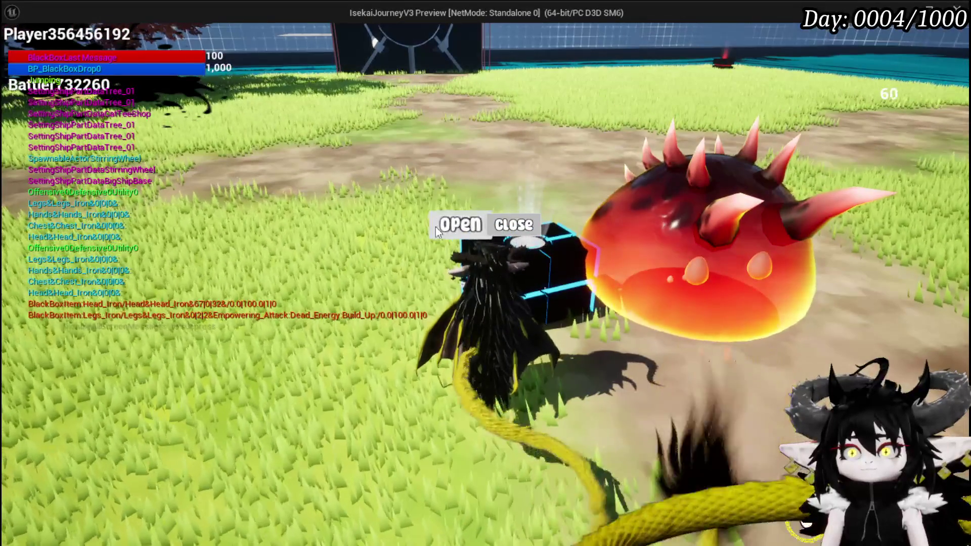
pyautogui.click(435, 227)
pyautogui.moveTo(308, 170)
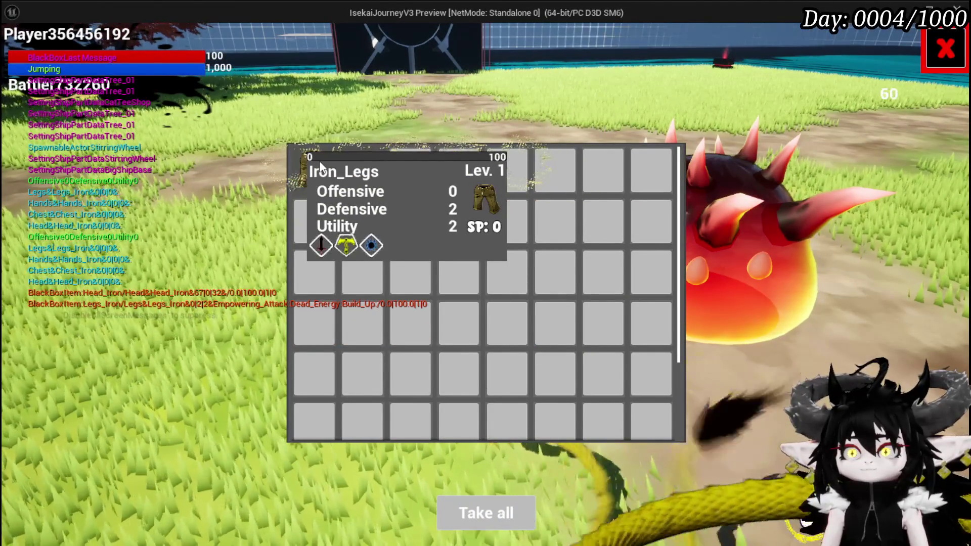
pyautogui.doubleClick(319, 166)
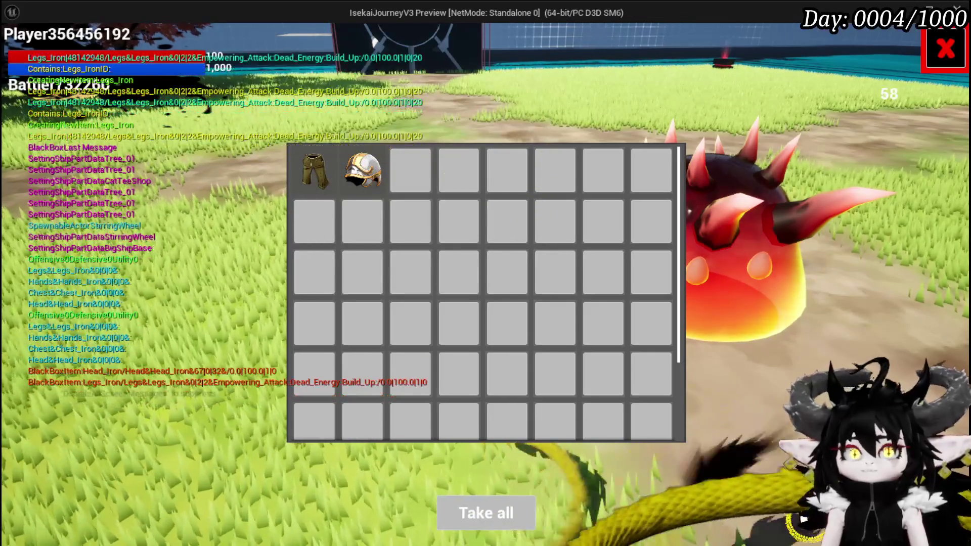
pyautogui.hotkey('alt', 'Tab')
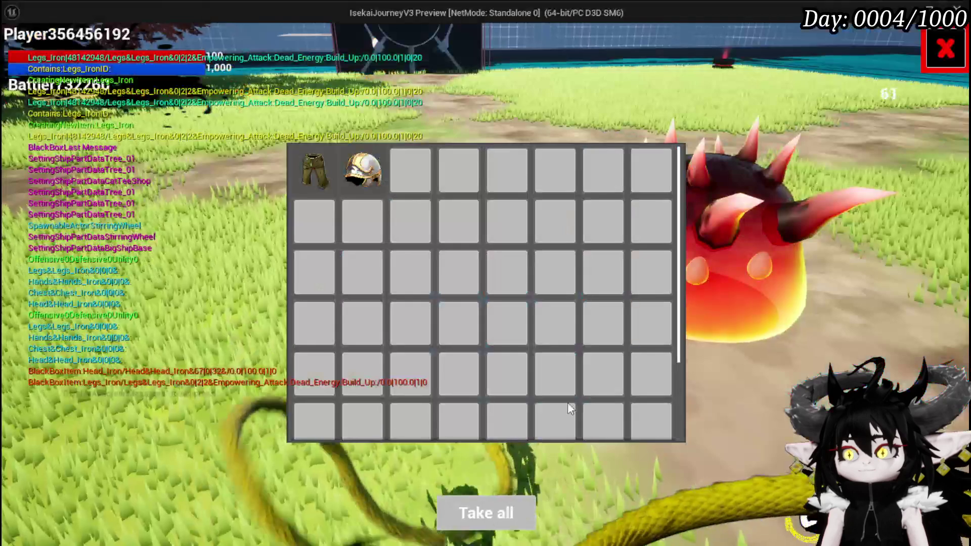
pyautogui.click(492, 498)
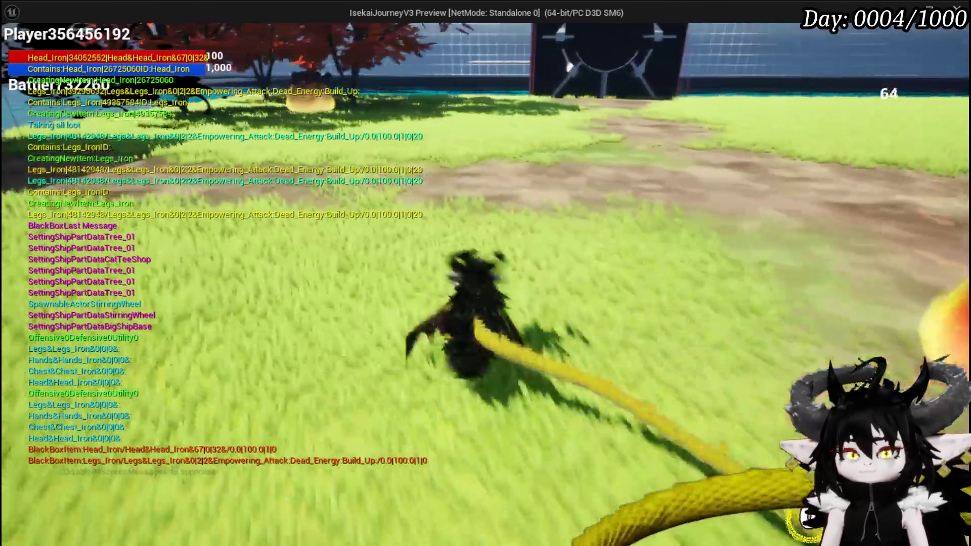
# Check the Inventory equipment grid and Equipment view for the iron gear, then close the menu.
pyautogui.press('i')
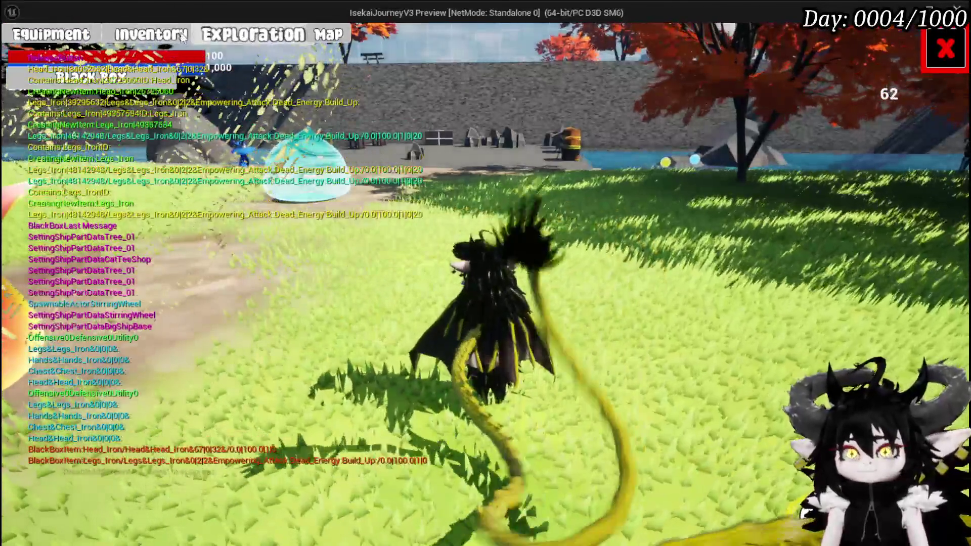
pyautogui.click(151, 34)
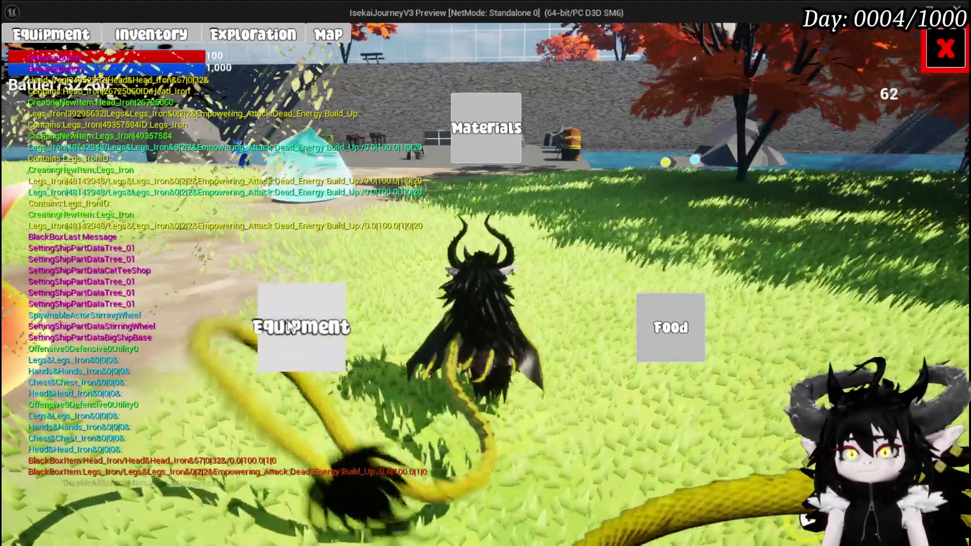
pyautogui.click(303, 326)
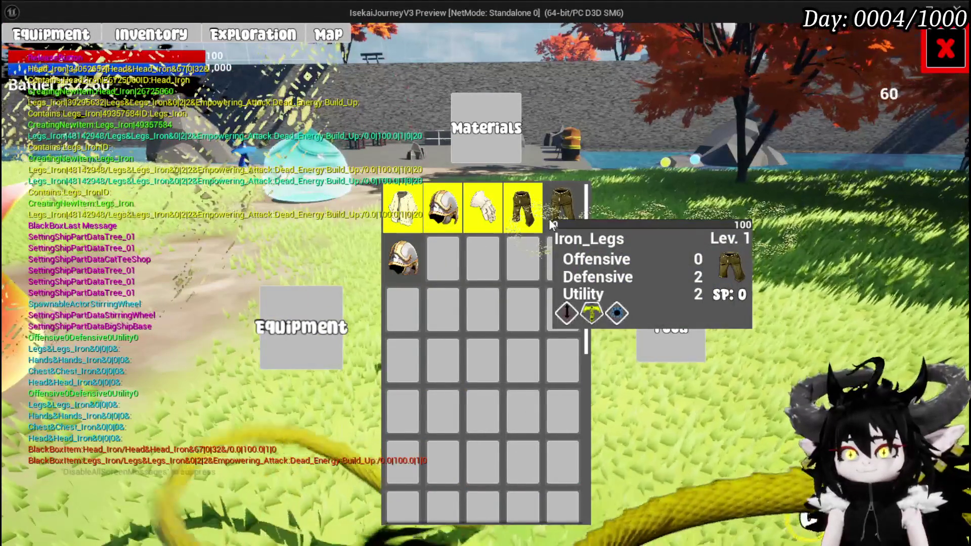
pyautogui.moveTo(412, 267)
pyautogui.click(50, 34)
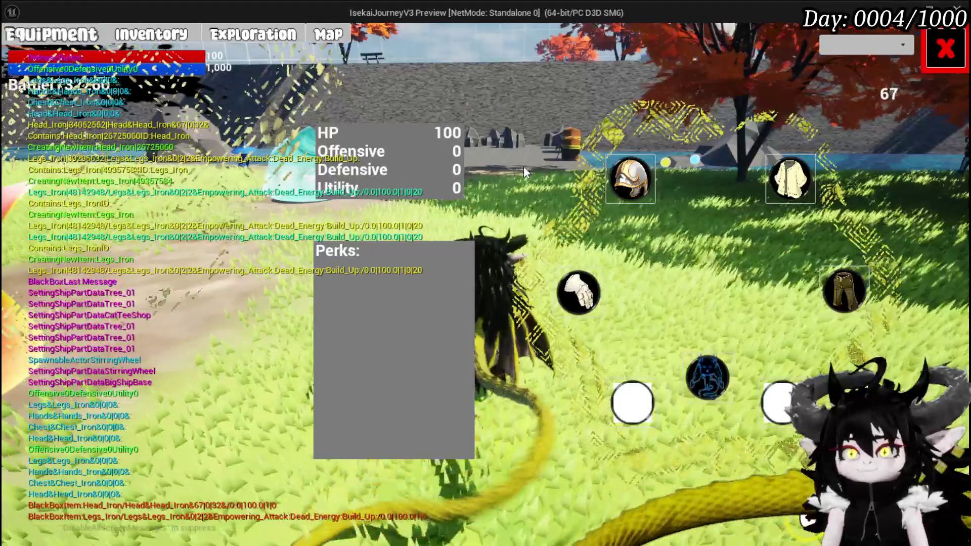
pyautogui.press('Escape')
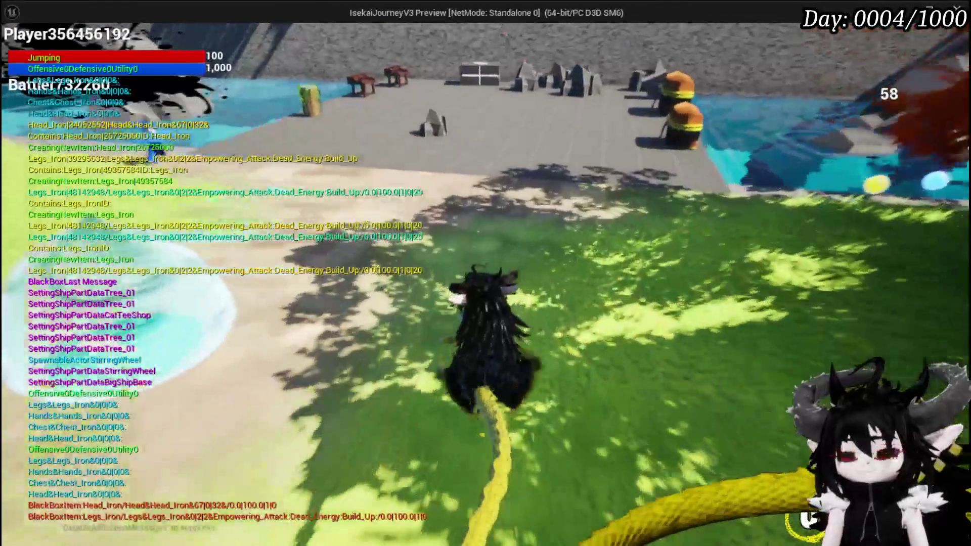
# Run past the slimes onto the grey plaza, then stop the play session.
pyautogui.press('space')
pyautogui.press('w')
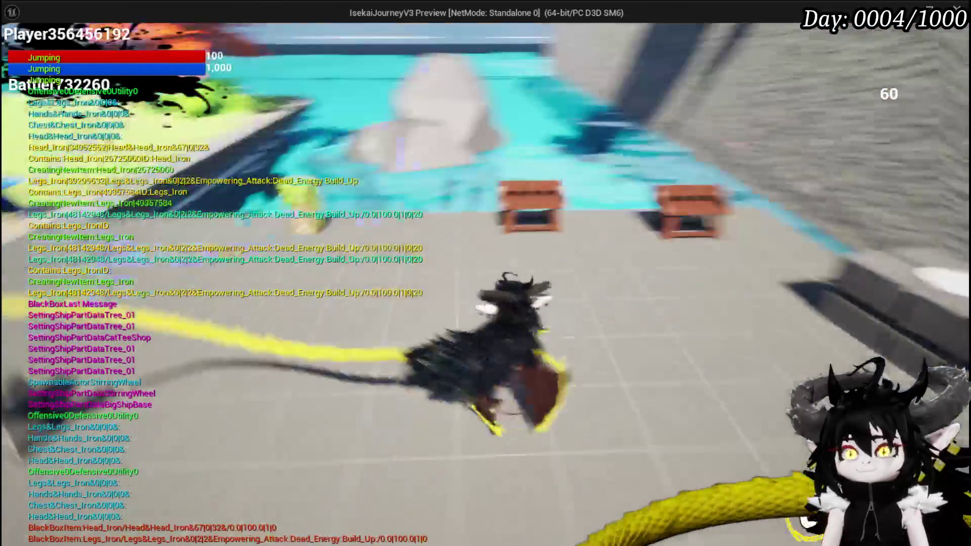
pyautogui.press('a')
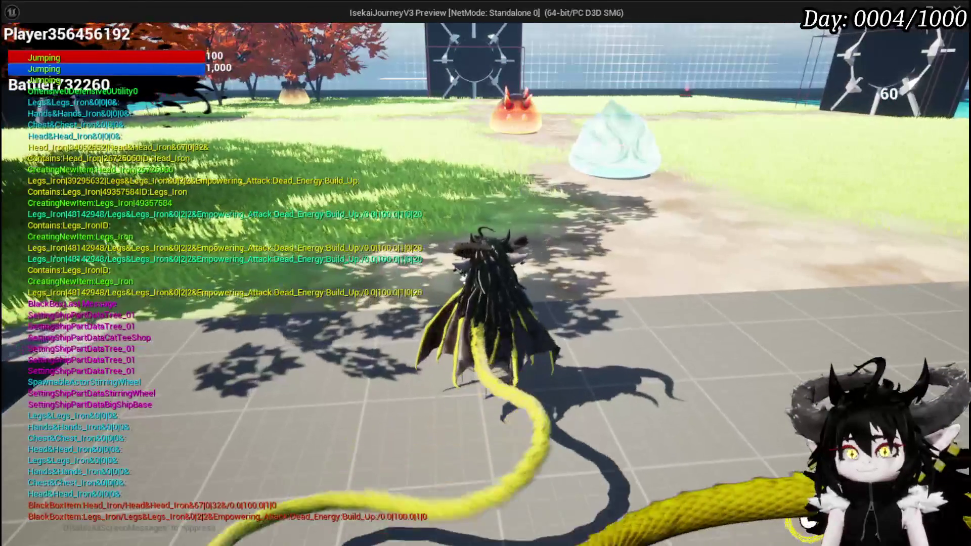
pyautogui.press('w')
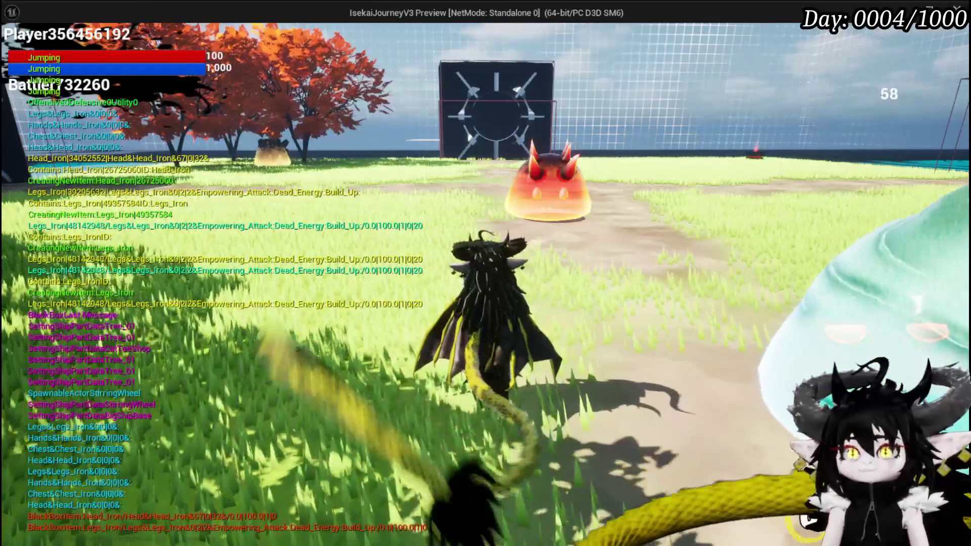
pyautogui.press('d')
pyautogui.press('w')
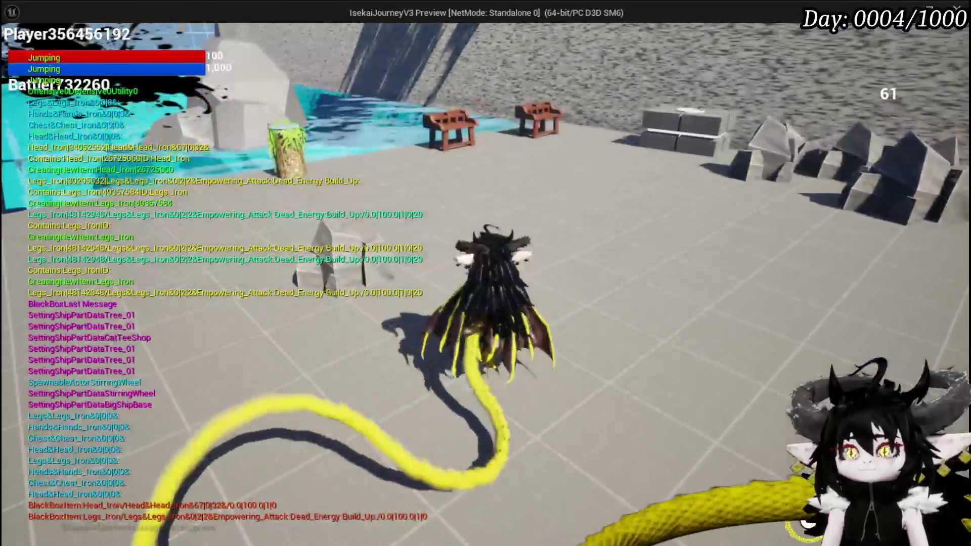
pyautogui.press('Escape')
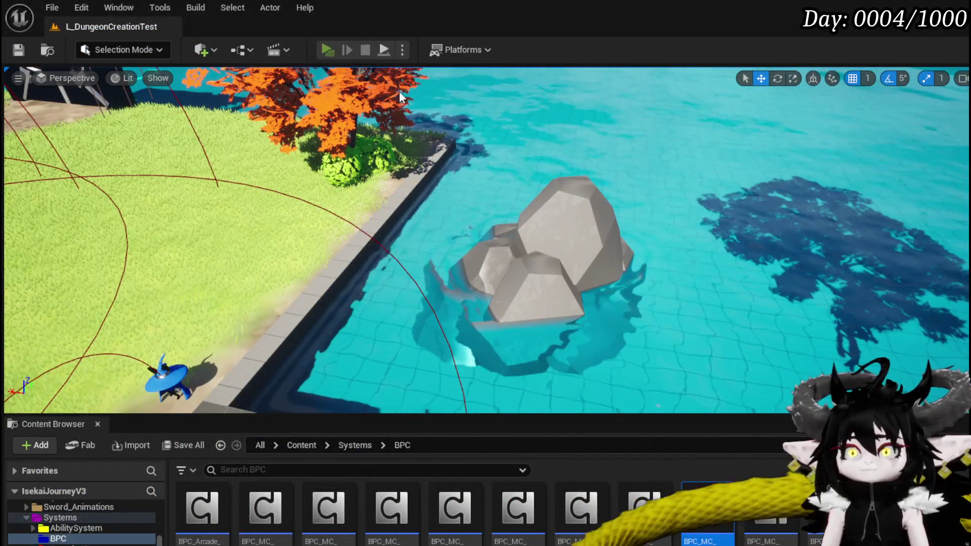
pyautogui.hotkey('alt', 'p')
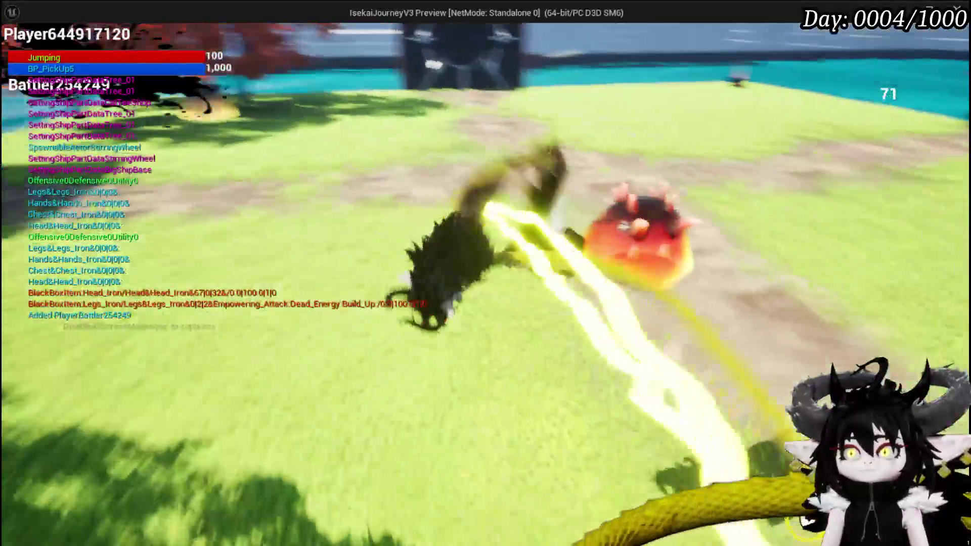
pyautogui.press('e')
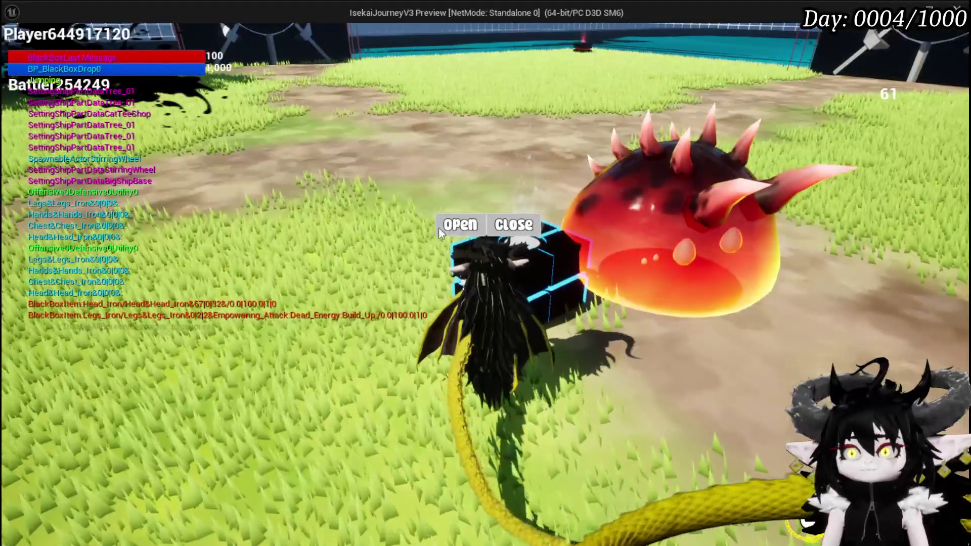
pyautogui.click(447, 226)
pyautogui.click(487, 507)
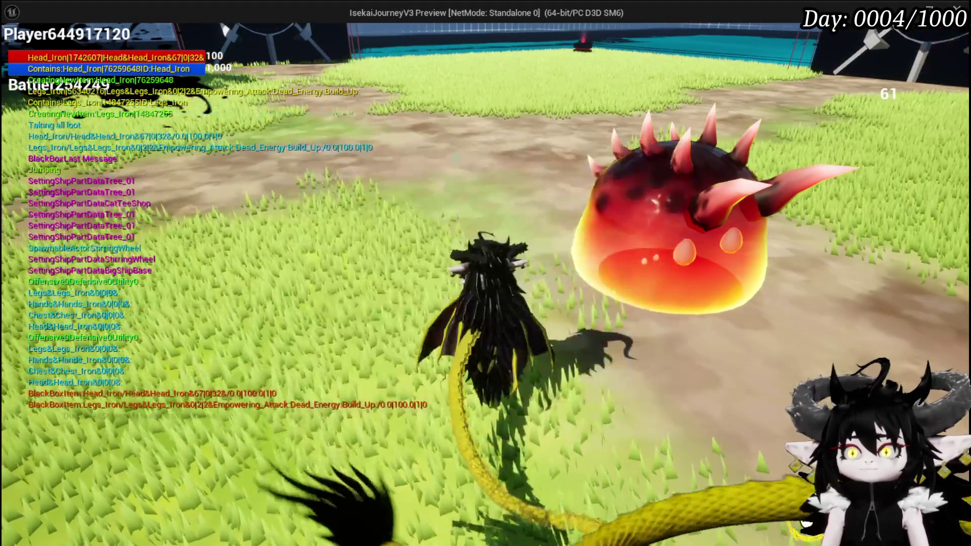
pyautogui.press('w')
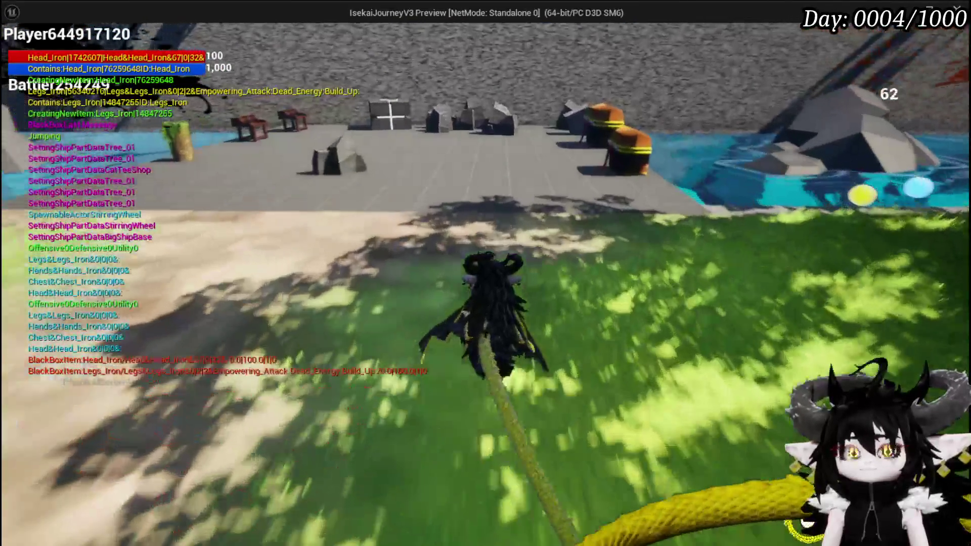
pyautogui.press('w')
pyautogui.press('Escape')
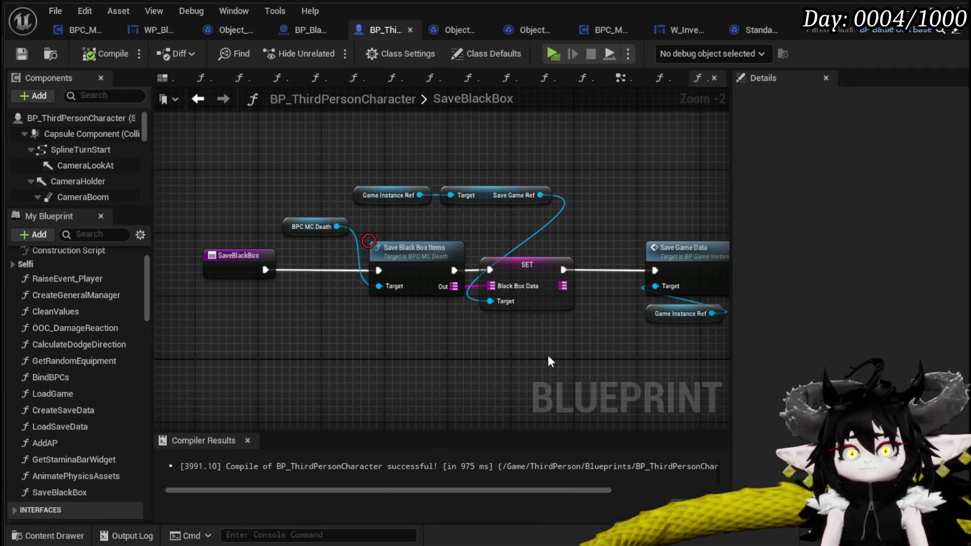
# Pan around the SaveBlackBox function graph to view its item-saving and save-game nodes.
pyautogui.moveTo(551, 361)
pyautogui.mouseDown()
pyautogui.moveTo(364, 273)
pyautogui.moveTo(514, 292)
pyautogui.mouseUp()
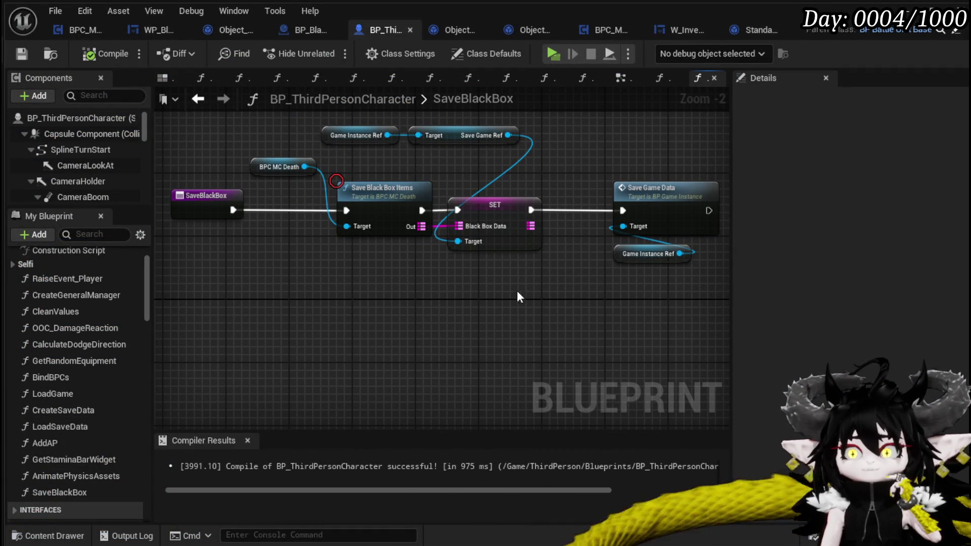
pyautogui.click(659, 124)
pyautogui.moveTo(634, 130); pyautogui.dragTo(628, 167)
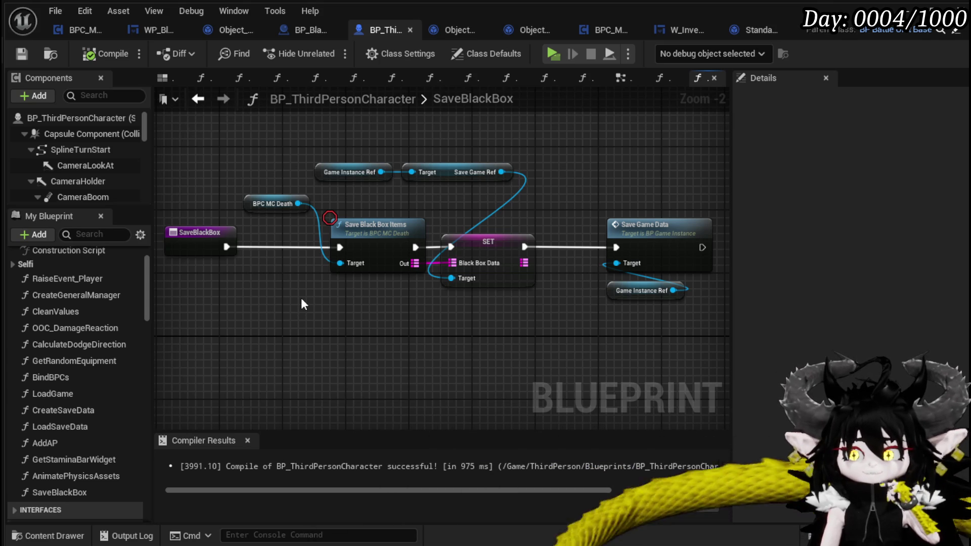
# Open CreateSaveData and pan to the trailing Save Black Box, KEYS loop and Print String nodes.
pyautogui.doubleClick(59, 422)
pyautogui.doubleClick(48, 410)
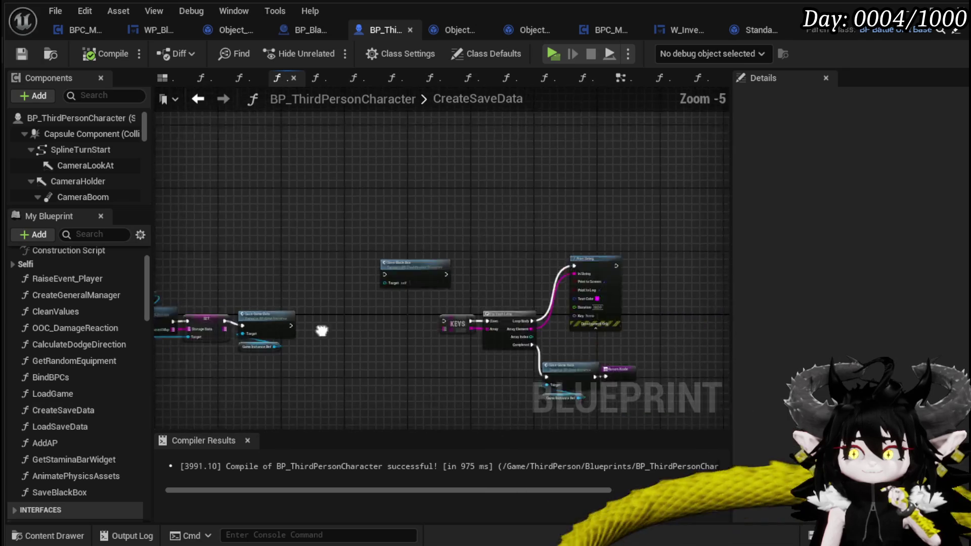
pyautogui.moveTo(671, 242)
pyautogui.mouseDown()
pyautogui.moveTo(368, 293)
pyautogui.moveTo(433, 310)
pyautogui.moveTo(439, 296)
pyautogui.mouseUp()
pyautogui.moveTo(652, 306); pyautogui.dragTo(373, 314)
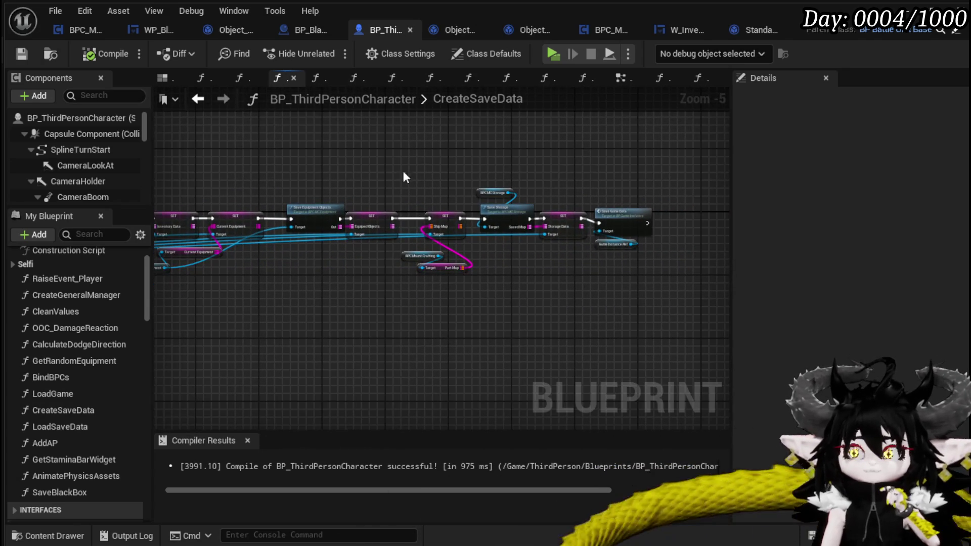
pyautogui.moveTo(550, 303); pyautogui.dragTo(439, 321)
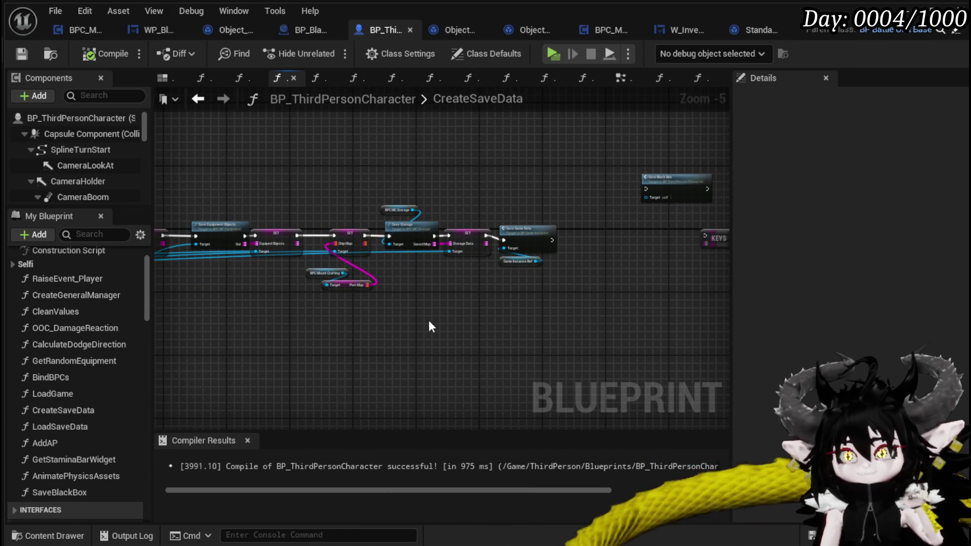
pyautogui.moveTo(420, 321)
pyautogui.mouseDown()
pyautogui.moveTo(293, 325)
pyautogui.moveTo(448, 329)
pyautogui.moveTo(544, 319)
pyautogui.mouseUp()
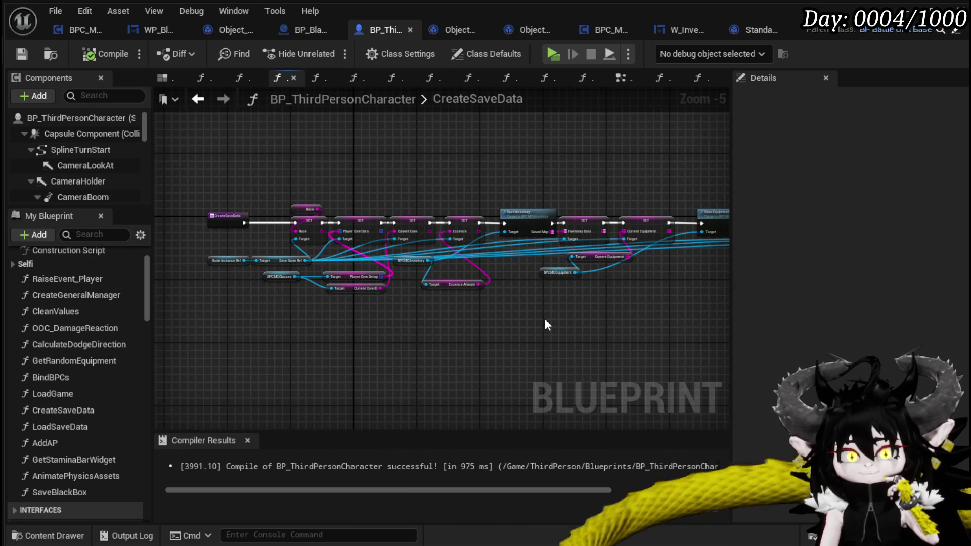
pyautogui.moveTo(544, 318); pyautogui.dragTo(445, 313)
pyautogui.moveTo(607, 310); pyautogui.dragTo(338, 301)
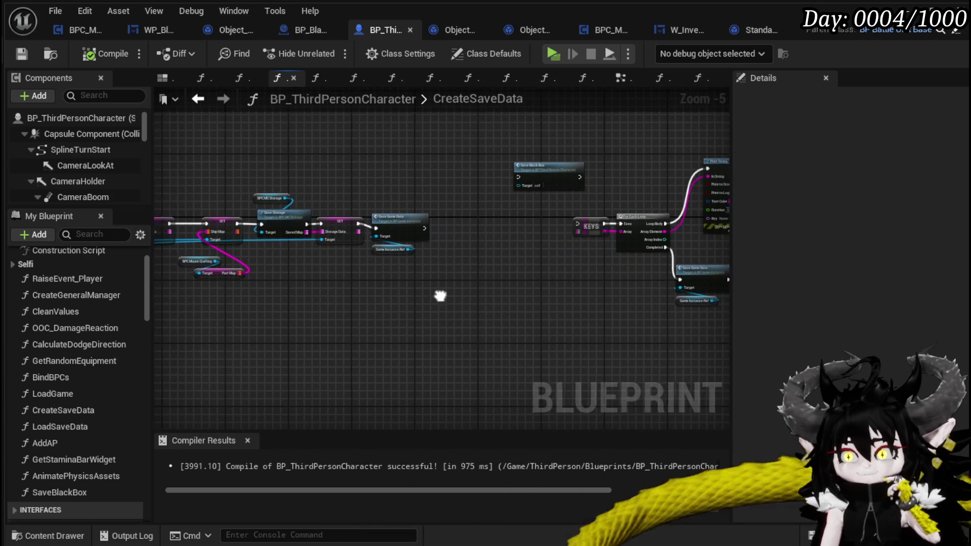
pyautogui.moveTo(440, 293); pyautogui.dragTo(301, 302)
pyautogui.moveTo(380, 297)
pyautogui.mouseDown()
pyautogui.moveTo(324, 305)
pyautogui.moveTo(460, 325)
pyautogui.moveTo(366, 327)
pyautogui.mouseUp()
pyautogui.scroll(1, 354, 301)
# Delete the leftover black box and debug nodes, compile and save, then close StandardMacros.
pyautogui.moveTo(662, 154); pyautogui.dragTo(662, 153)
pyautogui.press('Delete')
pyautogui.click(90, 56)
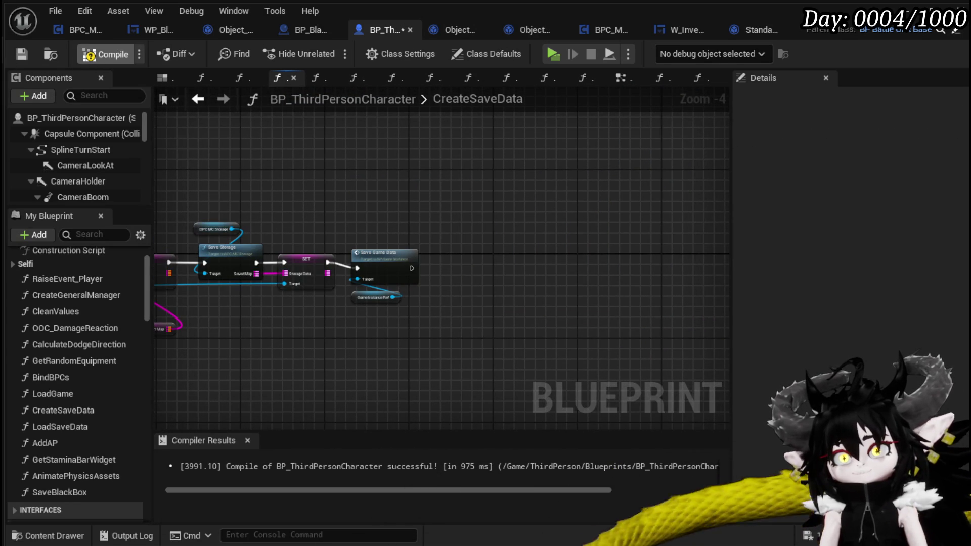
pyautogui.click(20, 54)
pyautogui.moveTo(268, 188)
pyautogui.mouseDown()
pyautogui.moveTo(502, 182)
pyautogui.moveTo(372, 197)
pyautogui.moveTo(536, 194)
pyautogui.moveTo(514, 188)
pyautogui.mouseUp()
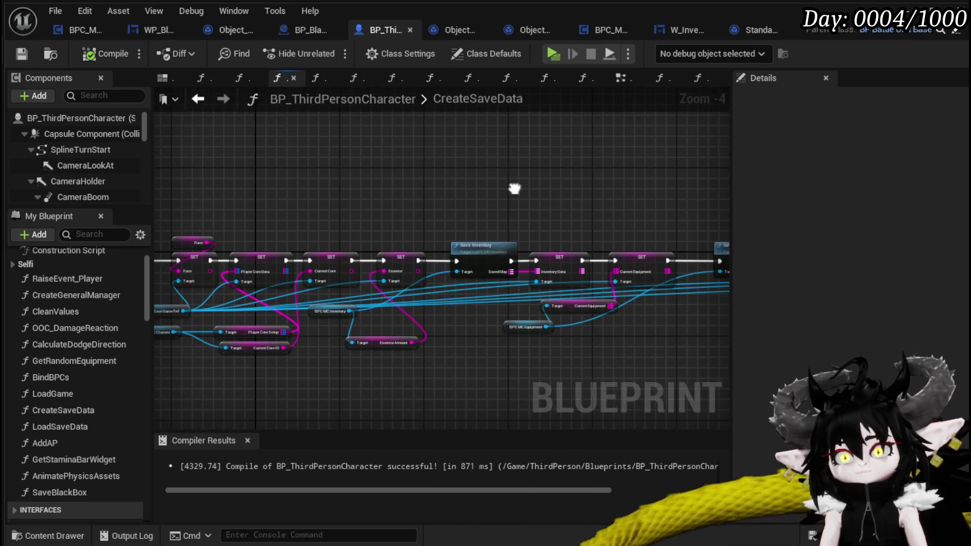
pyautogui.moveTo(351, 184); pyautogui.dragTo(535, 203)
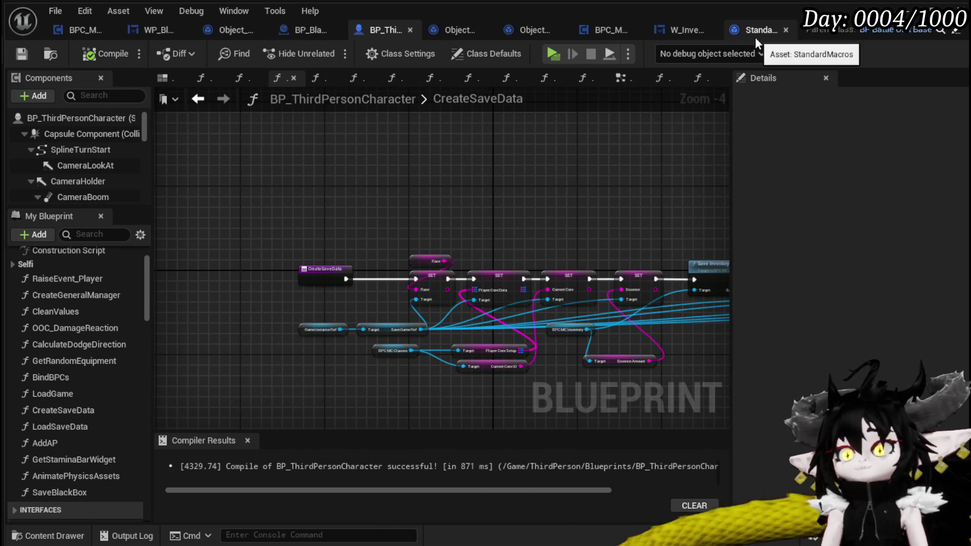
pyautogui.middleClick(724, 39)
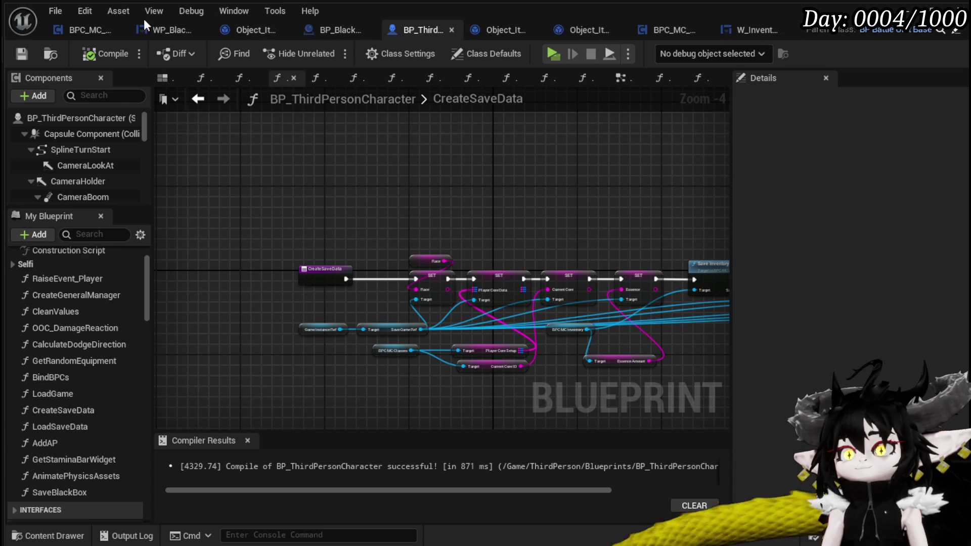
# Save BP_ThirdPersonCharacter and bring BP_BlackBoxDrop's OpenPlayerBox and Build Item Map nodes into view.
pyautogui.click(22, 53)
pyautogui.click(316, 30)
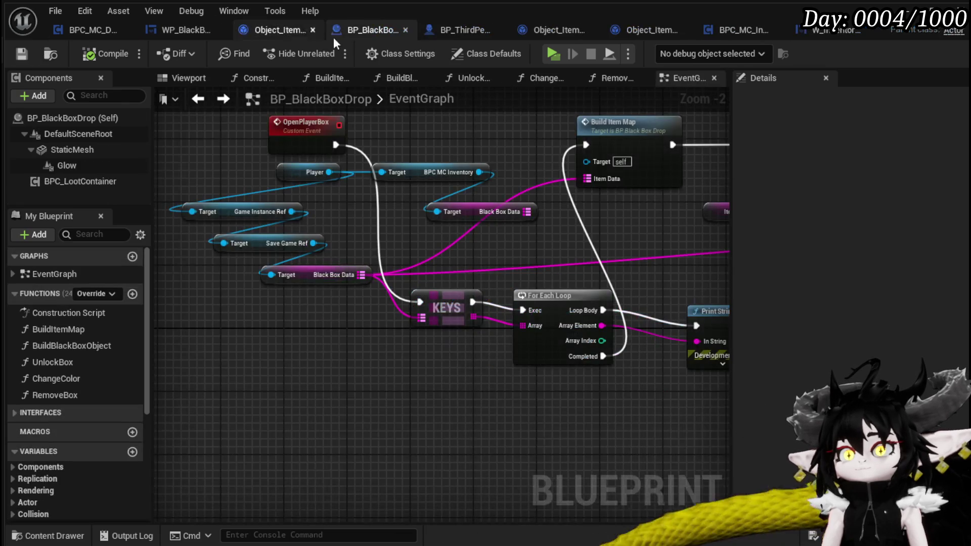
pyautogui.moveTo(489, 162); pyautogui.dragTo(372, 162)
pyautogui.moveTo(484, 214); pyautogui.dragTo(355, 202)
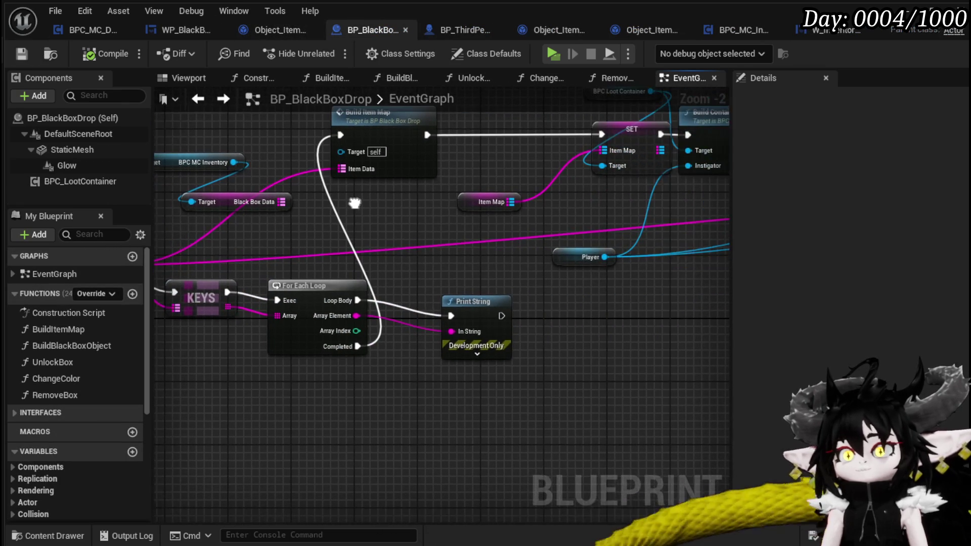
pyautogui.moveTo(473, 301); pyautogui.dragTo(653, 334)
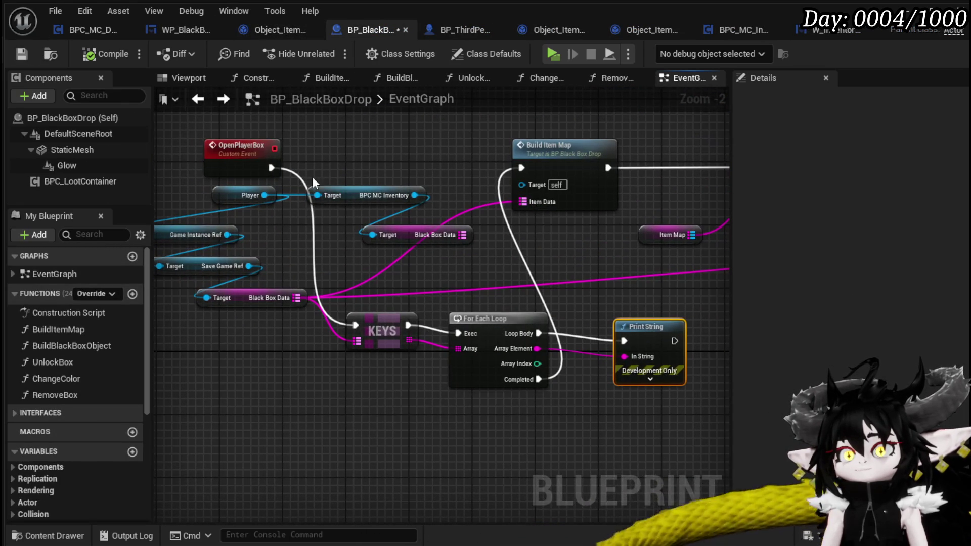
pyautogui.moveTo(344, 169); pyautogui.dragTo(365, 189)
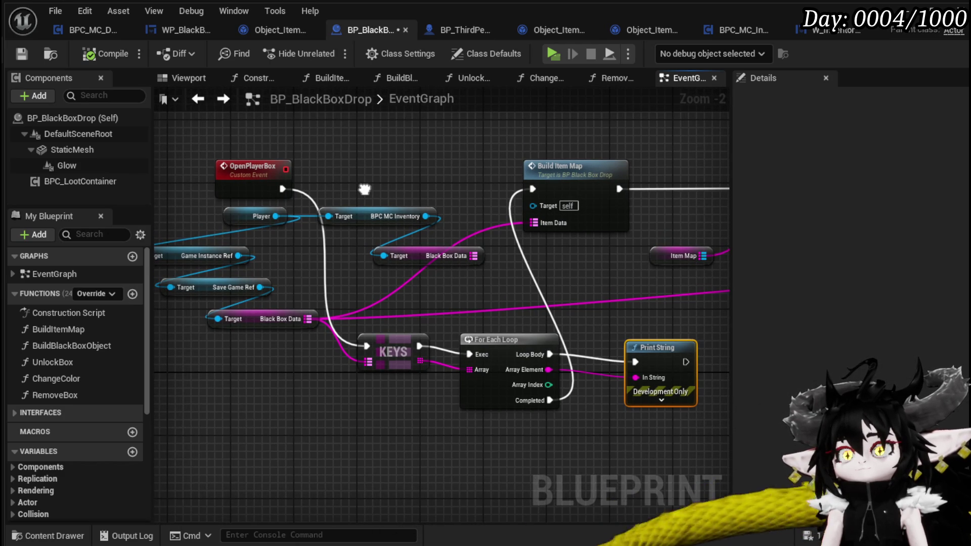
pyautogui.moveTo(277, 206); pyautogui.dragTo(337, 211)
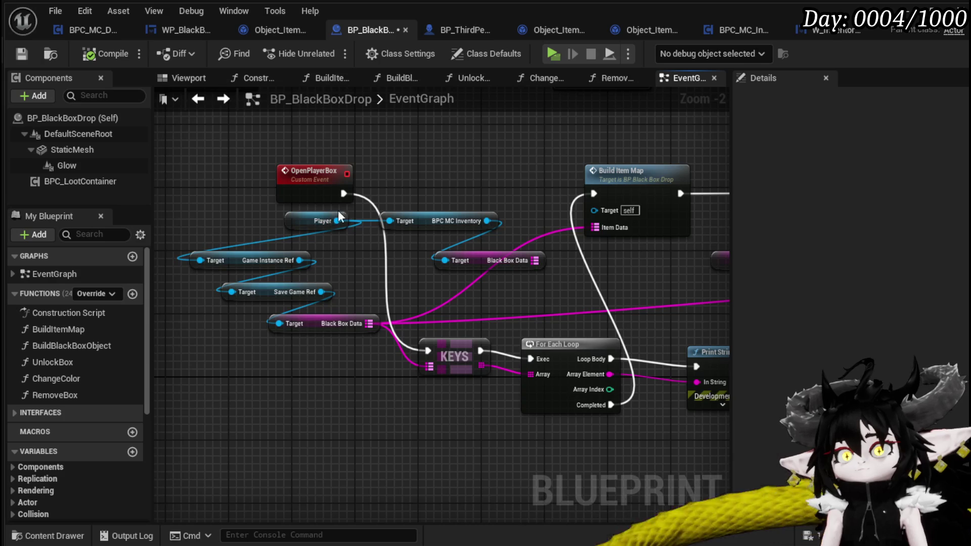
# Move the Player node aside and wire OpenPlayerBox directly into Build Item Map.
pyautogui.moveTo(233, 222); pyautogui.dragTo(186, 230)
pyautogui.click(201, 190)
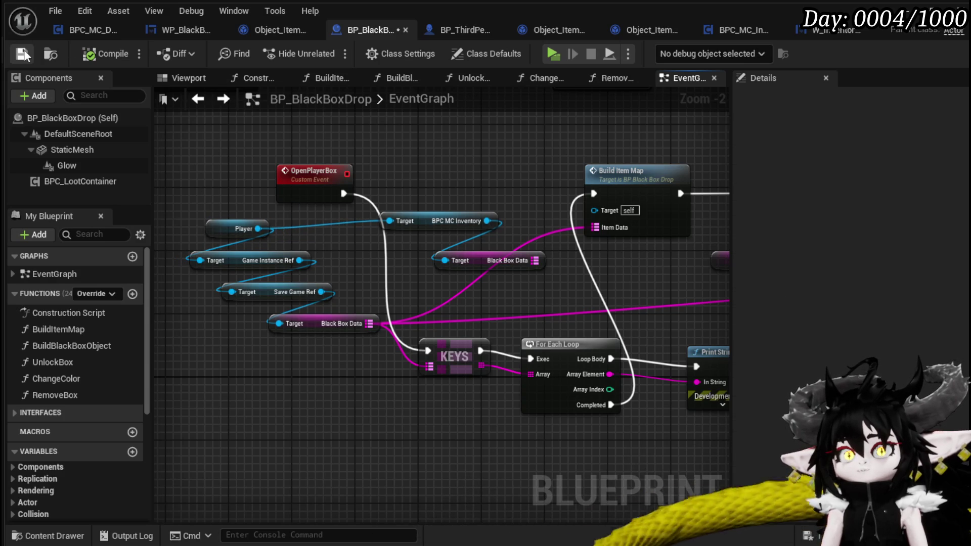
pyautogui.moveTo(558, 146)
pyautogui.mouseDown()
pyautogui.moveTo(346, 137)
pyautogui.moveTo(514, 160)
pyautogui.mouseUp()
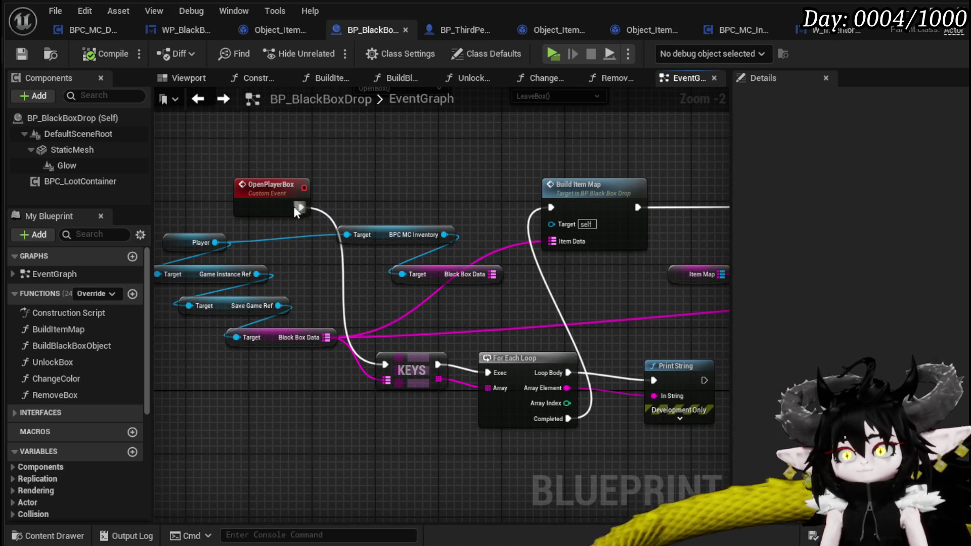
pyautogui.moveTo(300, 207); pyautogui.dragTo(550, 208)
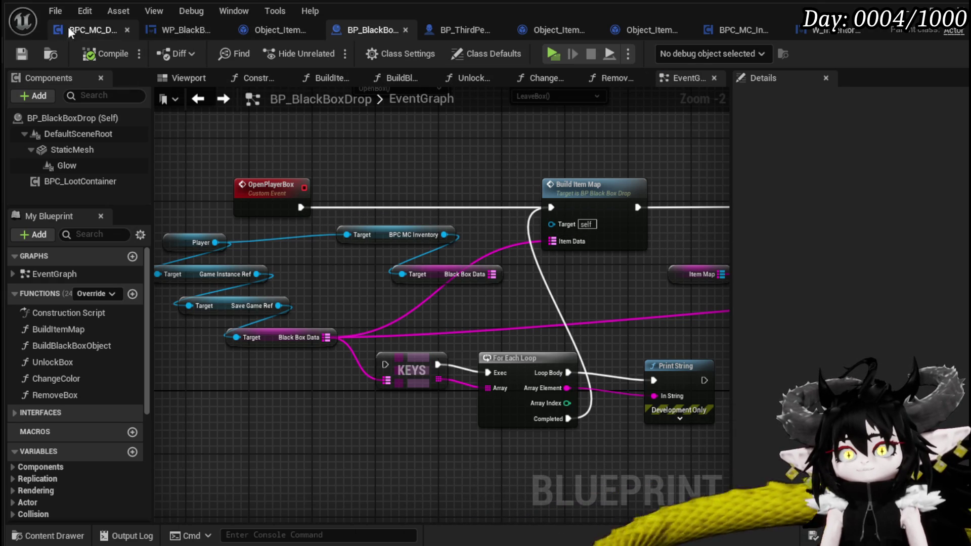
# Review BPC_MC_Death's SaveBlackBoxItems graph and start a test play.
pyautogui.click(96, 29)
pyautogui.moveTo(473, 174)
pyautogui.mouseDown()
pyautogui.moveTo(383, 174)
pyautogui.moveTo(536, 191)
pyautogui.mouseUp()
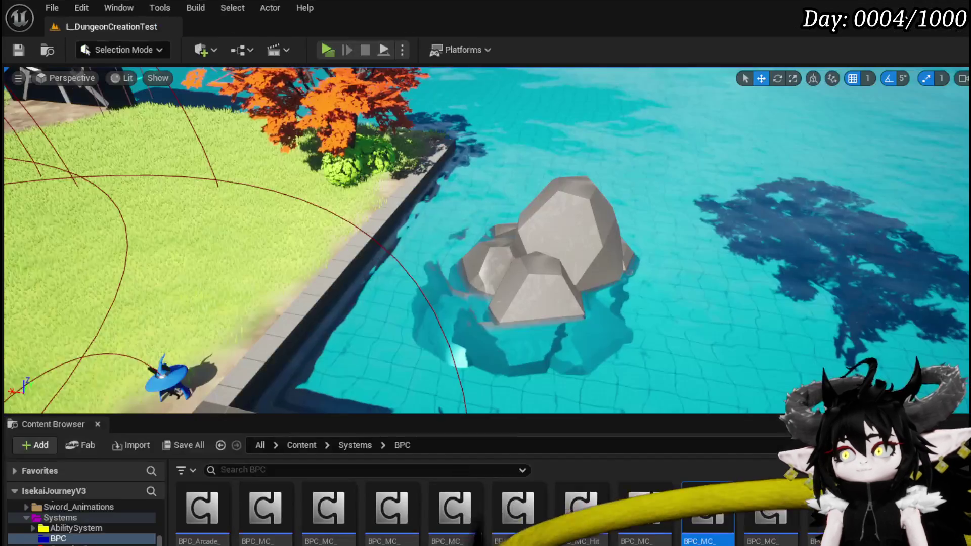
pyautogui.click(323, 48)
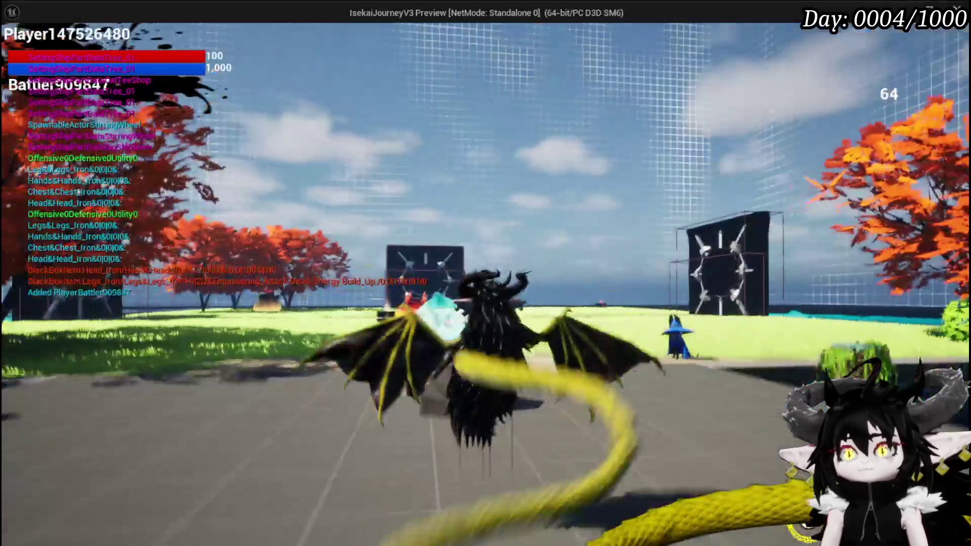
# Pick up the black box and save the game from the in-game settings menu.
pyautogui.press('w')
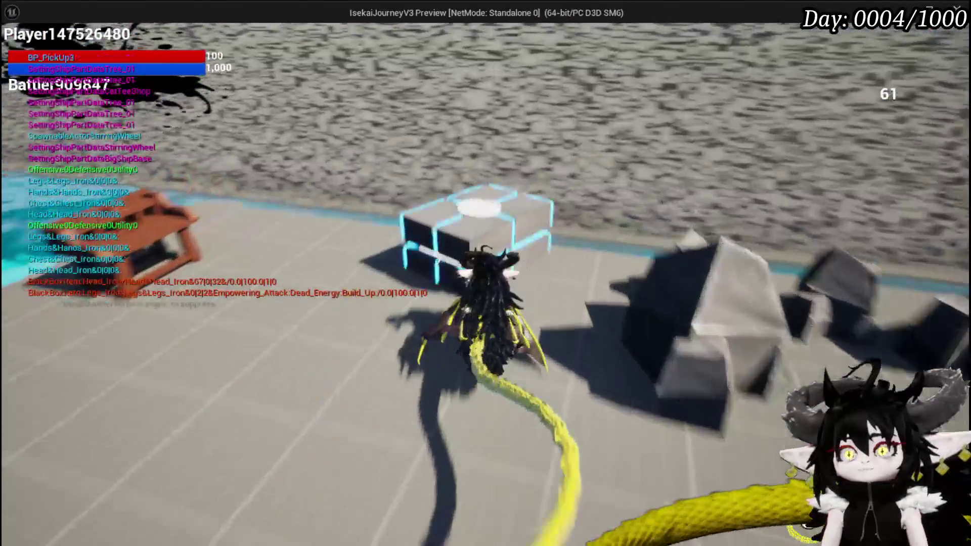
pyautogui.press('e')
pyautogui.press('Tab')
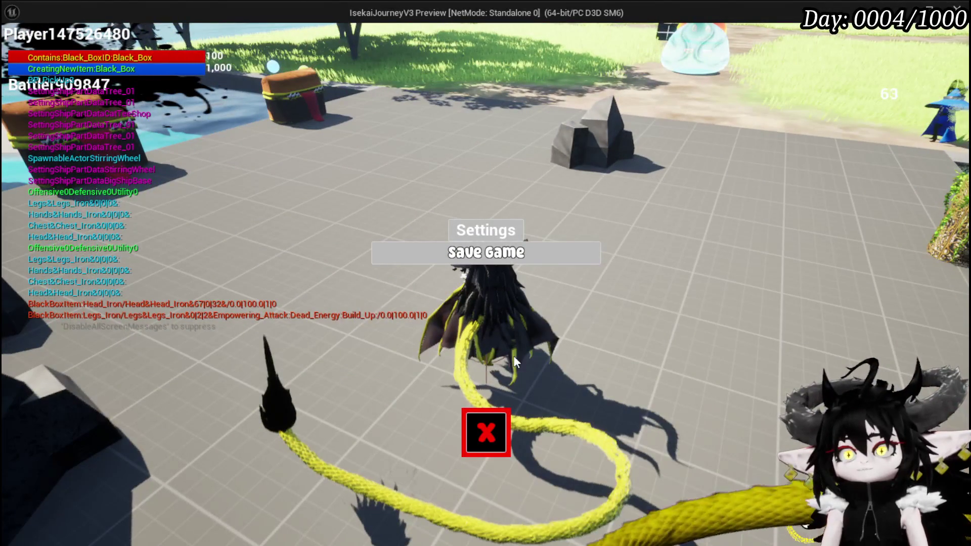
pyautogui.click(495, 411)
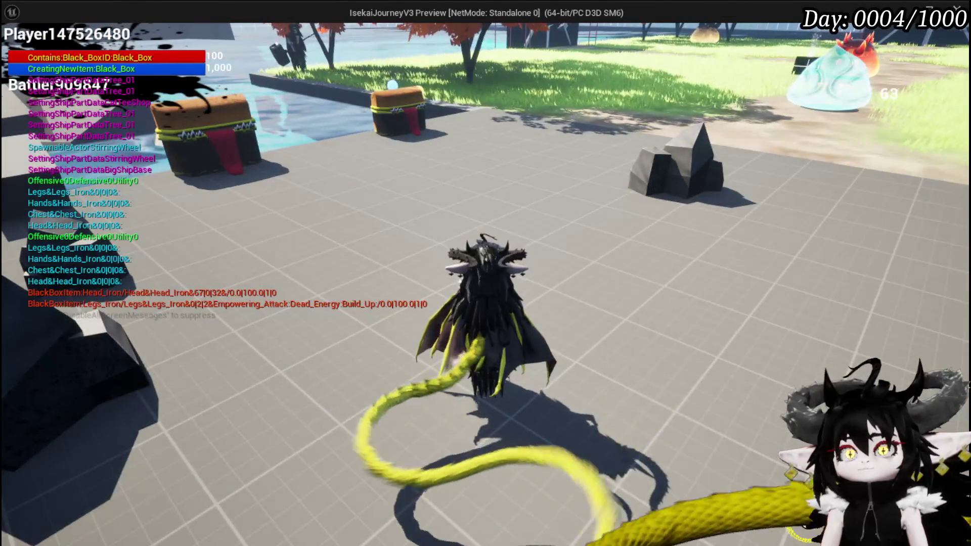
pyautogui.press('Tab')
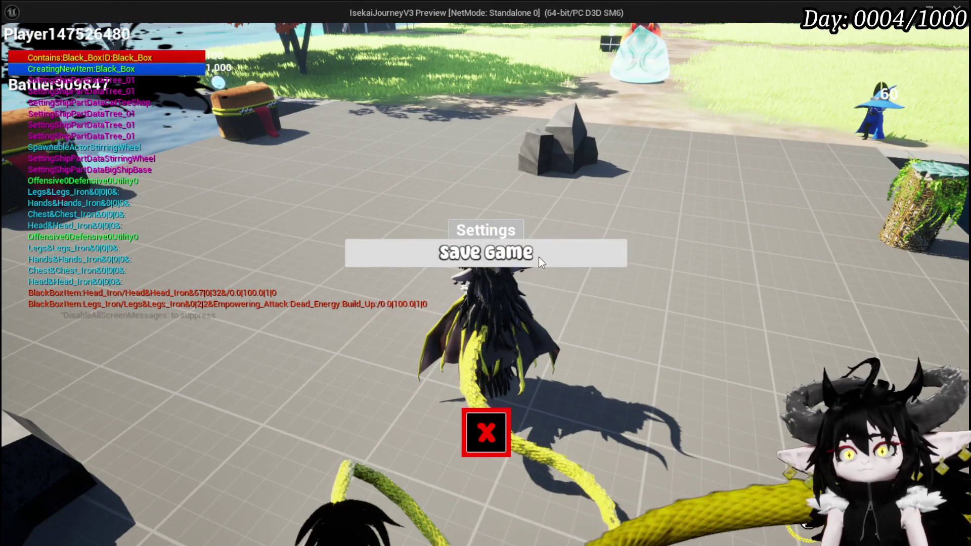
pyautogui.click(538, 257)
pyautogui.click(468, 419)
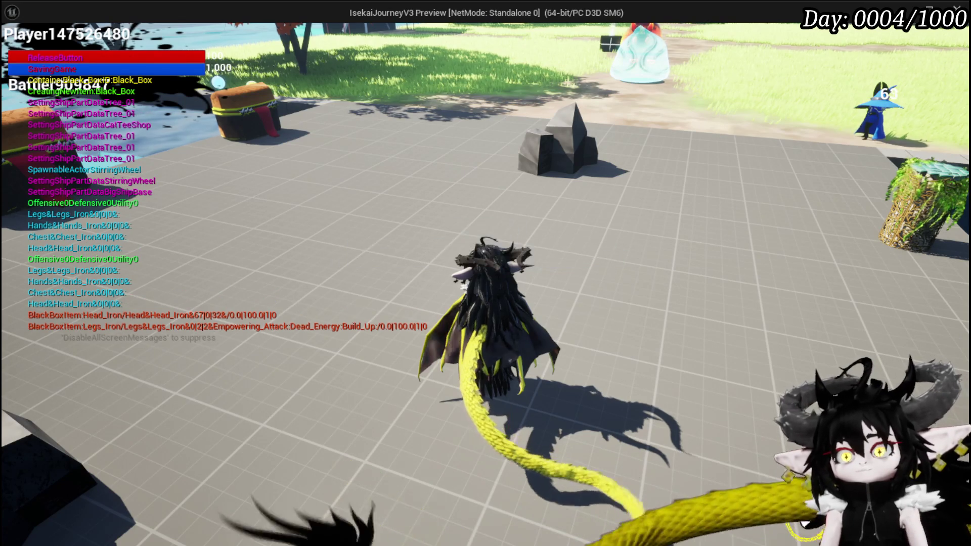
# Check the black box panel, take all items from the loot chest, and save again.
pyautogui.press('Tab')
pyautogui.click(270, 45)
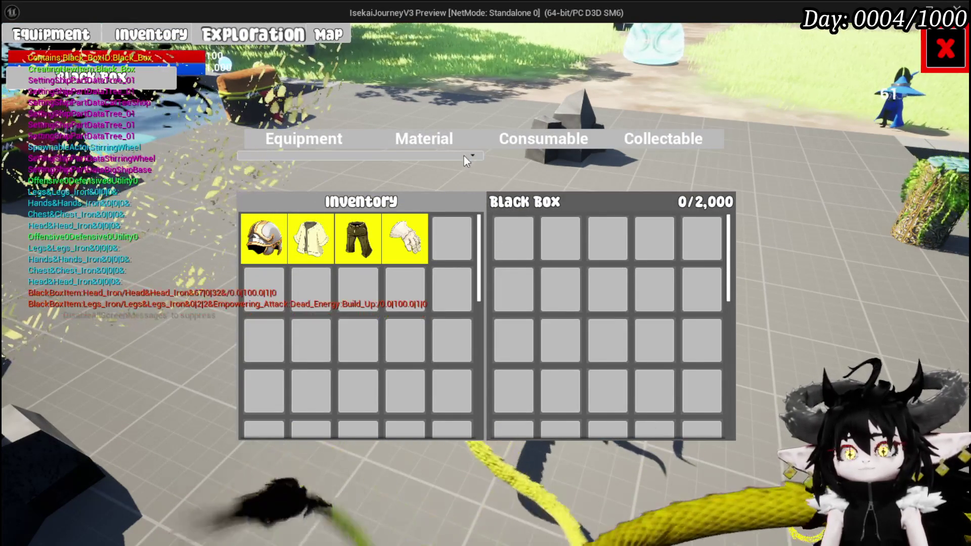
pyautogui.click(944, 49)
pyautogui.press('w')
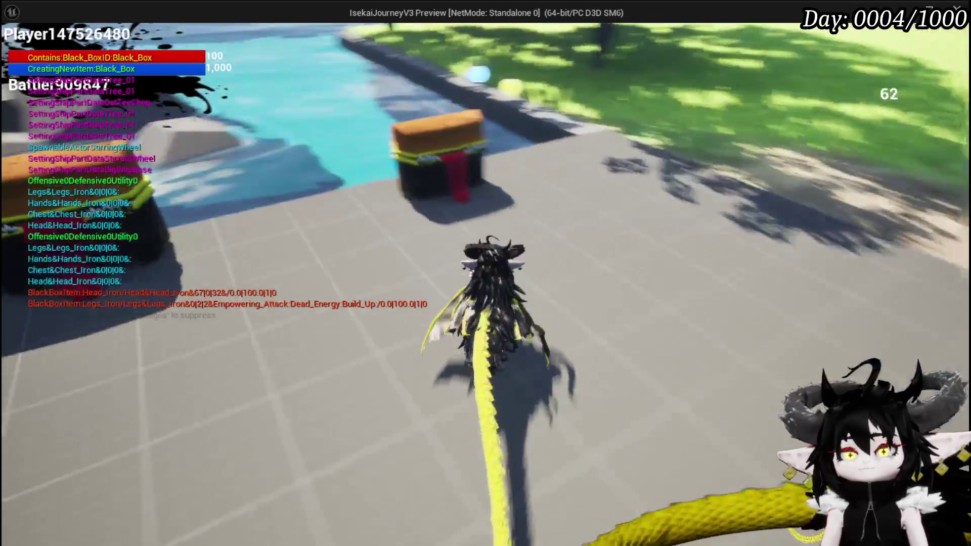
pyautogui.press('e')
pyautogui.click(490, 522)
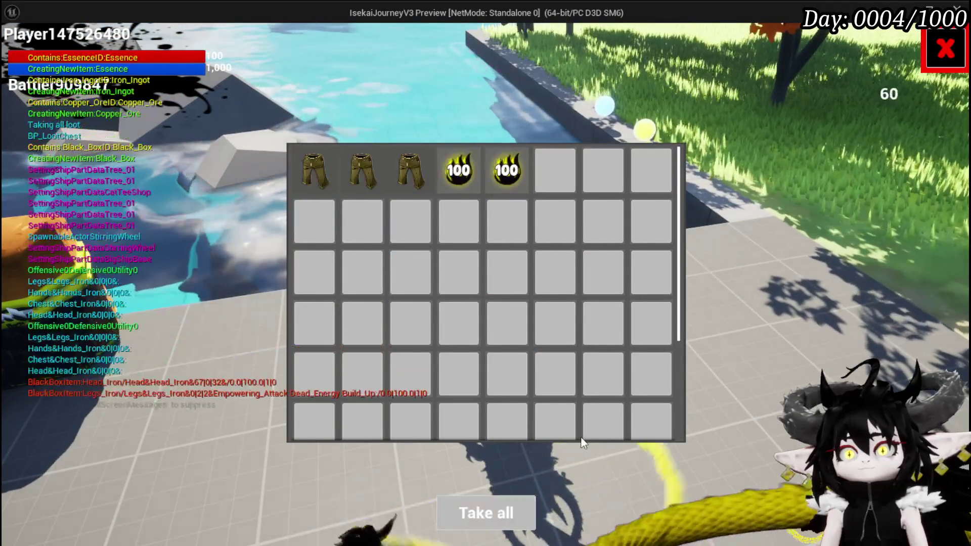
pyautogui.press('Escape')
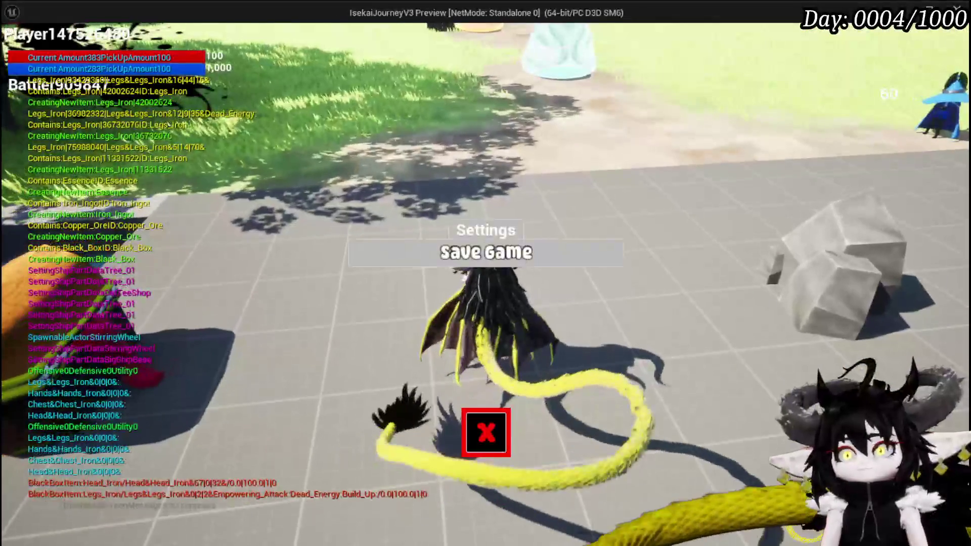
pyautogui.click(569, 250)
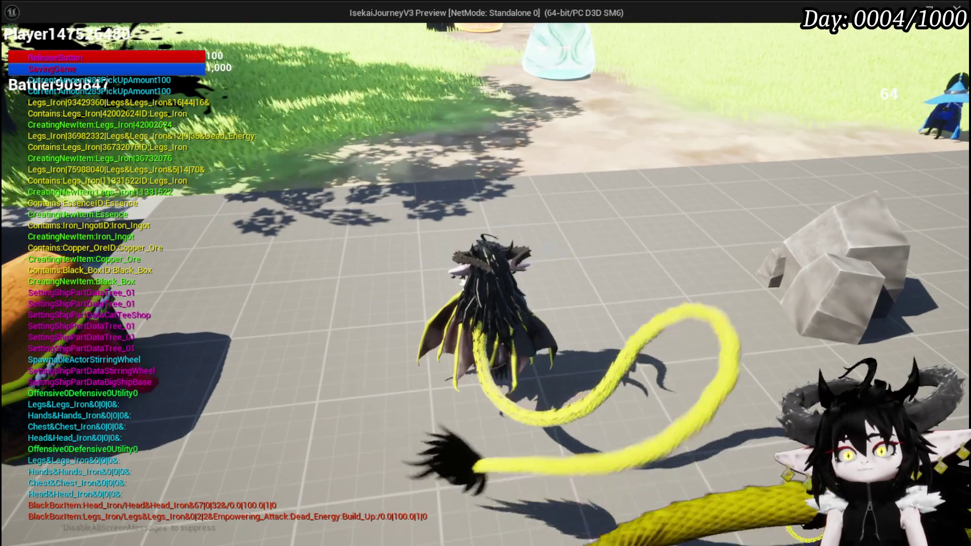
# Move the iron ingot, red ore and 483 Essence from Materials into the black box.
pyautogui.click(248, 35)
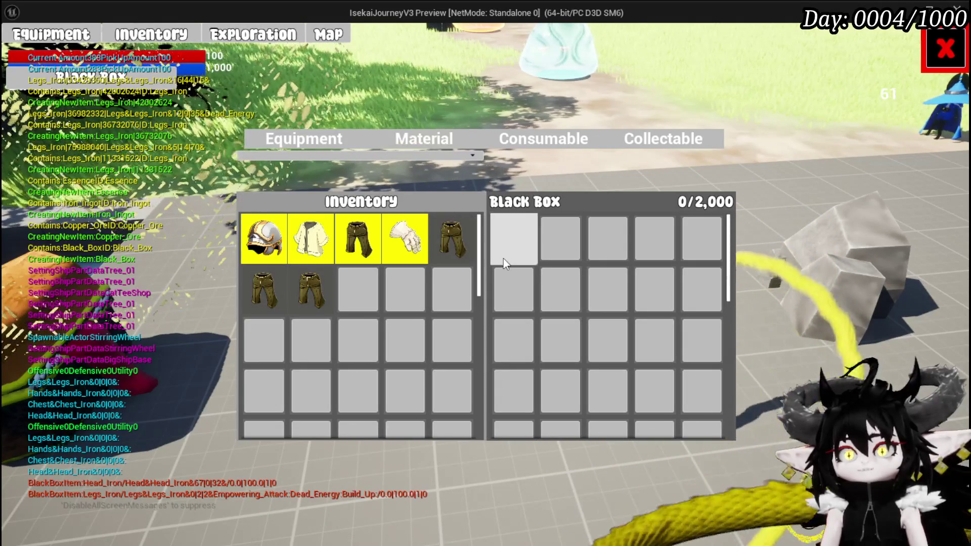
pyautogui.moveTo(440, 242)
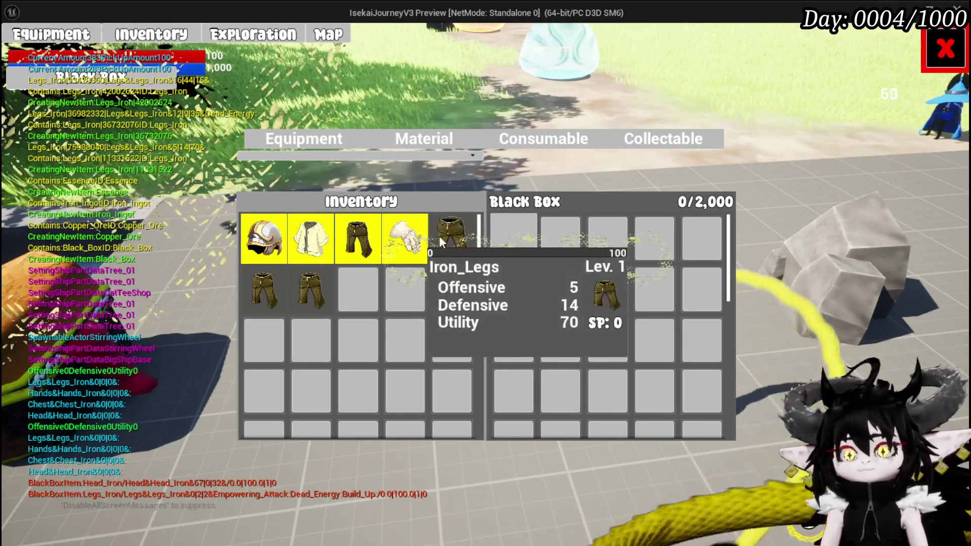
pyautogui.click(418, 137)
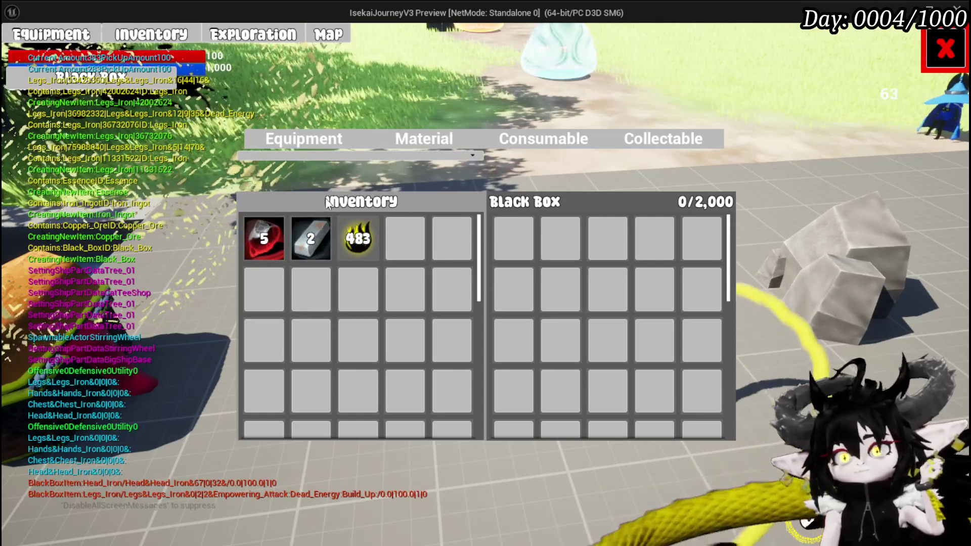
pyautogui.click(308, 248)
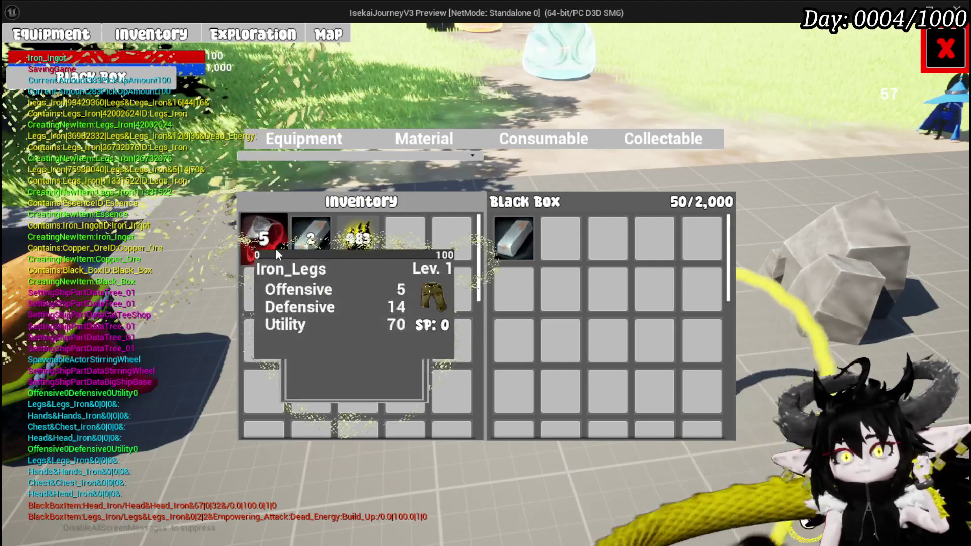
pyautogui.click(275, 248)
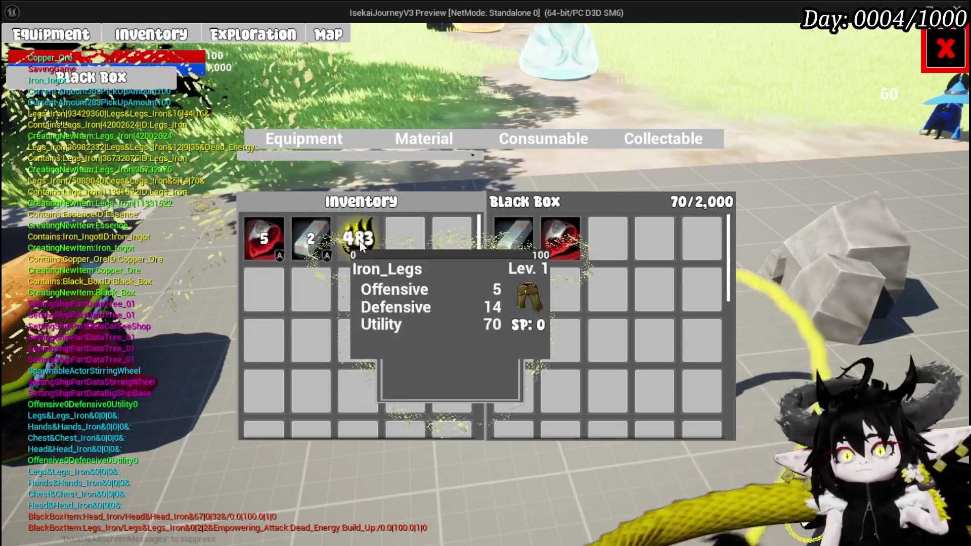
pyautogui.click(357, 239)
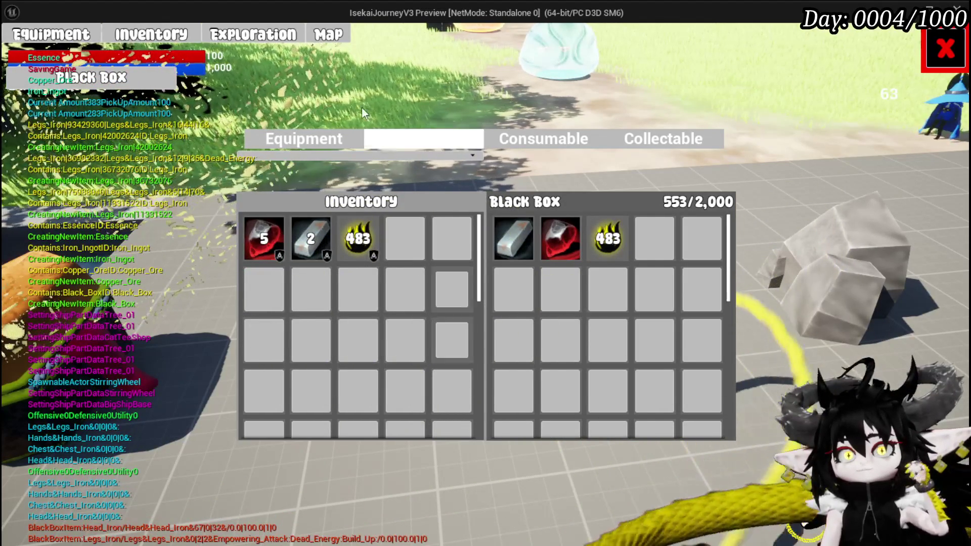
pyautogui.press('Escape')
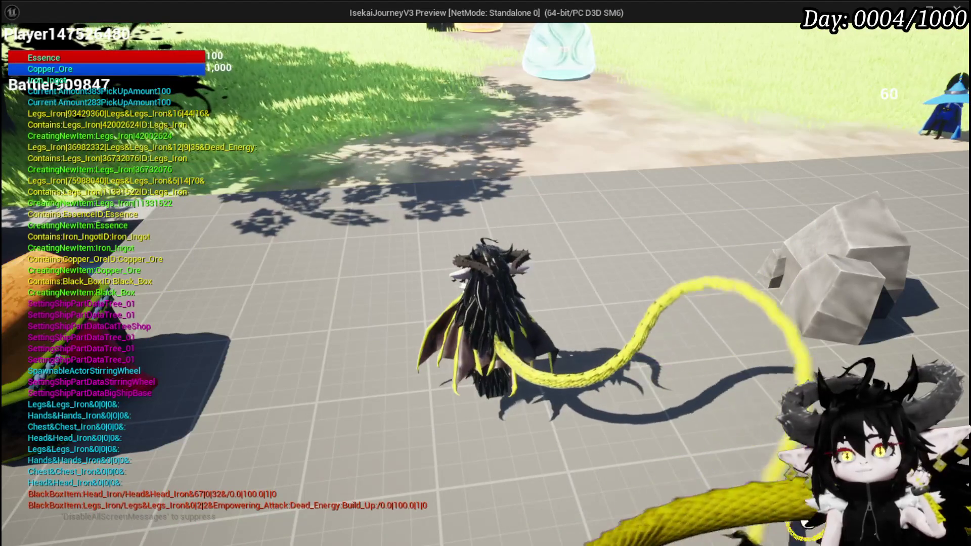
pyautogui.press('Escape')
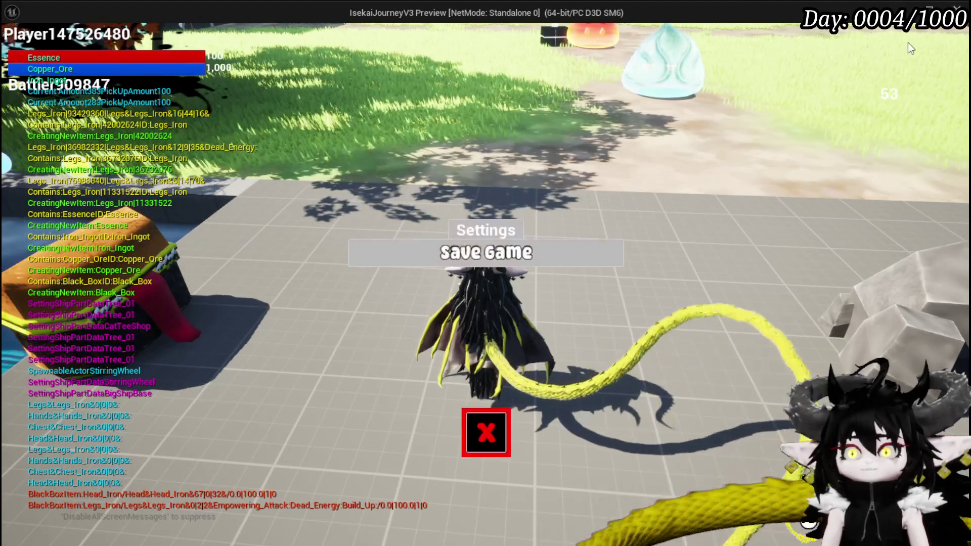
# Restart, save the level packages, and check the black box materials show 483 Essence.
pyautogui.click(503, 432)
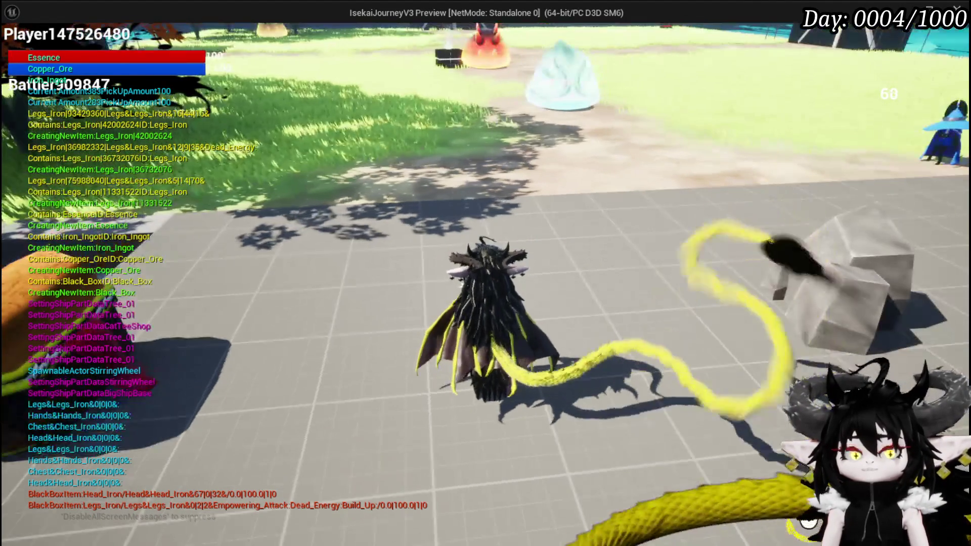
pyautogui.press('Escape')
pyautogui.click(18, 49)
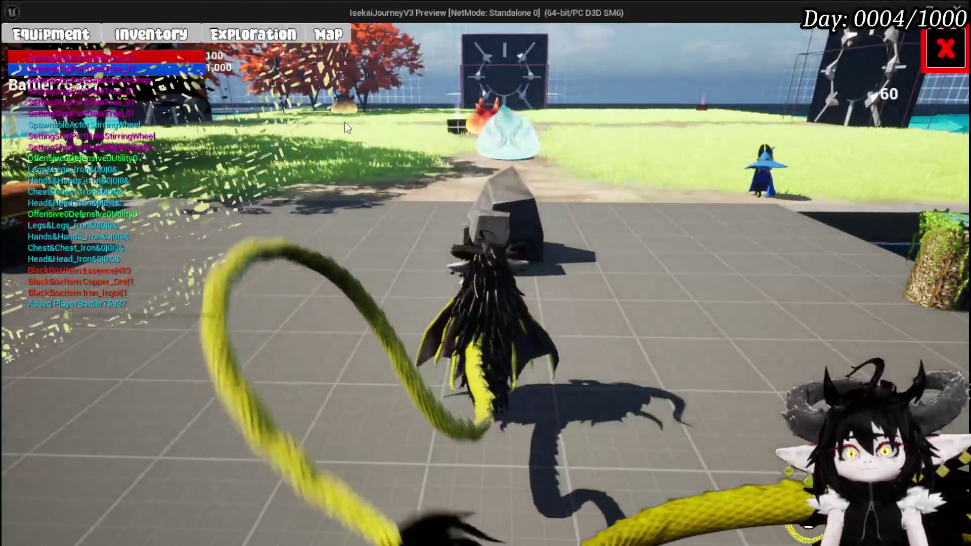
pyautogui.click(270, 43)
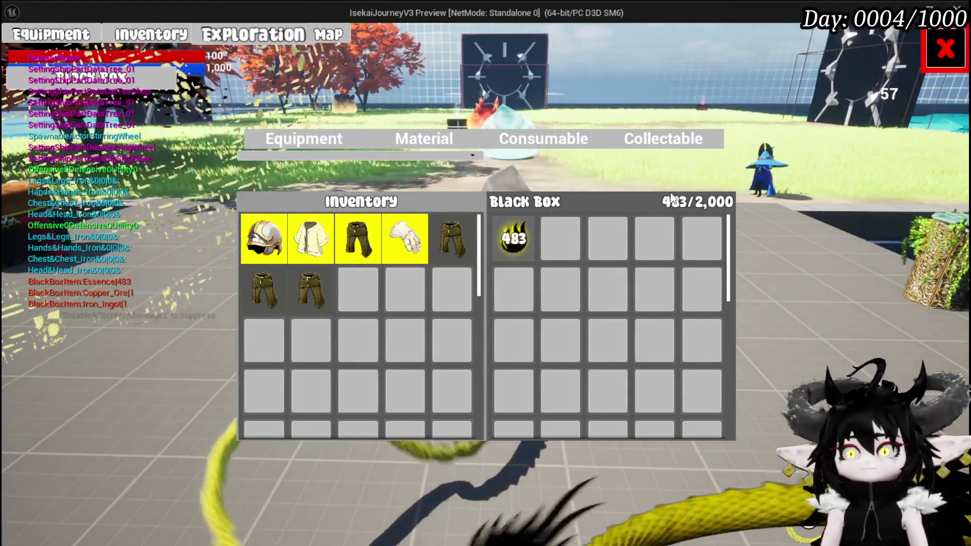
pyautogui.moveTo(508, 238)
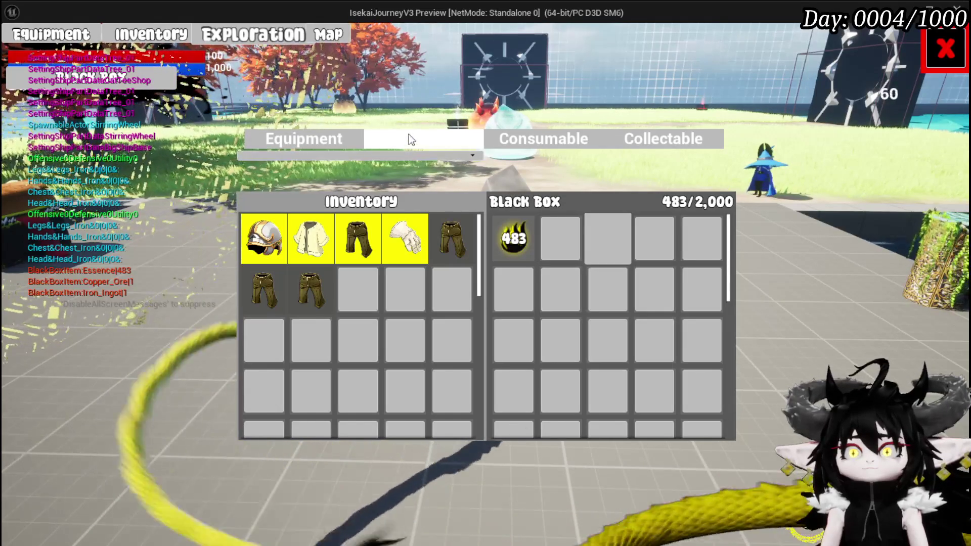
pyautogui.click(442, 142)
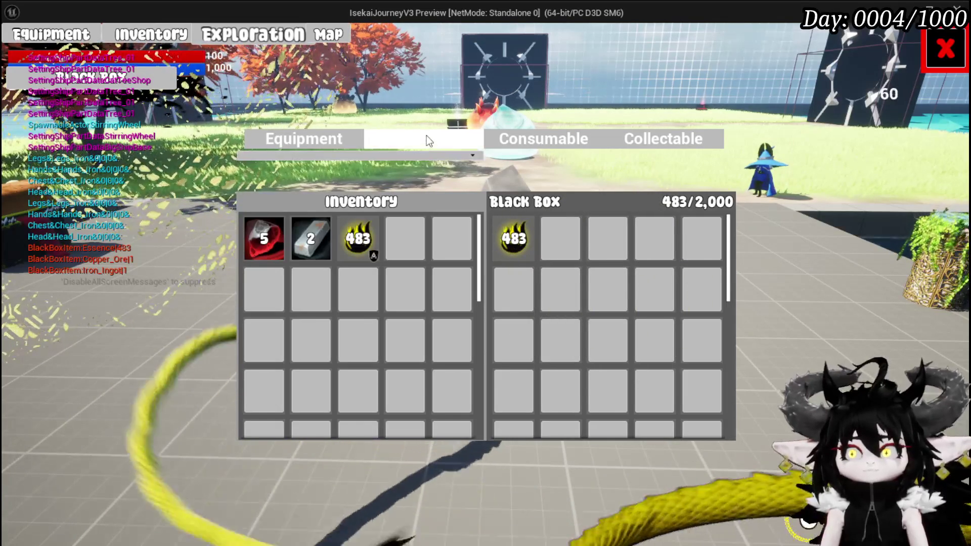
# Stop the play session, briefly run and close a standalone preview, then return to BPC_MC_Death.
pyautogui.hotkey('alt', 'Tab')
pyautogui.press('Escape')
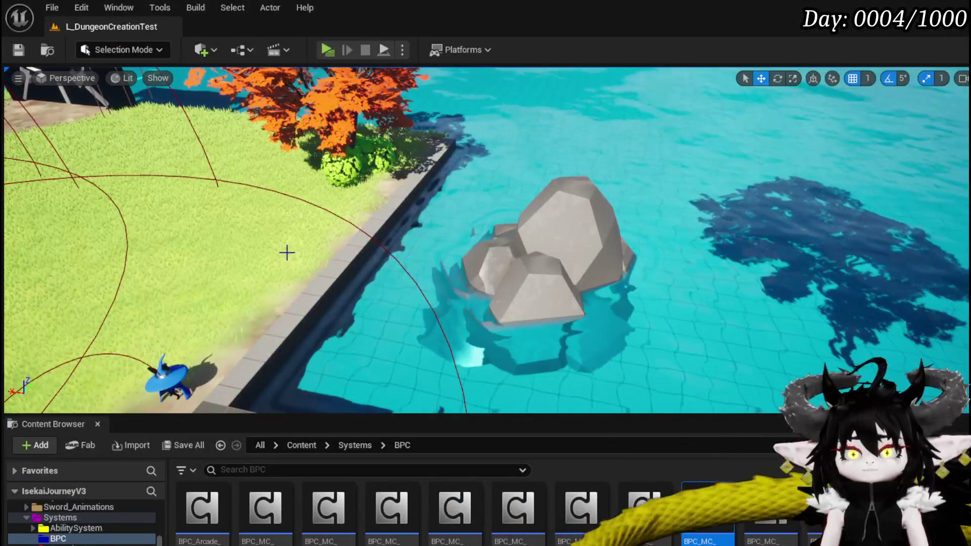
pyautogui.hotkey('alt', 'p')
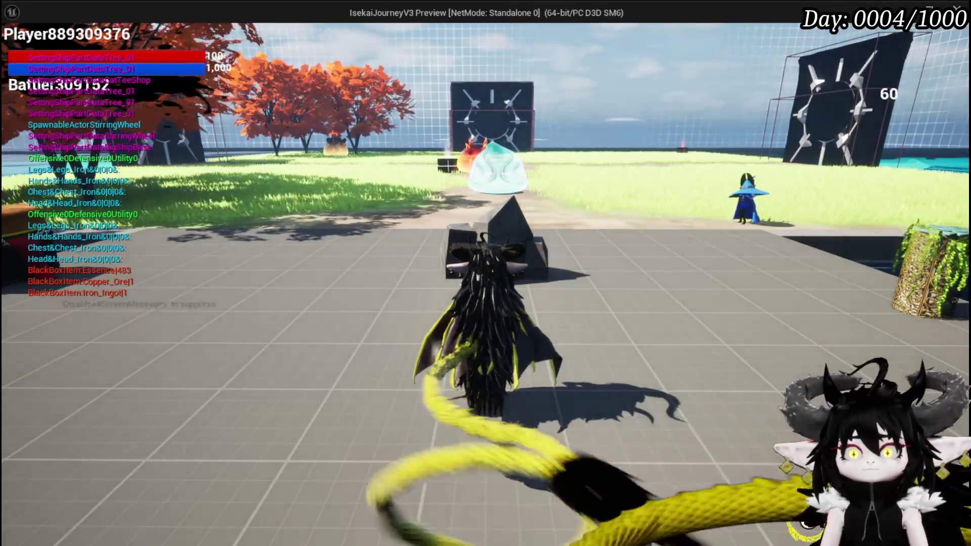
pyautogui.press('Escape')
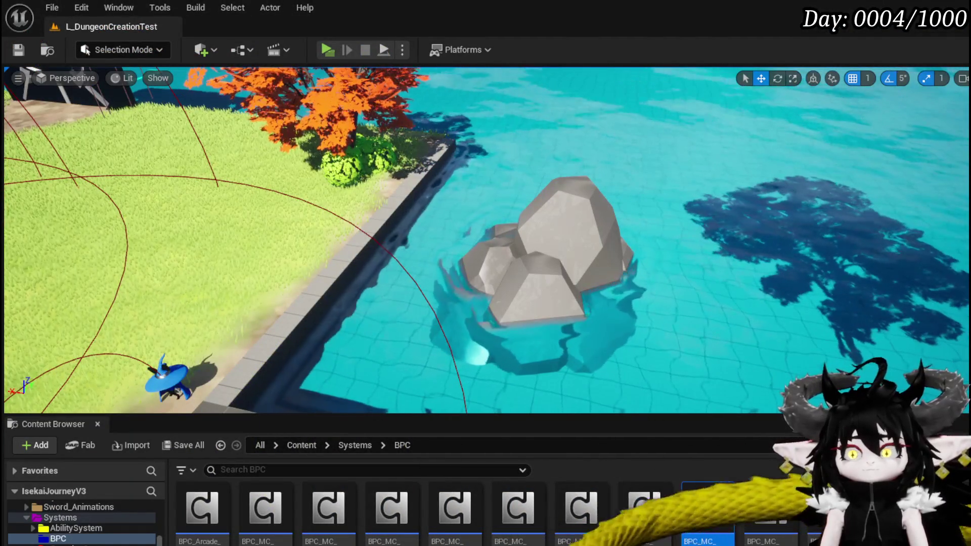
pyautogui.hotkey('alt', 'Tab')
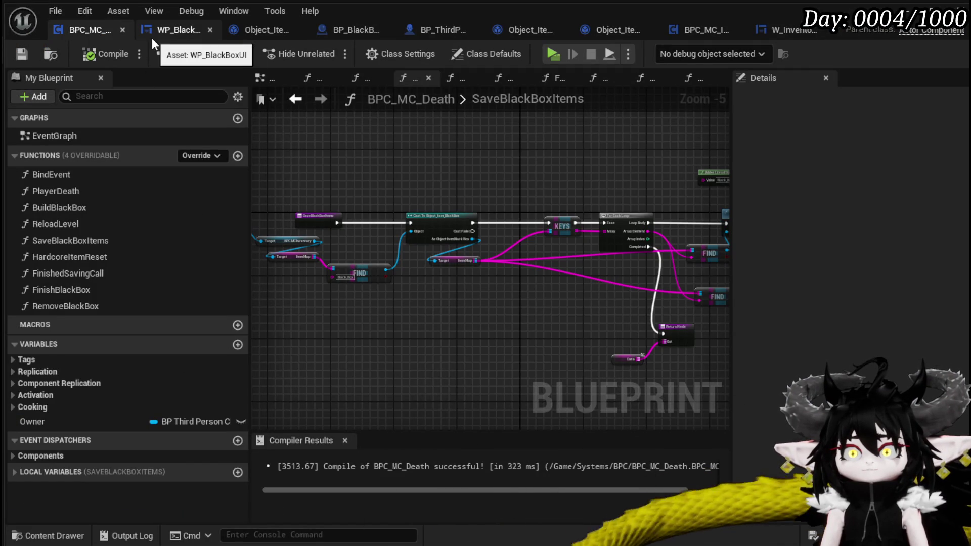
# Open BPC_MC_Inventory's ApplySavedBlackBoxData function and pan to its Branch and For Each Loop nodes.
pyautogui.click(700, 29)
pyautogui.doubleClick(76, 305)
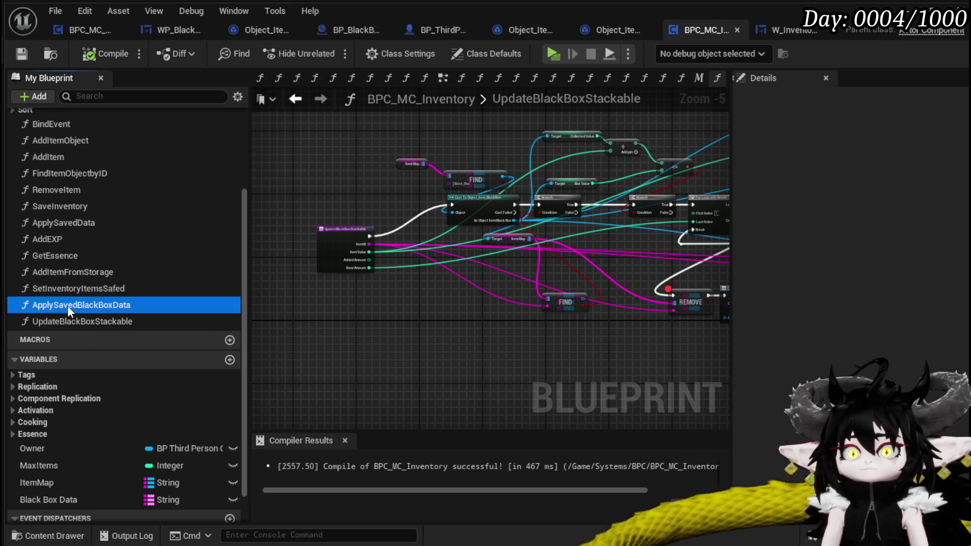
pyautogui.moveTo(587, 293)
pyautogui.mouseDown()
pyautogui.moveTo(333, 295)
pyautogui.moveTo(469, 247)
pyautogui.moveTo(537, 276)
pyautogui.moveTo(320, 273)
pyautogui.moveTo(445, 260)
pyautogui.mouseUp()
pyautogui.scroll(-2, 333, 296)
pyautogui.scroll(1, 520, 254)
pyautogui.moveTo(520, 254)
pyautogui.mouseDown()
pyautogui.moveTo(609, 298)
pyautogui.moveTo(539, 303)
pyautogui.mouseUp()
pyautogui.moveTo(374, 251); pyautogui.dragTo(667, 214)
pyautogui.moveTo(494, 318); pyautogui.dragTo(578, 280)
# Rearrange the KEYS and For Each Loop nodes, then pan to the entry and Cast nodes.
pyautogui.moveTo(512, 303)
pyautogui.mouseDown()
pyautogui.moveTo(515, 287)
pyautogui.moveTo(507, 314)
pyautogui.mouseUp()
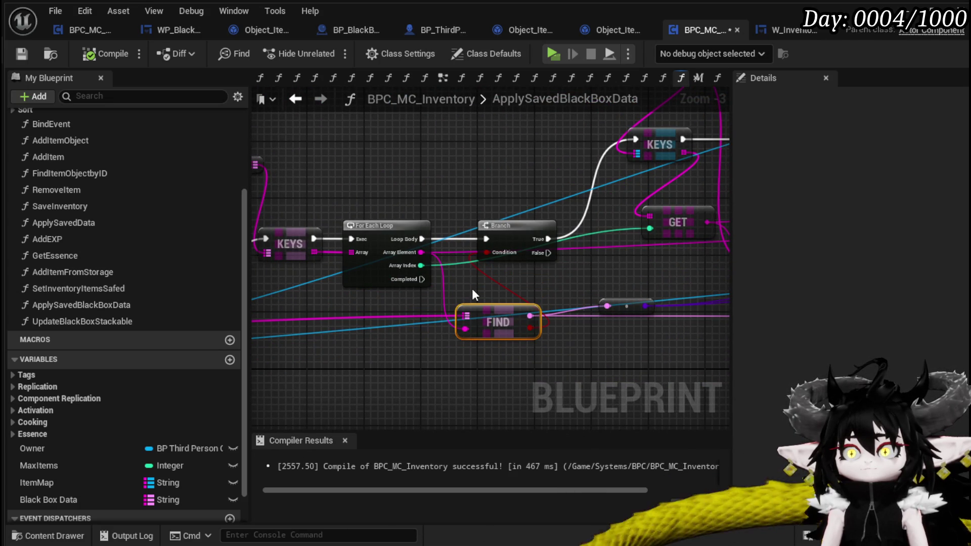
pyautogui.moveTo(472, 288); pyautogui.dragTo(585, 298)
pyautogui.moveTo(390, 303)
pyautogui.mouseDown()
pyautogui.moveTo(480, 233)
pyautogui.moveTo(427, 227)
pyautogui.mouseUp()
pyautogui.moveTo(366, 259); pyautogui.dragTo(510, 257)
pyautogui.click(366, 259)
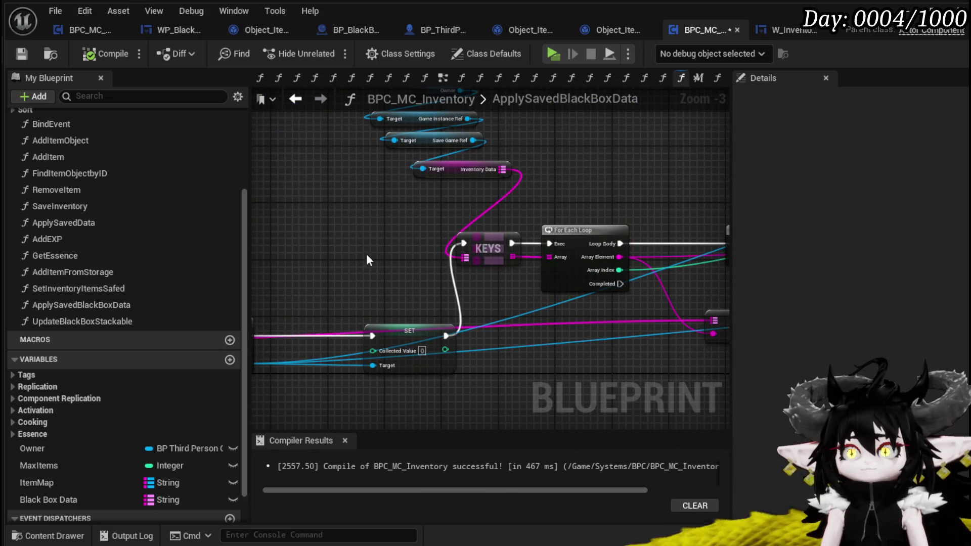
pyautogui.click(394, 338)
pyautogui.moveTo(560, 313); pyautogui.dragTo(330, 314)
pyautogui.moveTo(487, 314)
pyautogui.mouseDown()
pyautogui.moveTo(443, 262)
pyautogui.moveTo(629, 234)
pyautogui.moveTo(557, 246)
pyautogui.mouseUp()
# Add a breakpoint on the ApplySavedBlackBoxData entry node with F9.
pyautogui.rightClick(324, 317)
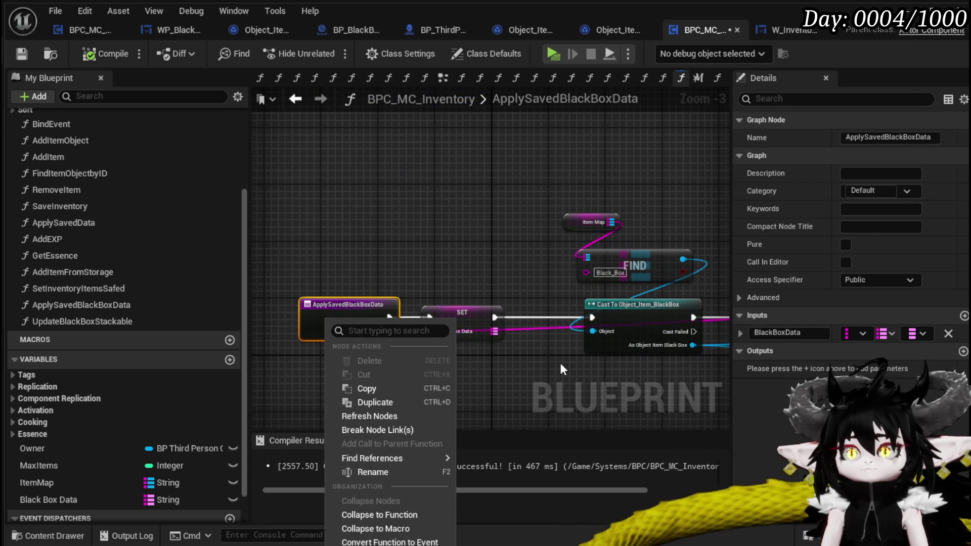
pyautogui.moveTo(384, 545)
pyautogui.press('F9')
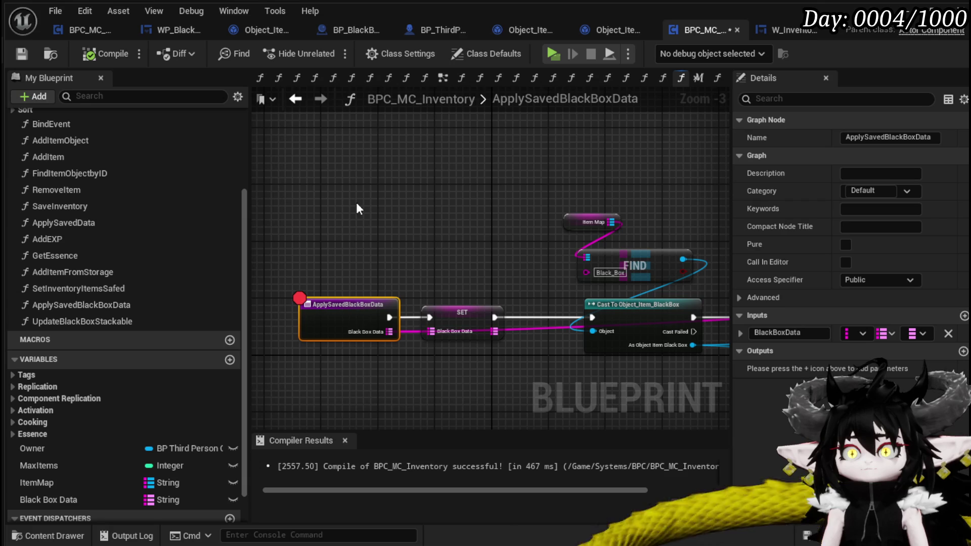
# Nudge the FIND node up and left and pan to the Branch node.
pyautogui.moveTo(333, 195); pyautogui.dragTo(0, 181)
pyautogui.moveTo(571, 230); pyautogui.dragTo(323, 214)
pyautogui.click(487, 284)
pyautogui.moveTo(517, 308); pyautogui.dragTo(489, 292)
pyautogui.moveTo(602, 222); pyautogui.dragTo(674, 231)
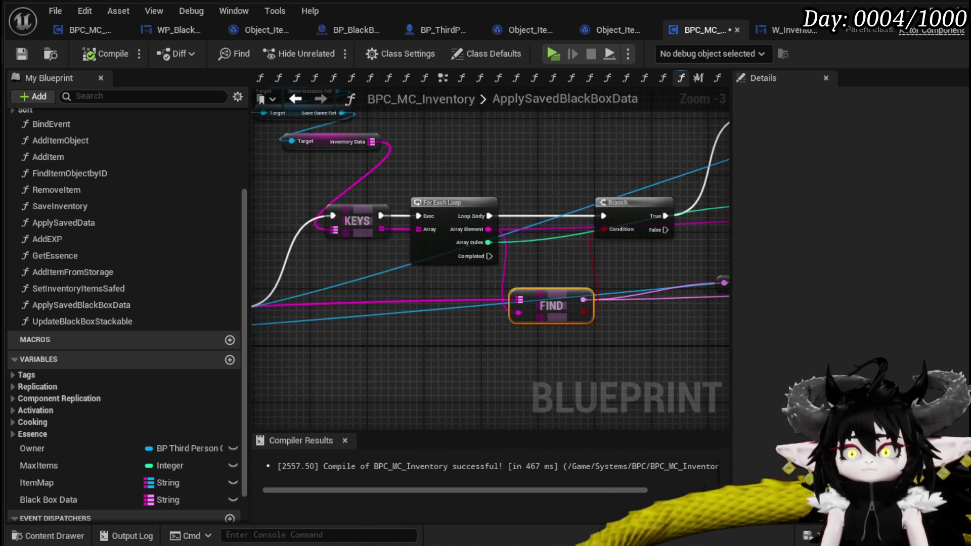
pyautogui.moveTo(642, 269)
pyautogui.mouseDown()
pyautogui.moveTo(336, 272)
pyautogui.moveTo(343, 331)
pyautogui.mouseUp()
pyautogui.moveTo(591, 275)
pyautogui.mouseDown()
pyautogui.moveTo(332, 279)
pyautogui.moveTo(417, 361)
pyautogui.moveTo(558, 243)
pyautogui.moveTo(625, 275)
pyautogui.mouseUp()
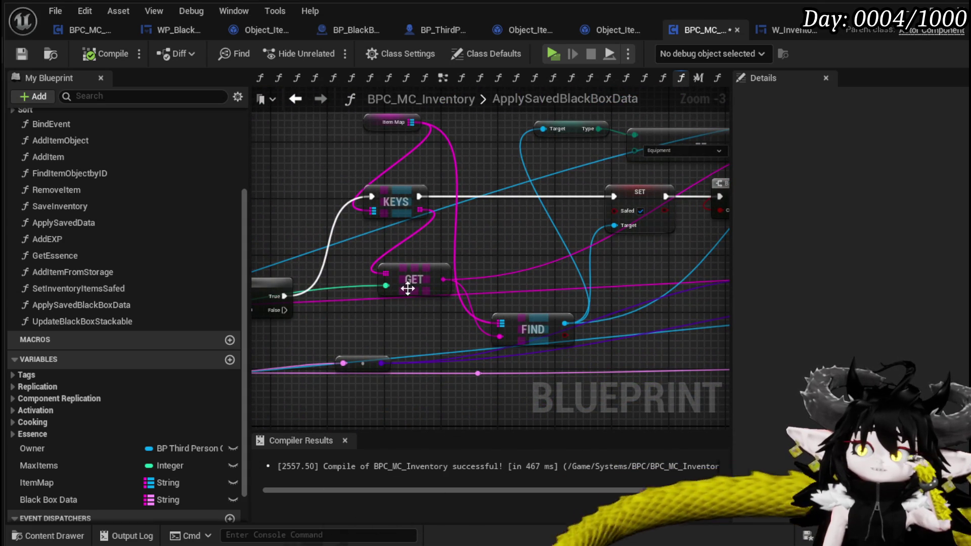
pyautogui.moveTo(464, 251); pyautogui.dragTo(549, 268)
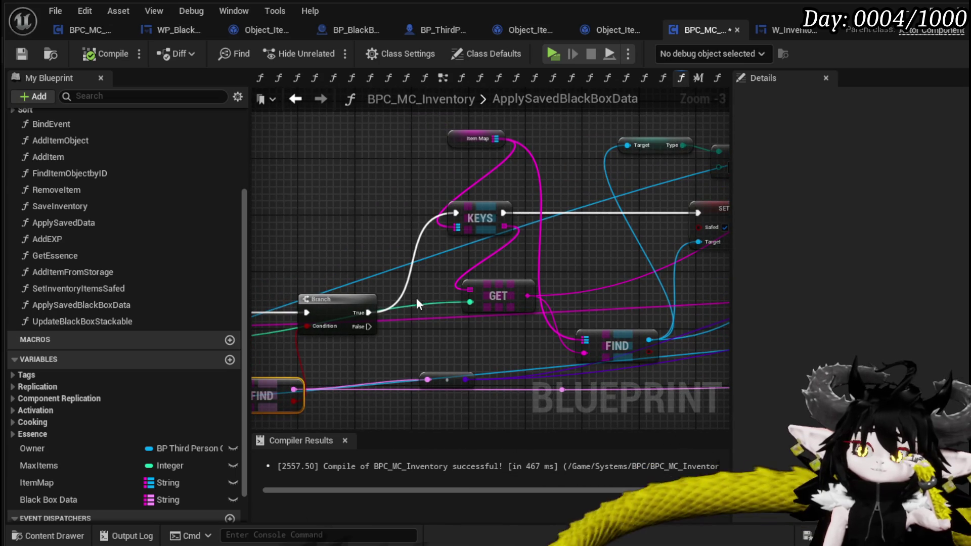
pyautogui.moveTo(417, 299)
pyautogui.mouseDown()
pyautogui.moveTo(519, 244)
pyautogui.moveTo(455, 238)
pyautogui.moveTo(398, 248)
pyautogui.moveTo(501, 245)
pyautogui.moveTo(542, 270)
pyautogui.moveTo(731, 252)
pyautogui.mouseUp()
# Add a breakpoint on the Branch node from its context menu.
pyautogui.rightClick(342, 310)
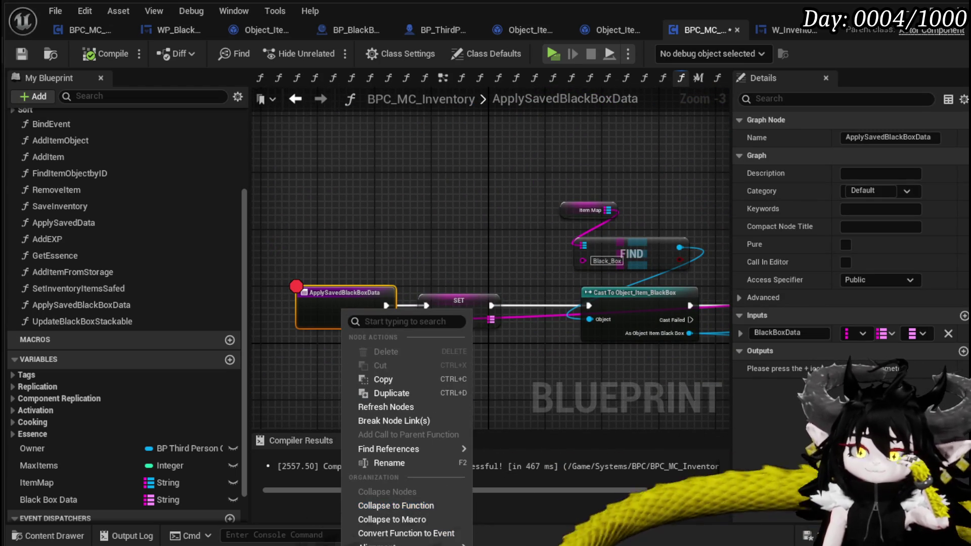
pyautogui.click(472, 259)
pyautogui.moveTo(471, 259)
pyautogui.mouseDown()
pyautogui.moveTo(506, 283)
pyautogui.moveTo(364, 317)
pyautogui.mouseUp()
pyautogui.rightClick(339, 273)
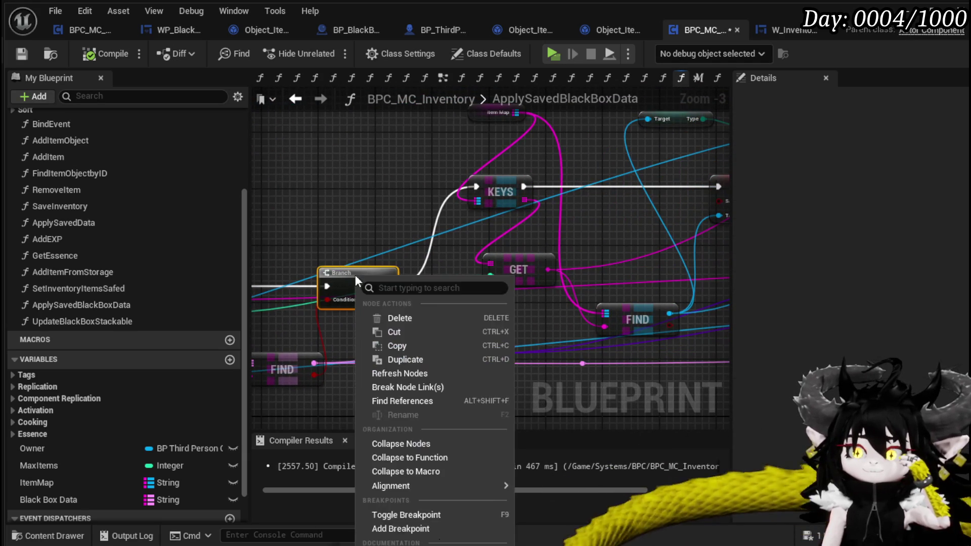
pyautogui.click(404, 526)
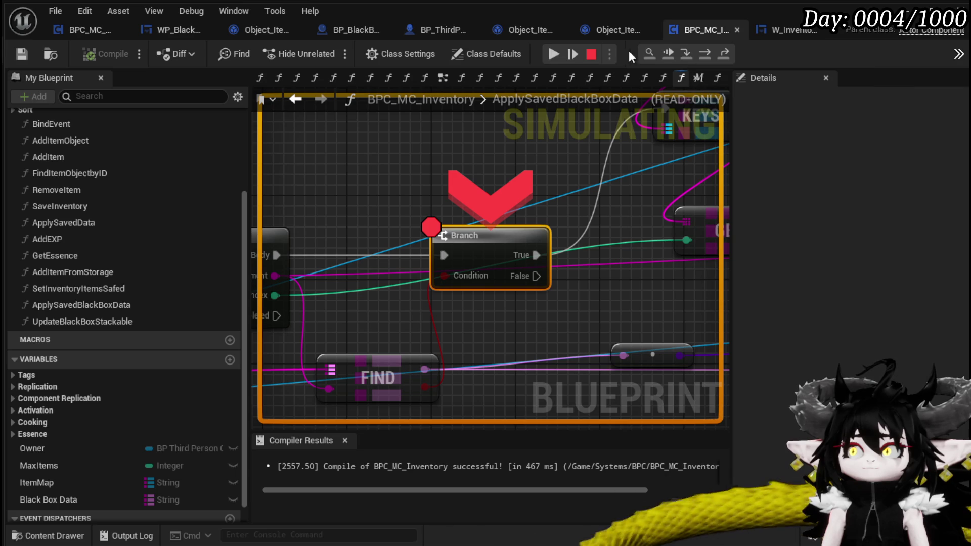
# Start play to halt at the Branch breakpoint, then step through the ForEachLoop macro and back.
pyautogui.click(554, 53)
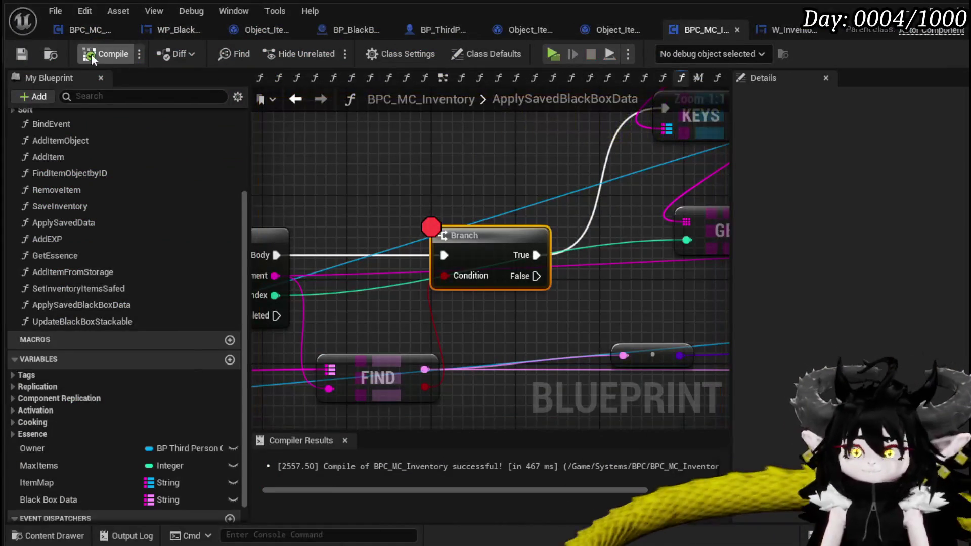
pyautogui.click(555, 55)
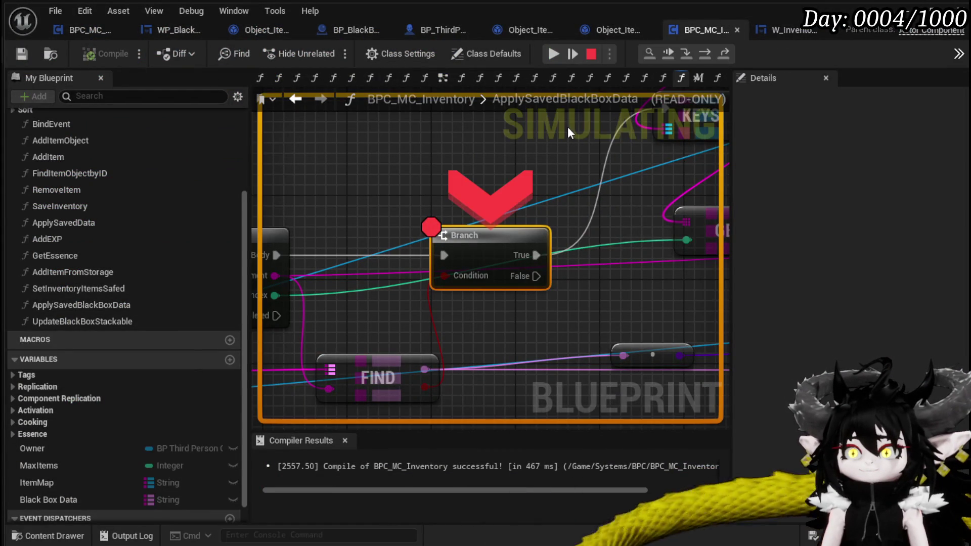
pyautogui.click(700, 54)
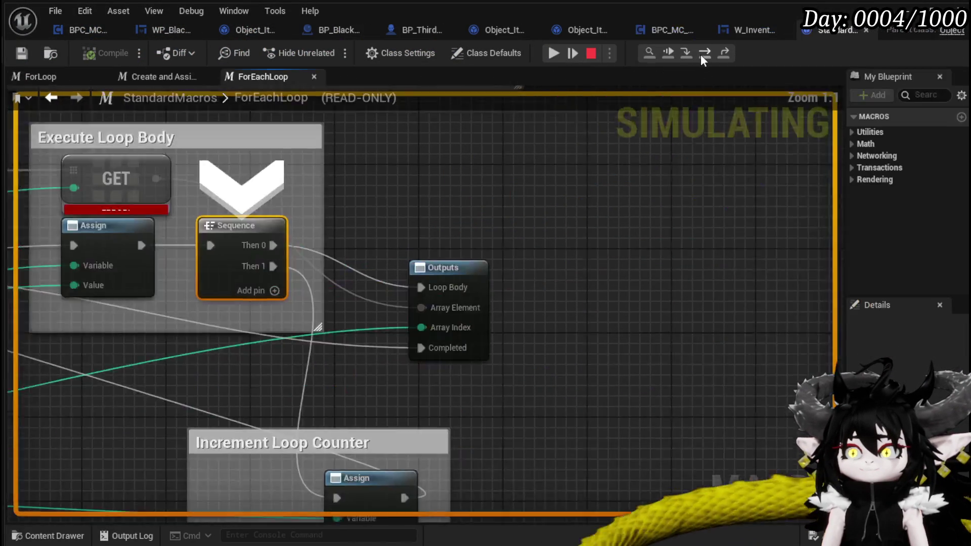
pyautogui.click(700, 54)
pyautogui.click(699, 54)
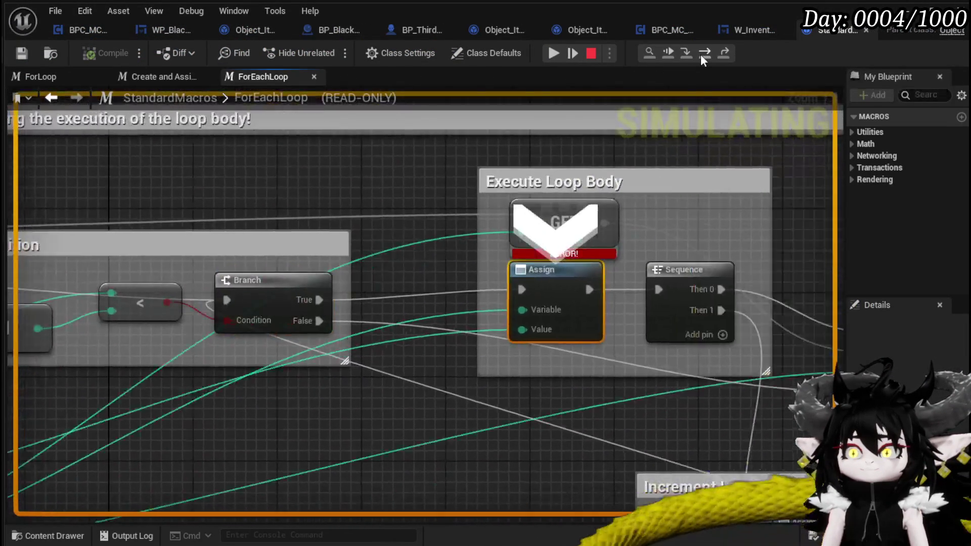
pyautogui.click(699, 54)
pyautogui.click(699, 53)
pyautogui.click(700, 54)
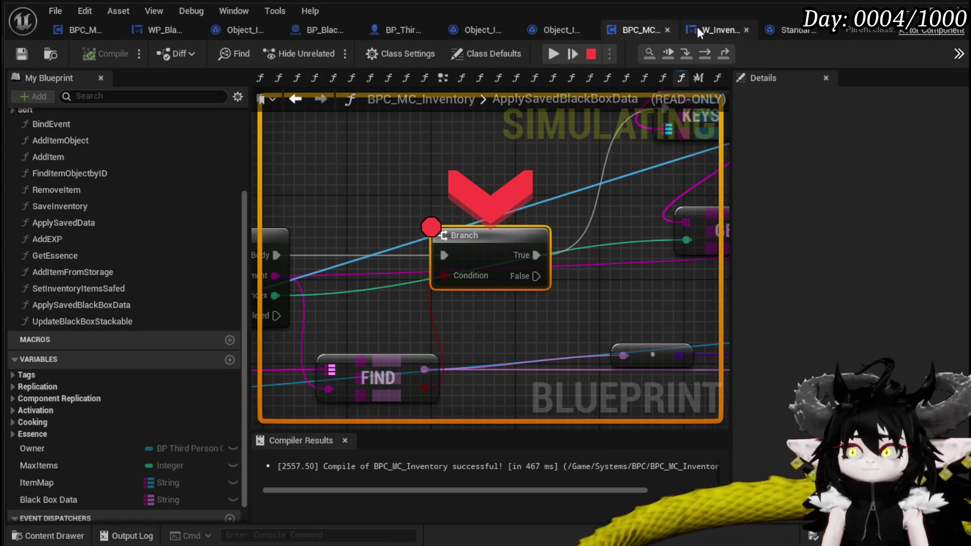
# Step through the ForEachLoop macro again to its Outputs, back to Branch, then re-enter it.
pyautogui.click(701, 54)
pyautogui.click(701, 53)
pyautogui.click(702, 54)
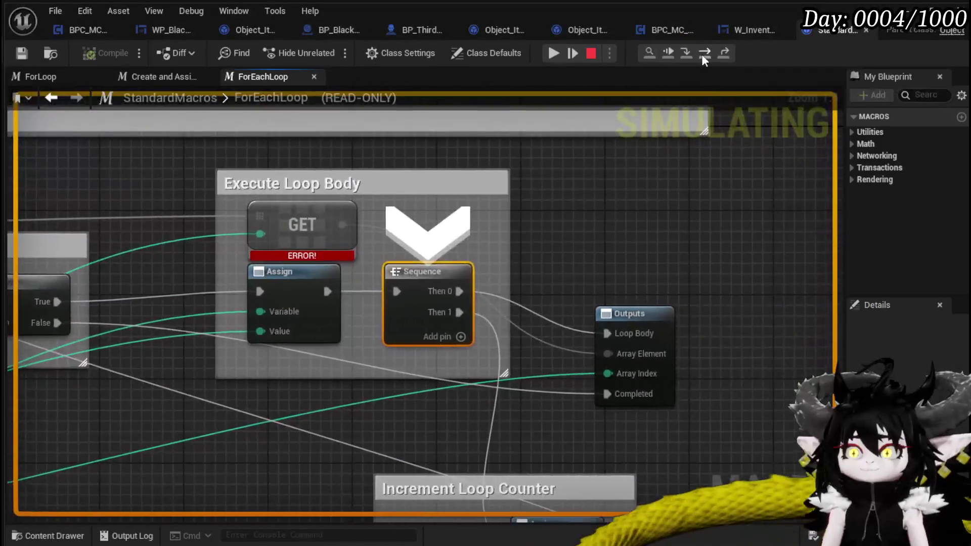
pyautogui.click(702, 53)
pyautogui.click(701, 54)
pyautogui.moveTo(434, 324)
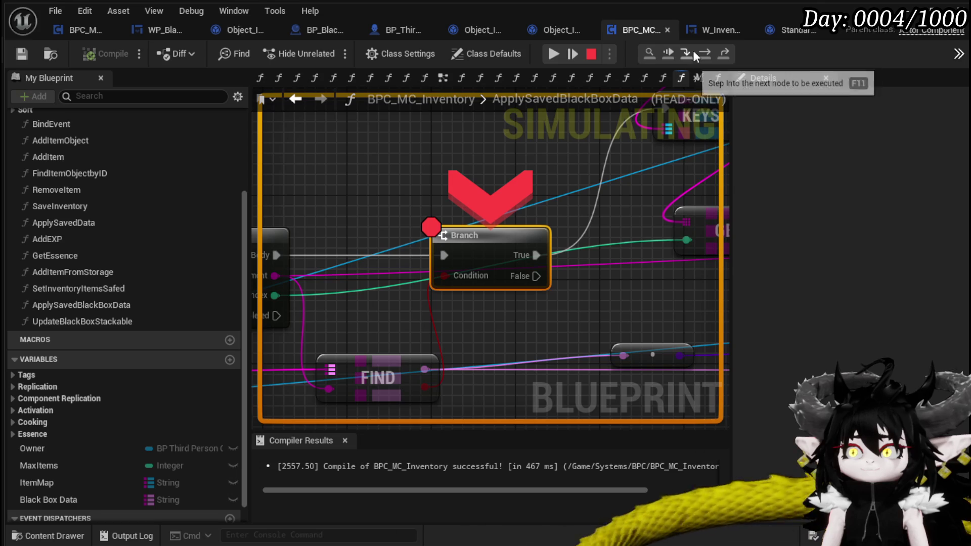
pyautogui.click(707, 53)
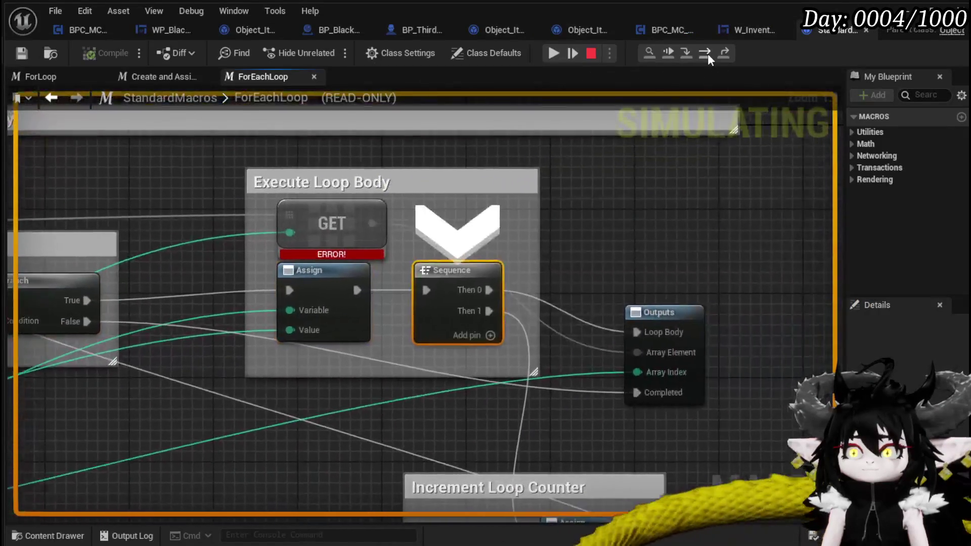
# Step from the Branch to the KEYS node, panning to inspect KEYS, GET and FIND.
pyautogui.click(708, 54)
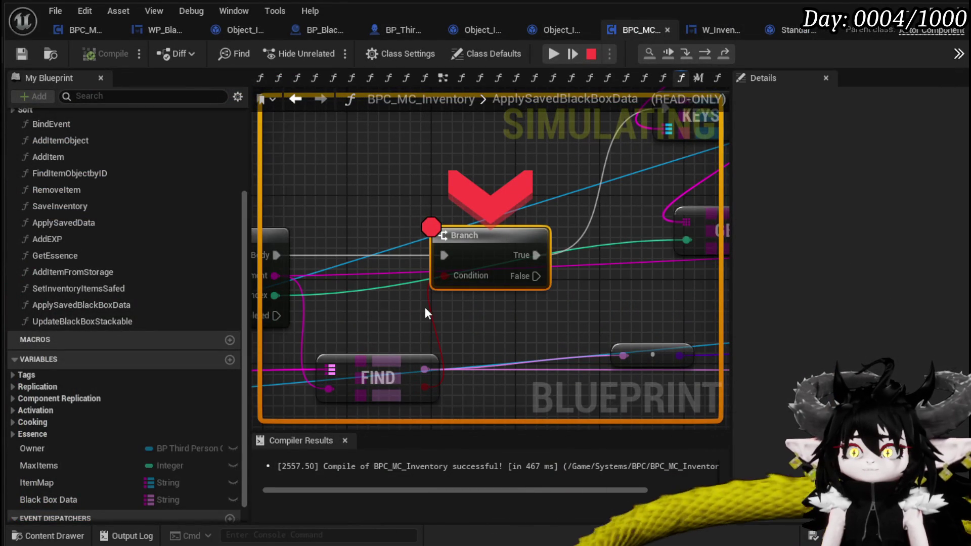
pyautogui.moveTo(303, 329)
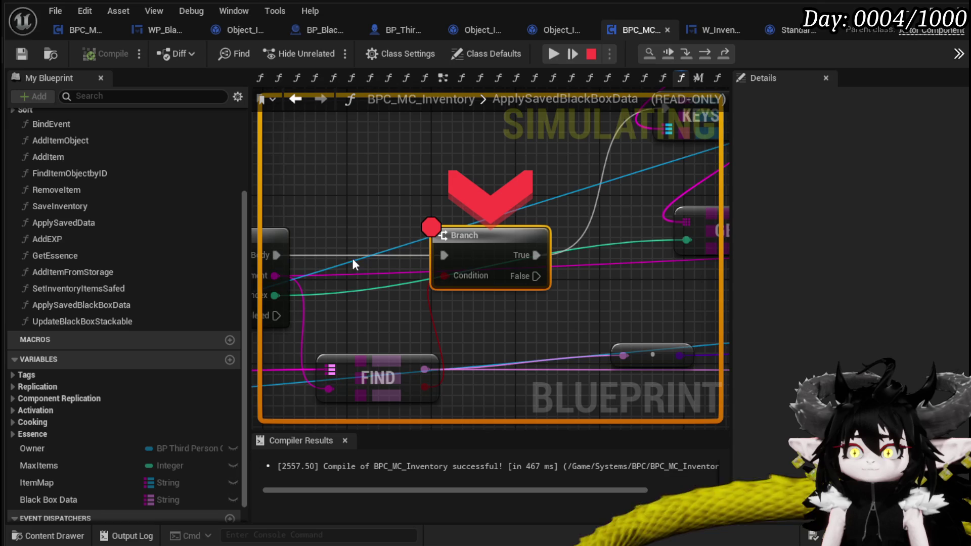
pyautogui.moveTo(653, 326); pyautogui.dragTo(578, 351)
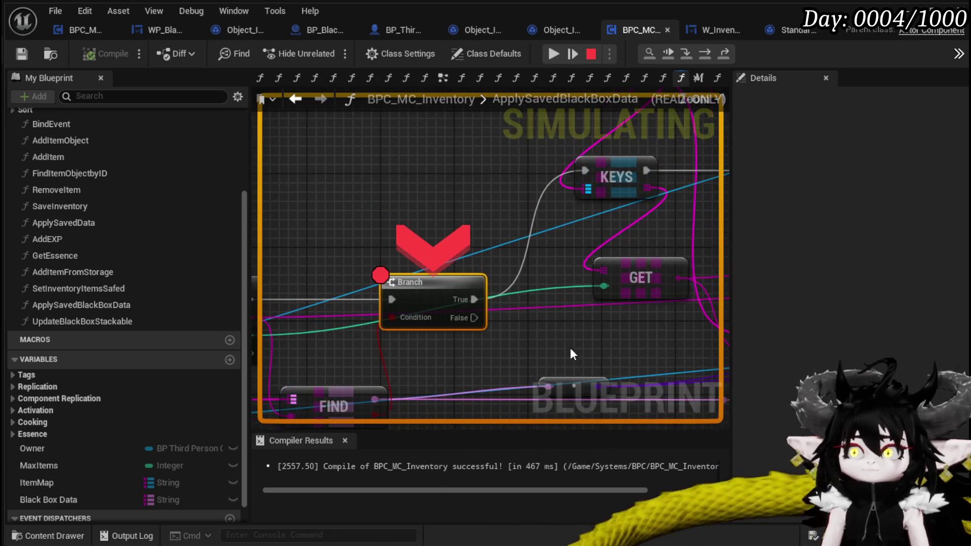
pyautogui.click(707, 51)
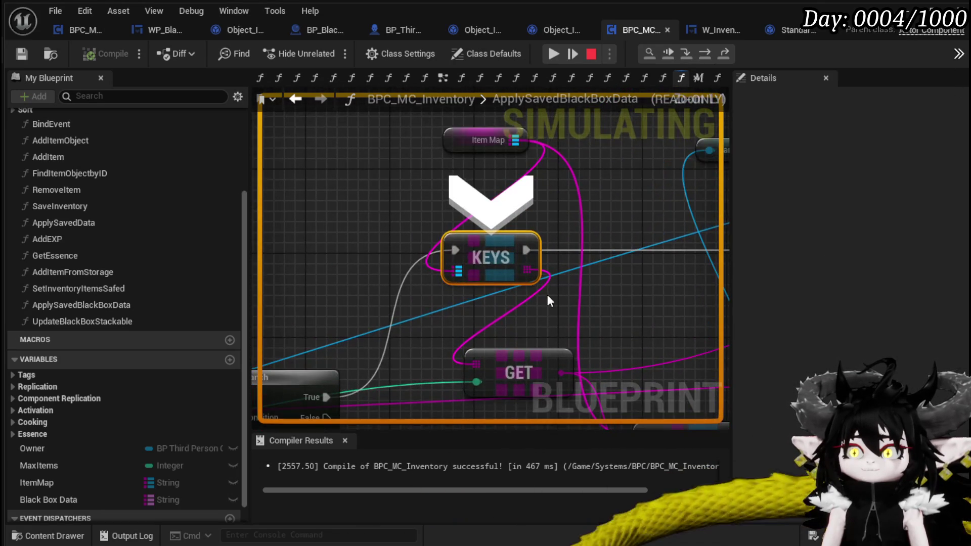
pyautogui.moveTo(548, 293); pyautogui.dragTo(539, 255)
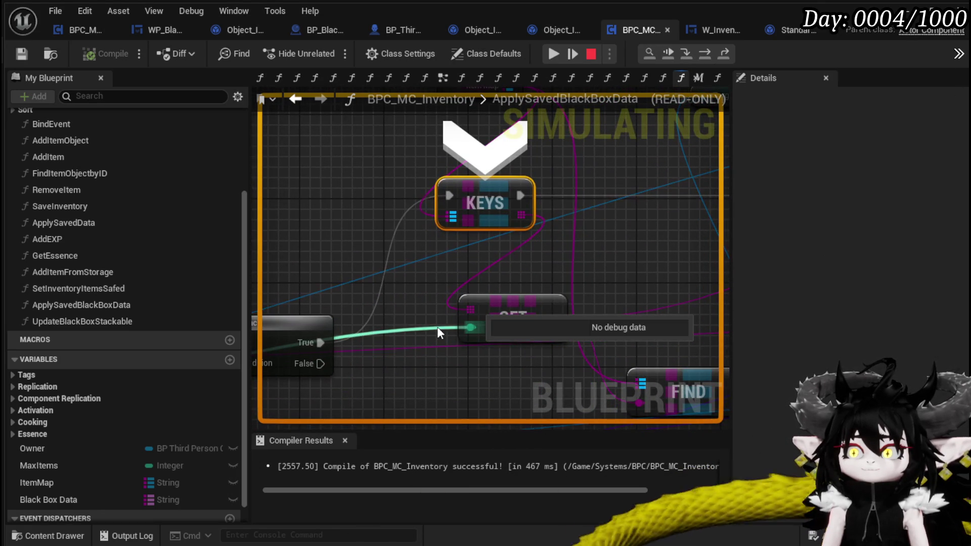
pyautogui.scroll(-2, 540, 264)
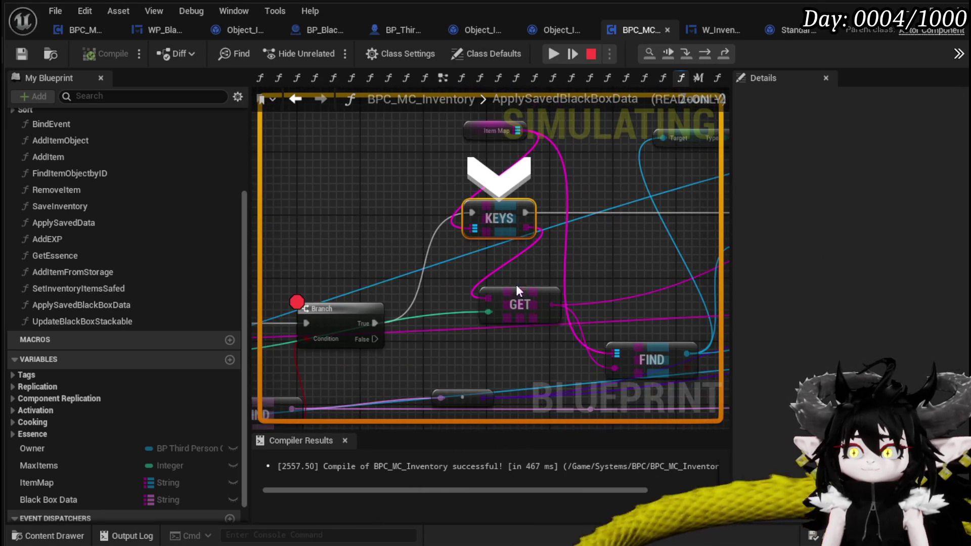
pyautogui.moveTo(538, 268)
pyautogui.mouseDown()
pyautogui.moveTo(517, 288)
pyautogui.moveTo(472, 291)
pyautogui.mouseUp()
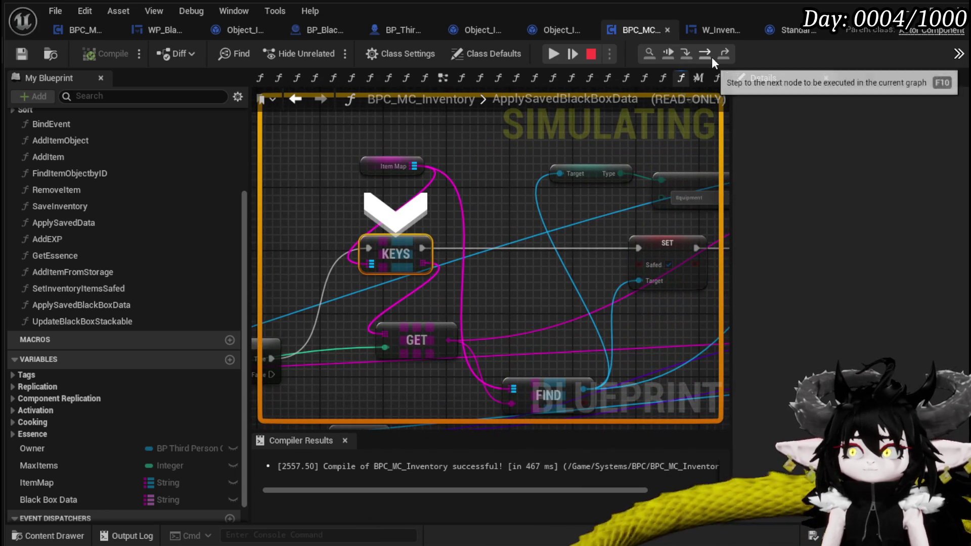
# Step to the node setting Safed and recentre on the current execution point.
pyautogui.click(711, 56)
pyautogui.moveTo(426, 292)
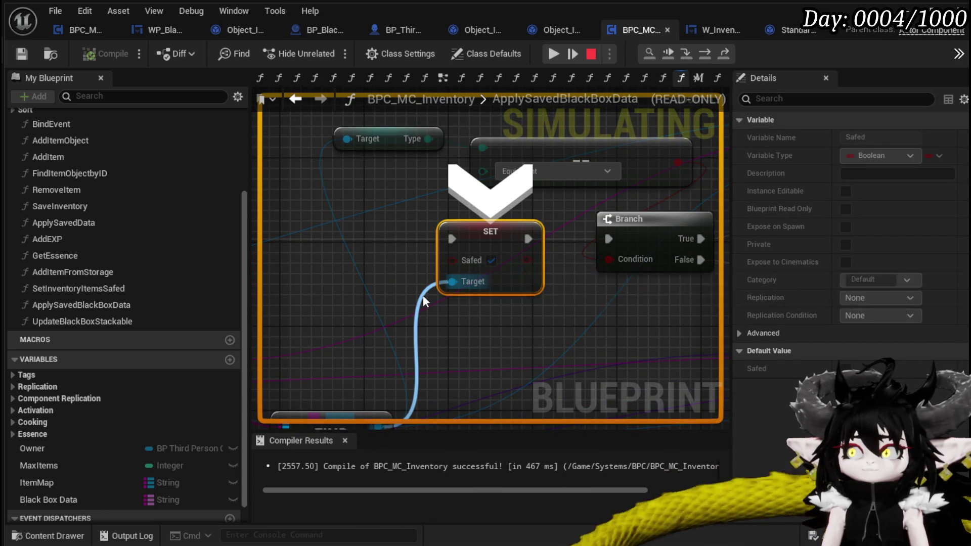
pyautogui.scroll(-1, 384, 250)
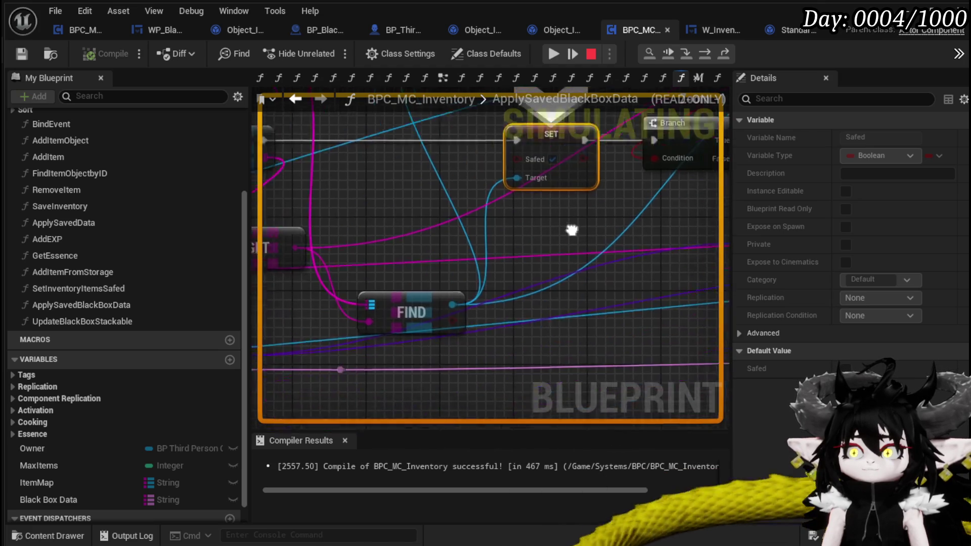
pyautogui.moveTo(364, 303)
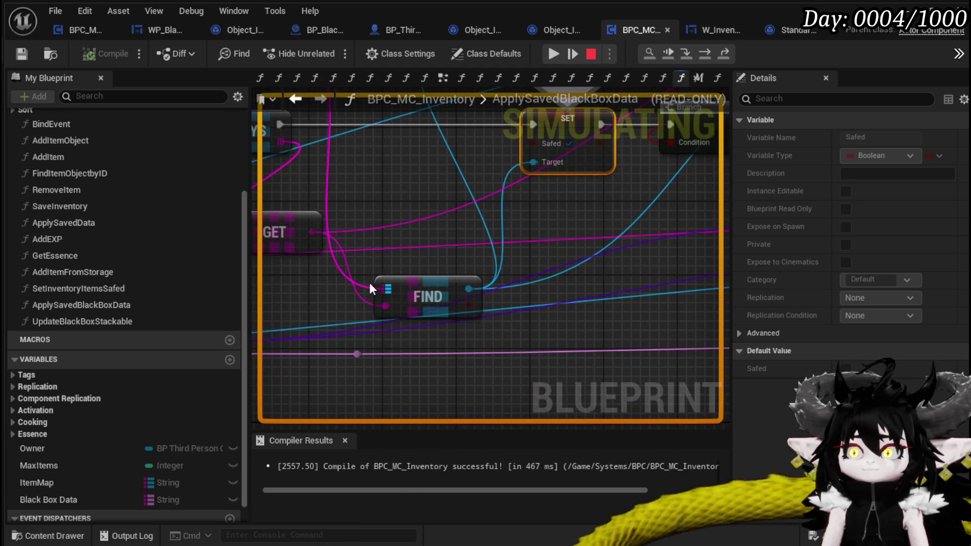
pyautogui.moveTo(365, 302); pyautogui.dragTo(572, 253)
pyautogui.press('F10')
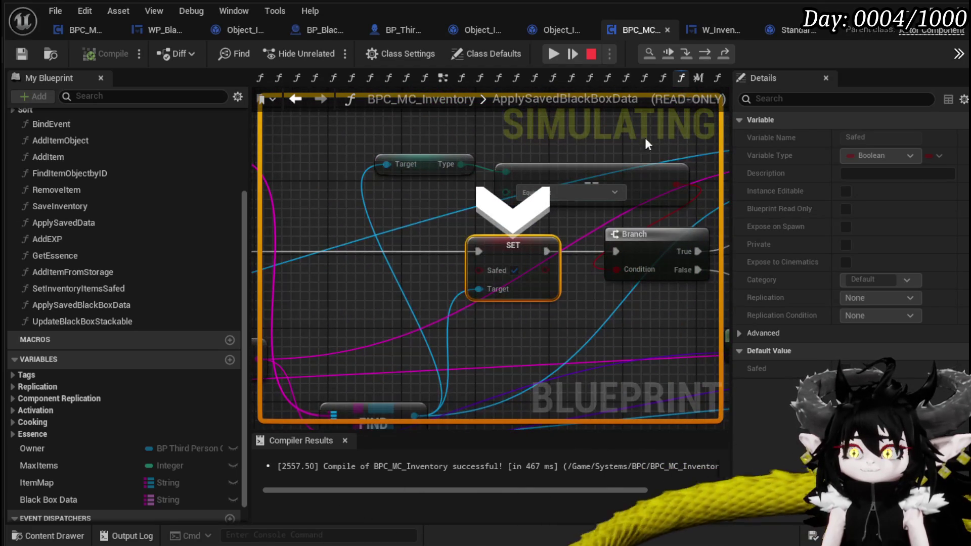
# Step from SET Safed past Add Item to the Branch after Is Valid Class.
pyautogui.click(708, 54)
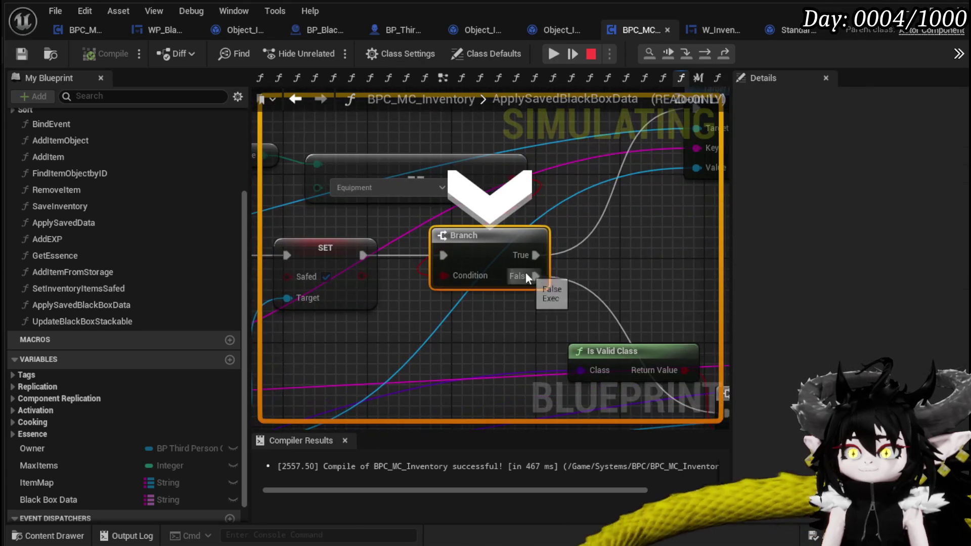
pyautogui.moveTo(606, 204); pyautogui.dragTo(587, 257)
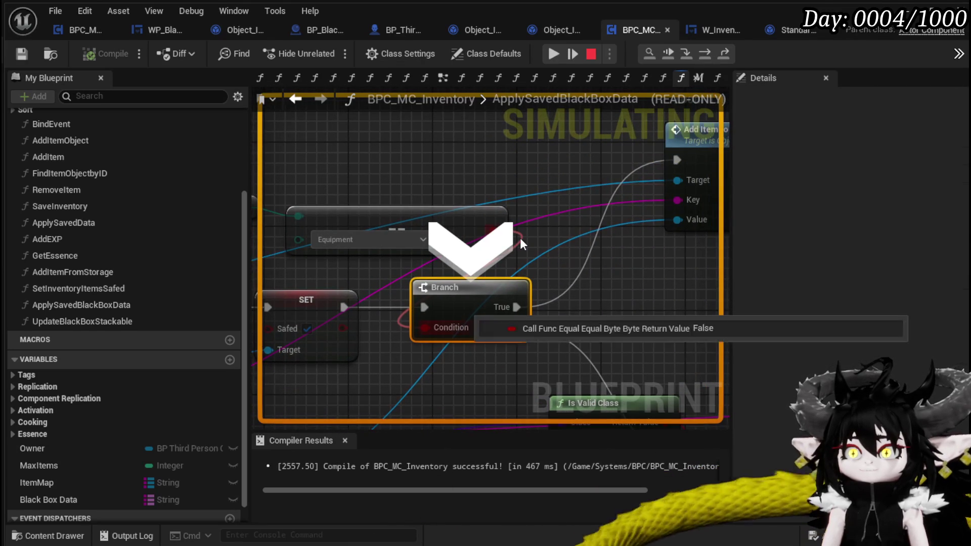
pyautogui.moveTo(711, 316); pyautogui.dragTo(681, 257)
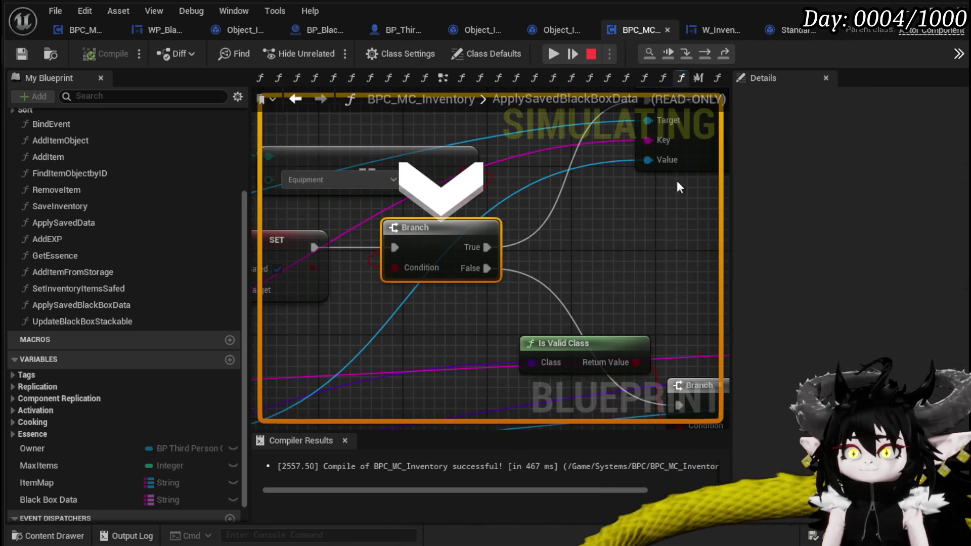
pyautogui.click(705, 53)
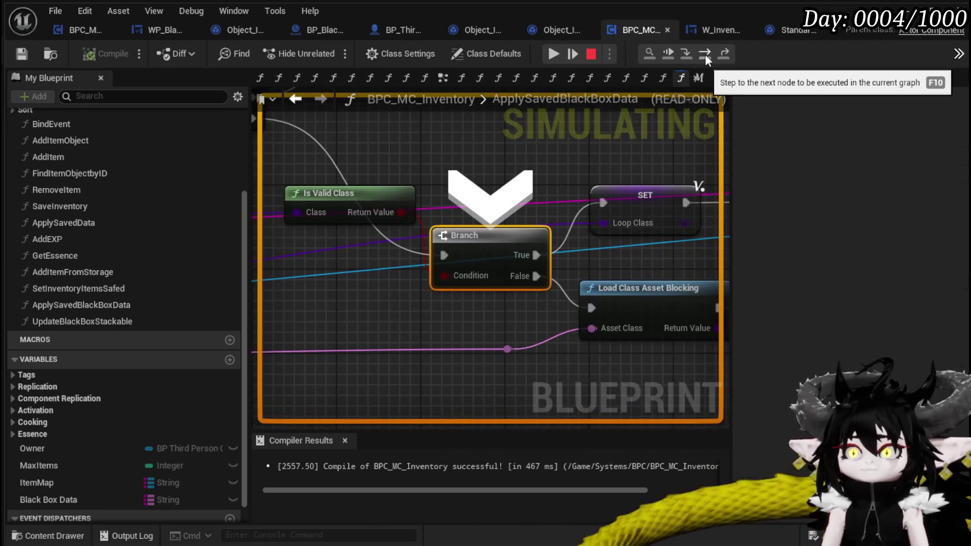
pyautogui.moveTo(550, 340)
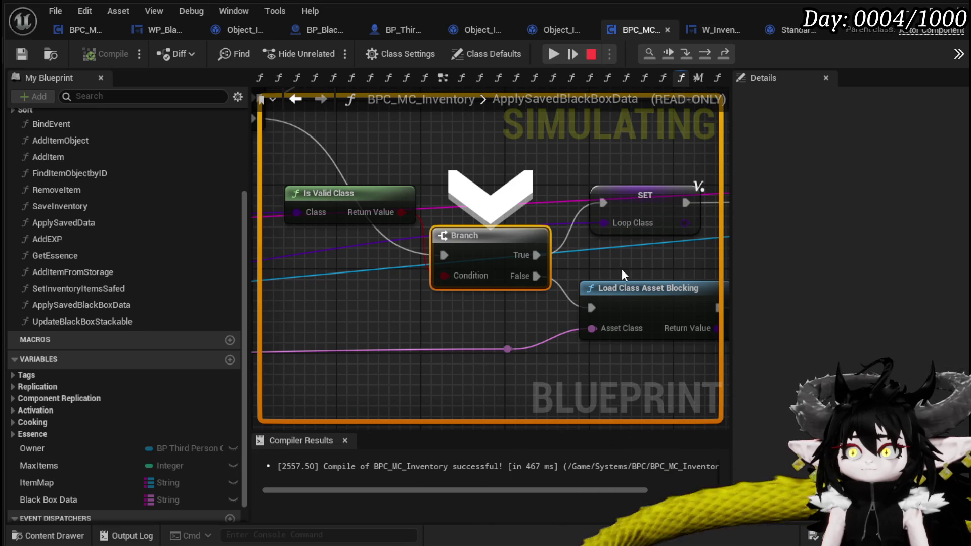
pyautogui.scroll(-2, 575, 288)
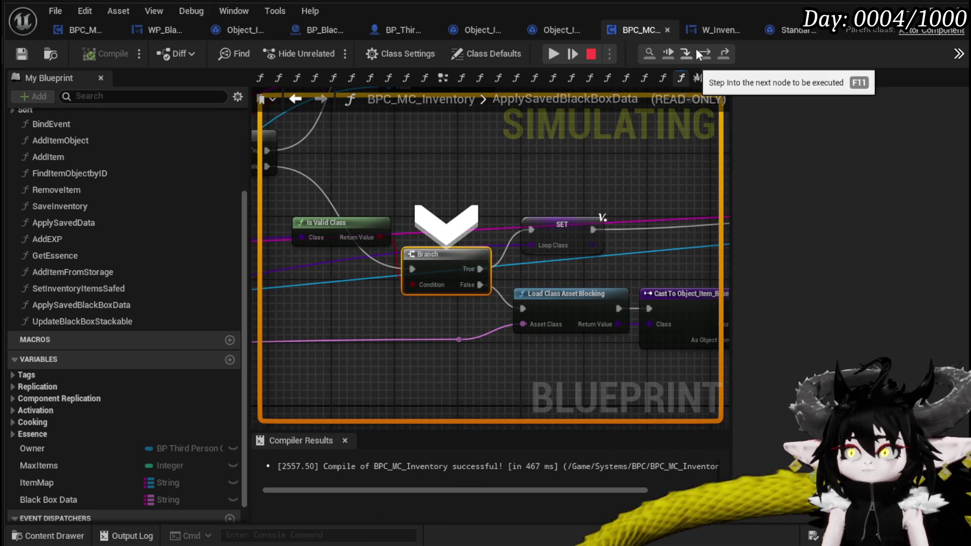
pyautogui.click(704, 54)
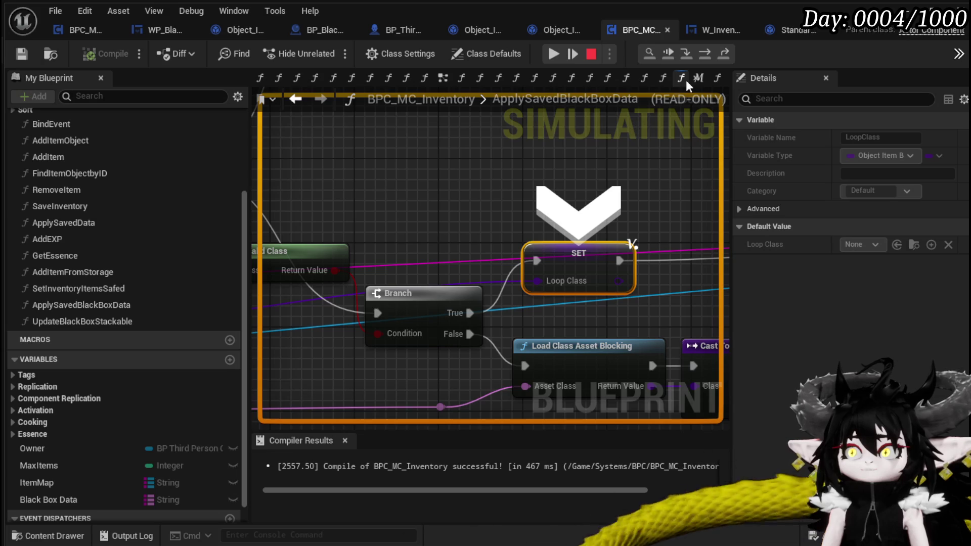
pyautogui.click(701, 57)
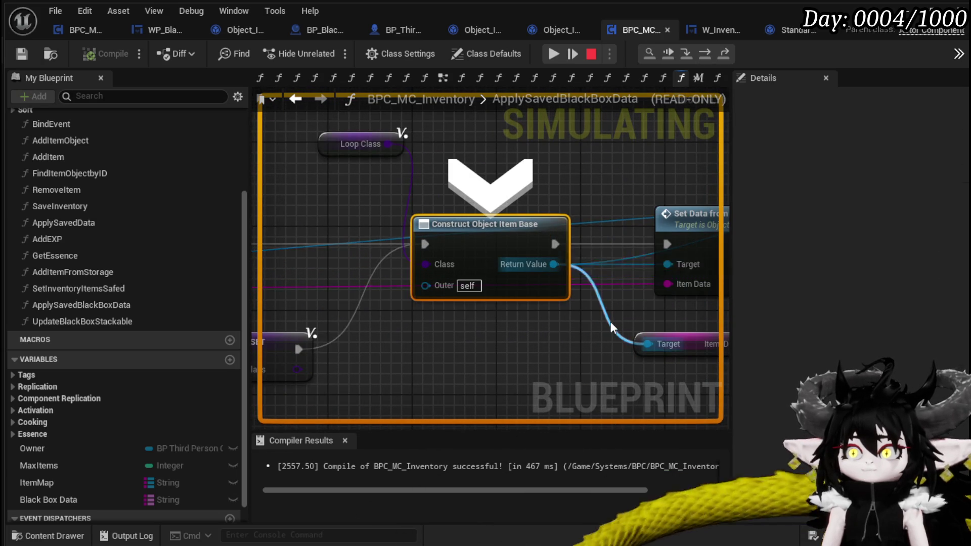
pyautogui.click(701, 56)
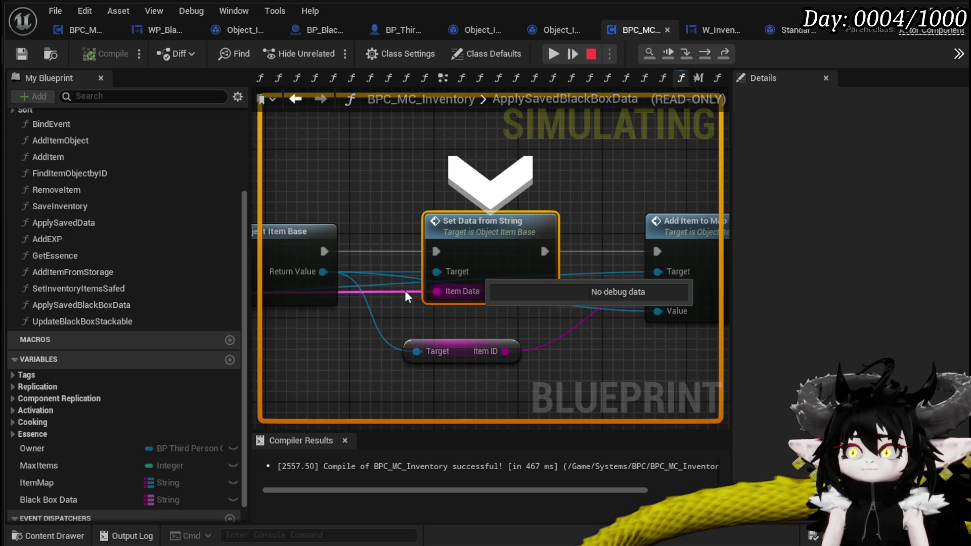
pyautogui.moveTo(383, 344)
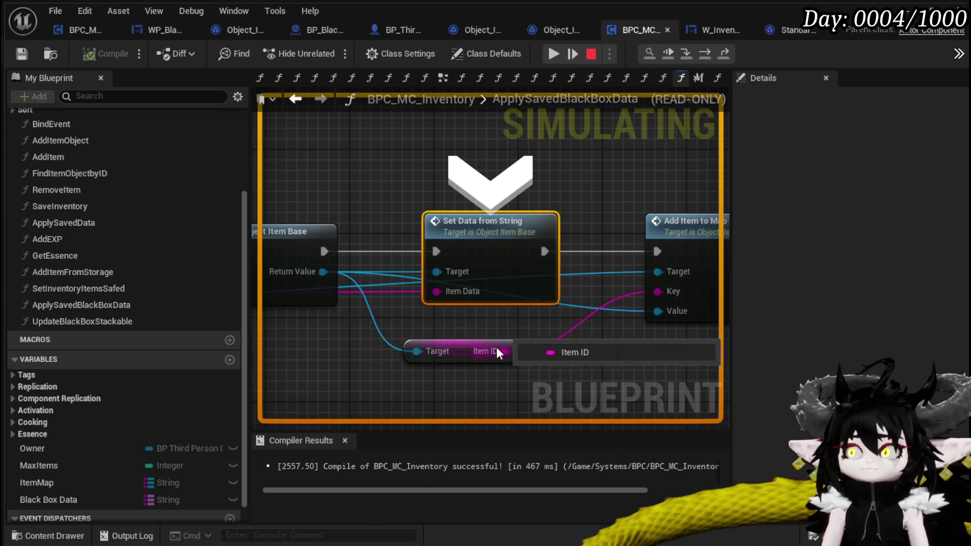
pyautogui.moveTo(561, 338)
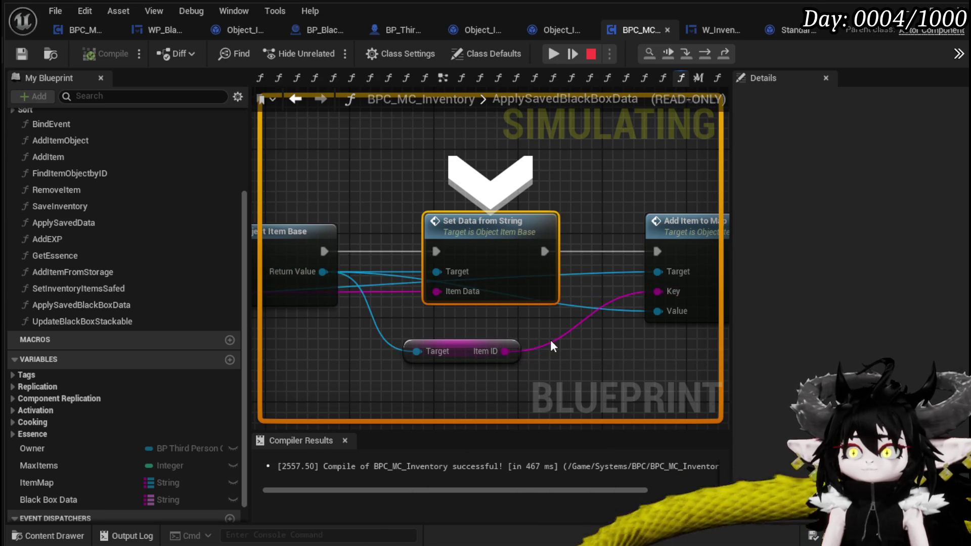
pyautogui.scroll(-5, 496, 356)
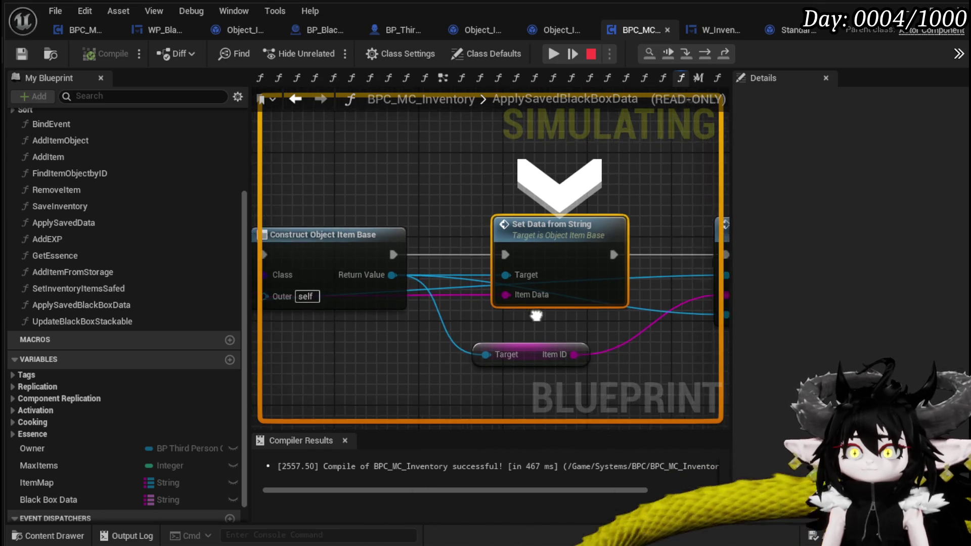
pyautogui.moveTo(486, 320); pyautogui.dragTo(381, 318)
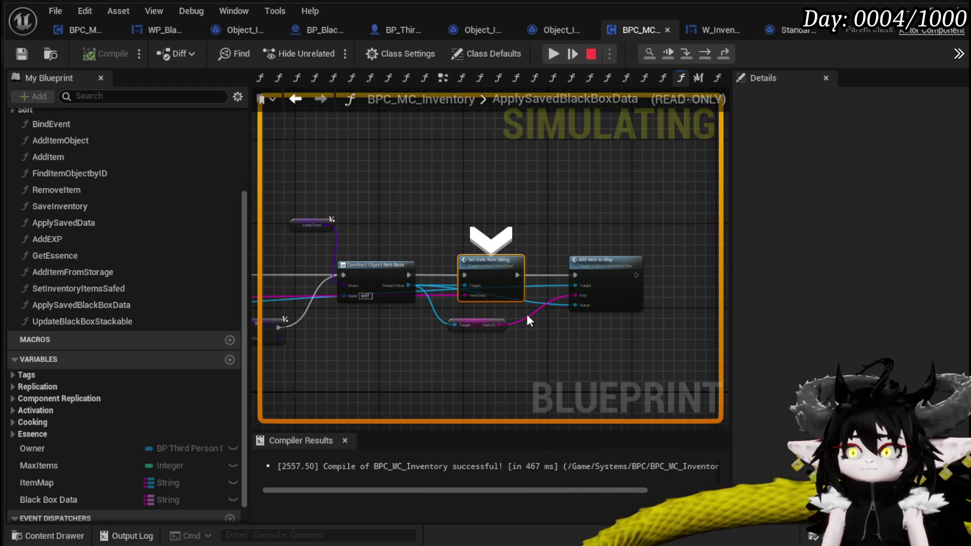
pyautogui.moveTo(486, 316)
pyautogui.mouseDown()
pyautogui.moveTo(598, 318)
pyautogui.moveTo(472, 325)
pyautogui.mouseUp()
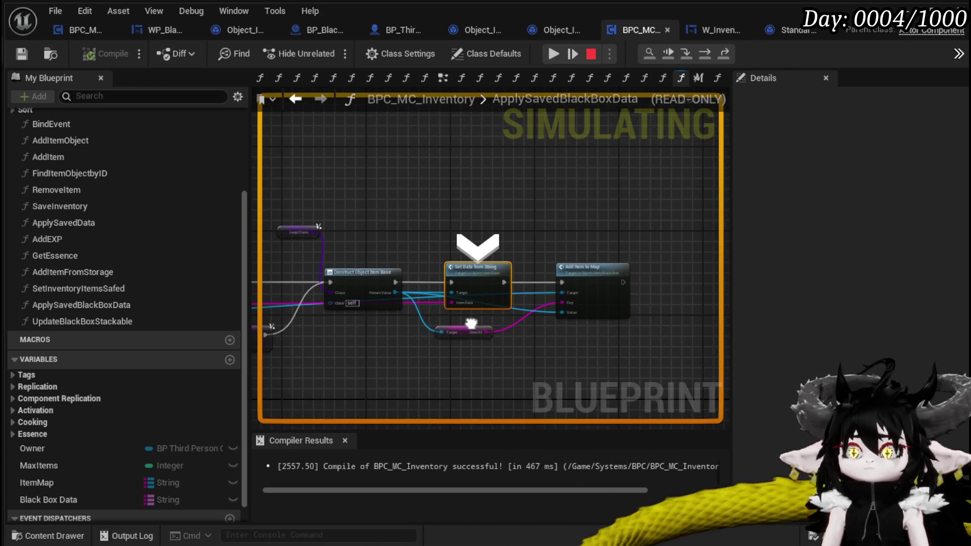
pyautogui.click(583, 91)
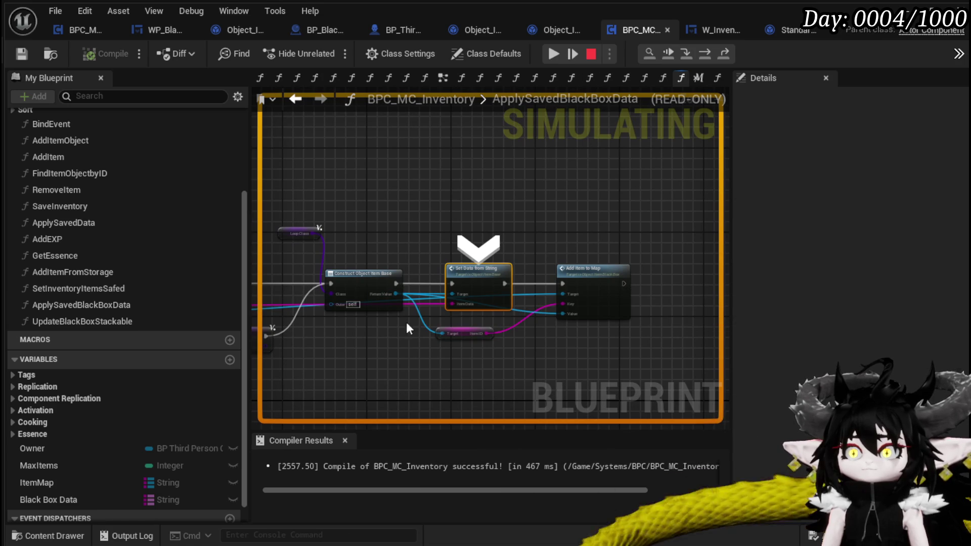
pyautogui.moveTo(474, 248)
pyautogui.mouseDown()
pyautogui.moveTo(554, 230)
pyautogui.moveTo(484, 274)
pyautogui.moveTo(548, 284)
pyautogui.mouseUp()
pyautogui.scroll(2, 419, 277)
pyautogui.moveTo(405, 271)
pyautogui.mouseDown()
pyautogui.moveTo(403, 352)
pyautogui.moveTo(449, 319)
pyautogui.moveTo(577, 301)
pyautogui.moveTo(675, 305)
pyautogui.mouseUp()
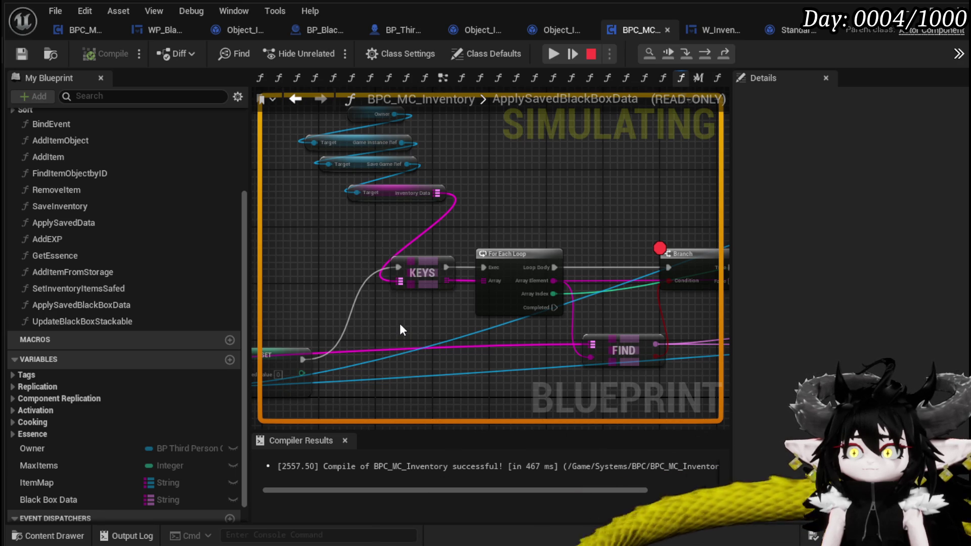
pyautogui.moveTo(400, 324)
pyautogui.mouseDown()
pyautogui.moveTo(191, 303)
pyautogui.moveTo(239, 326)
pyautogui.moveTo(185, 322)
pyautogui.moveTo(217, 322)
pyautogui.mouseUp()
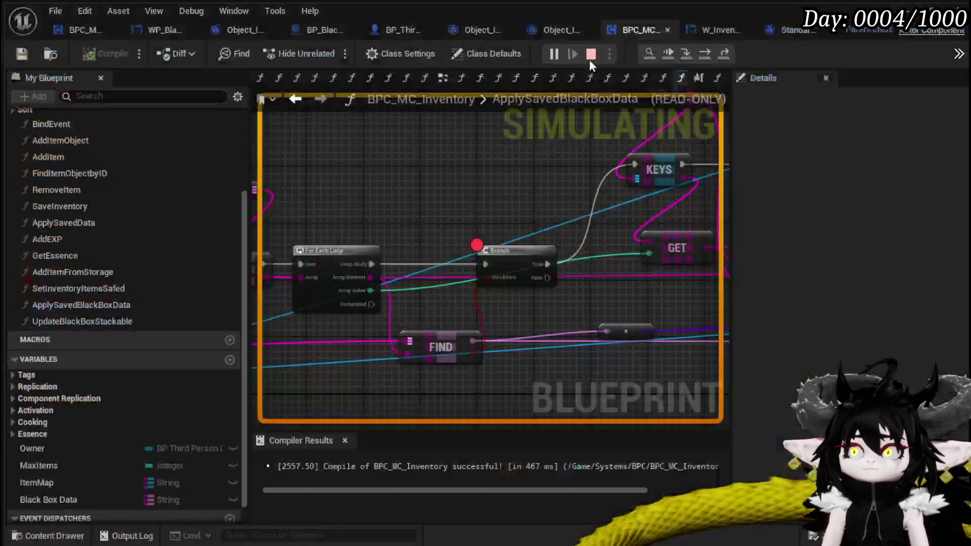
# Stop simulation, move the four variable nodes down and left, and save the blueprint.
pyautogui.click(589, 58)
pyautogui.scroll(-5, 435, 191)
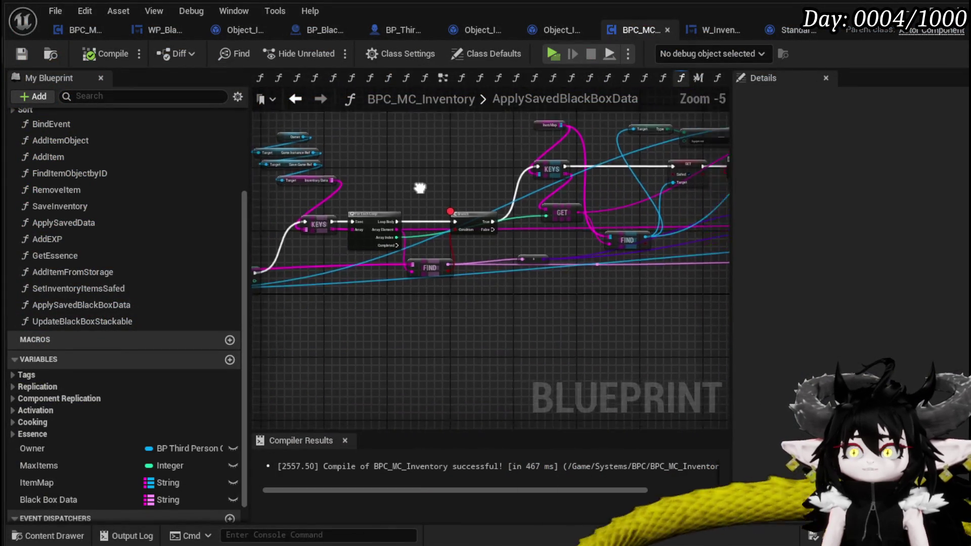
pyautogui.moveTo(432, 191); pyautogui.dragTo(461, 237)
pyautogui.moveTo(457, 273); pyautogui.dragTo(459, 208)
pyautogui.scroll(2, 462, 208)
pyautogui.moveTo(437, 266); pyautogui.dragTo(536, 142)
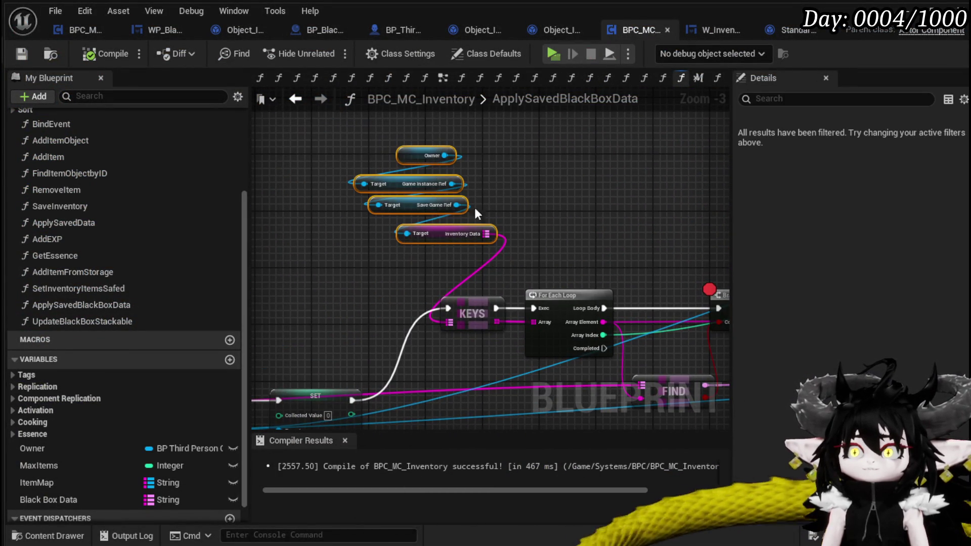
pyautogui.moveTo(434, 233); pyautogui.dragTo(399, 261)
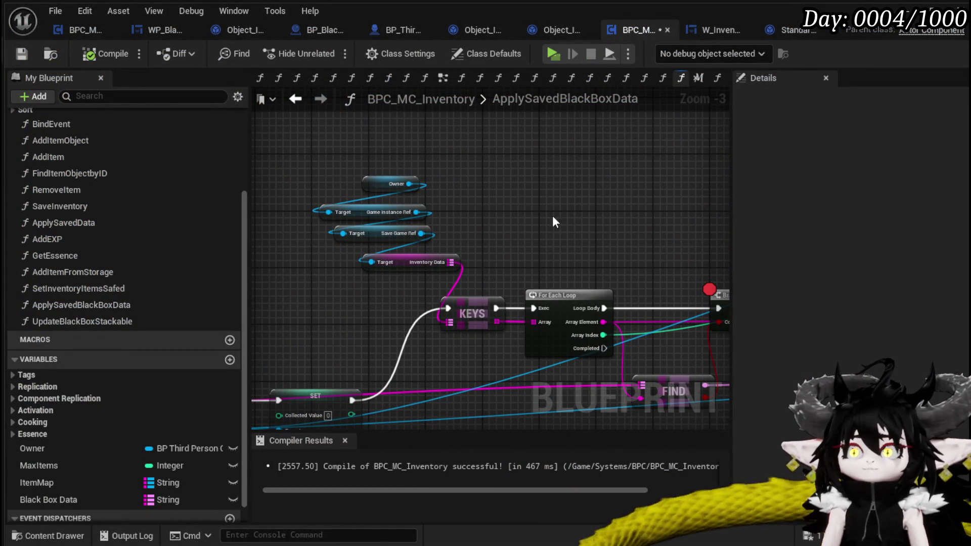
pyautogui.click(20, 55)
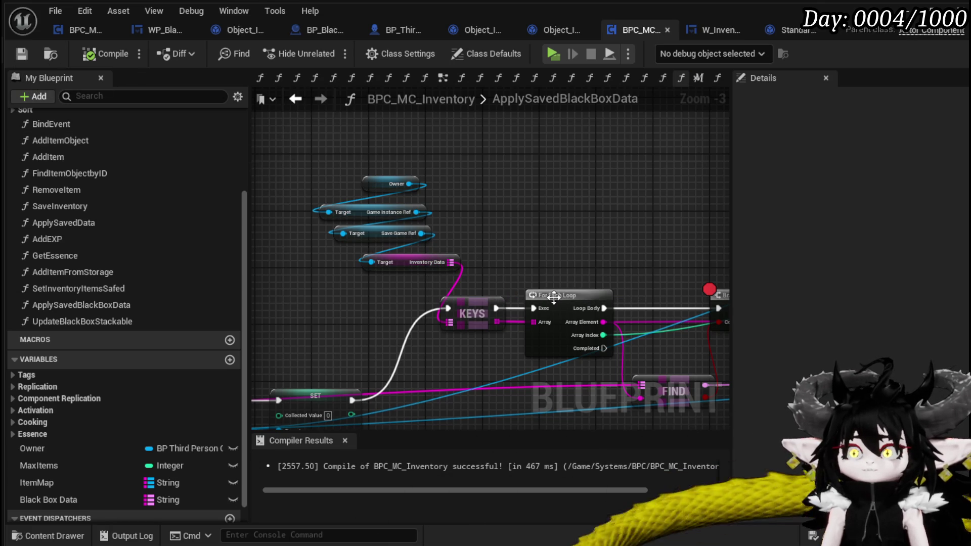
# Relaunch the game past the breakpoint and open the inventory beside the Black Box.
pyautogui.moveTo(479, 173); pyautogui.dragTo(144, 96)
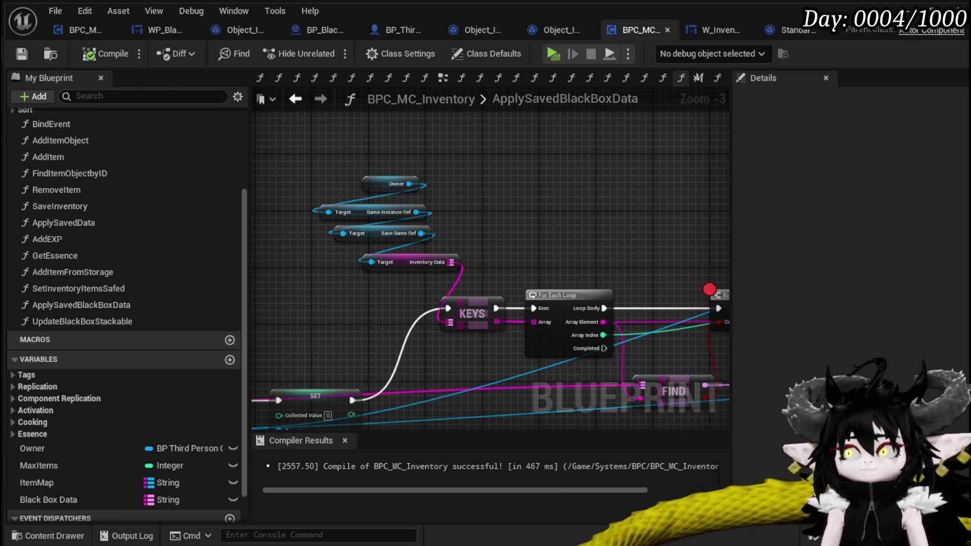
pyautogui.click(553, 53)
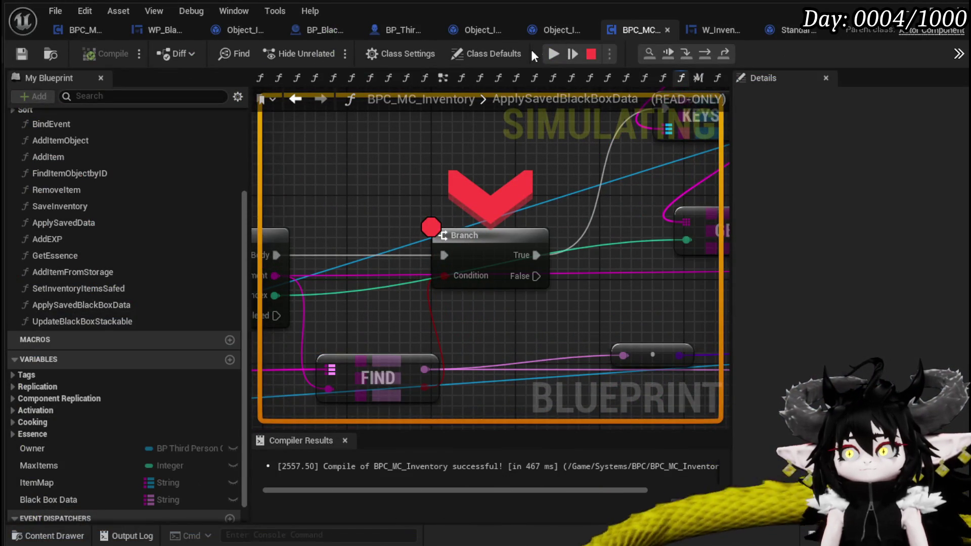
pyautogui.click(553, 54)
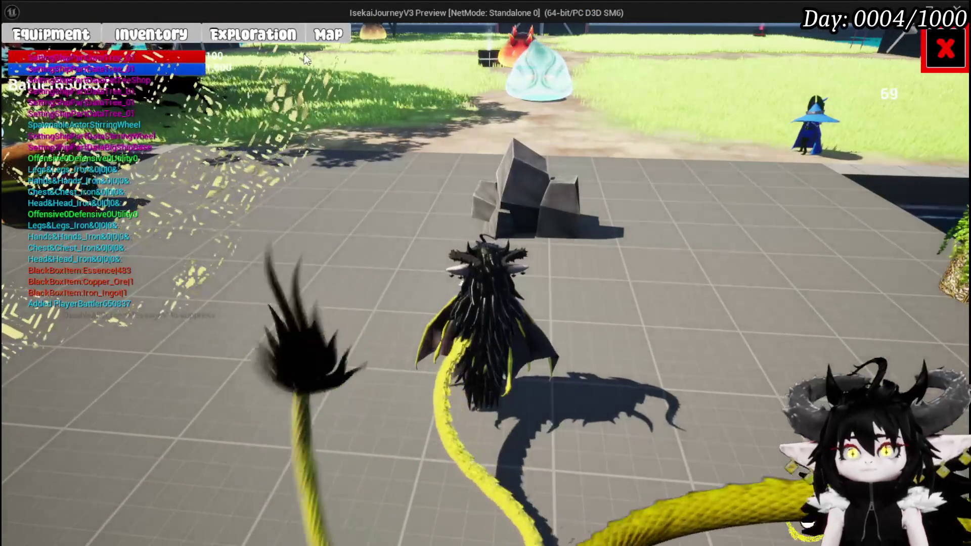
pyautogui.press('i')
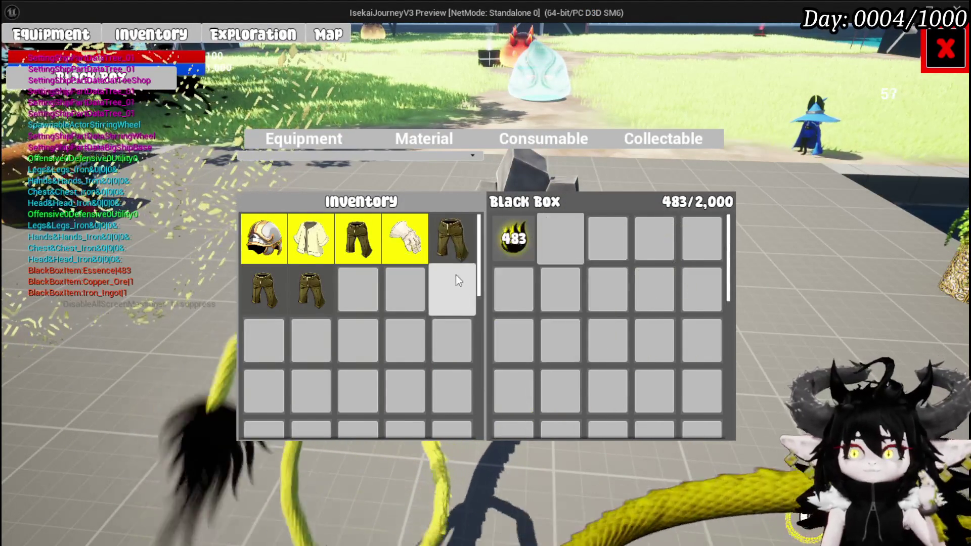
# Move the iron legs and two iron ingots from the inventory into the Black Box.
pyautogui.click(455, 243)
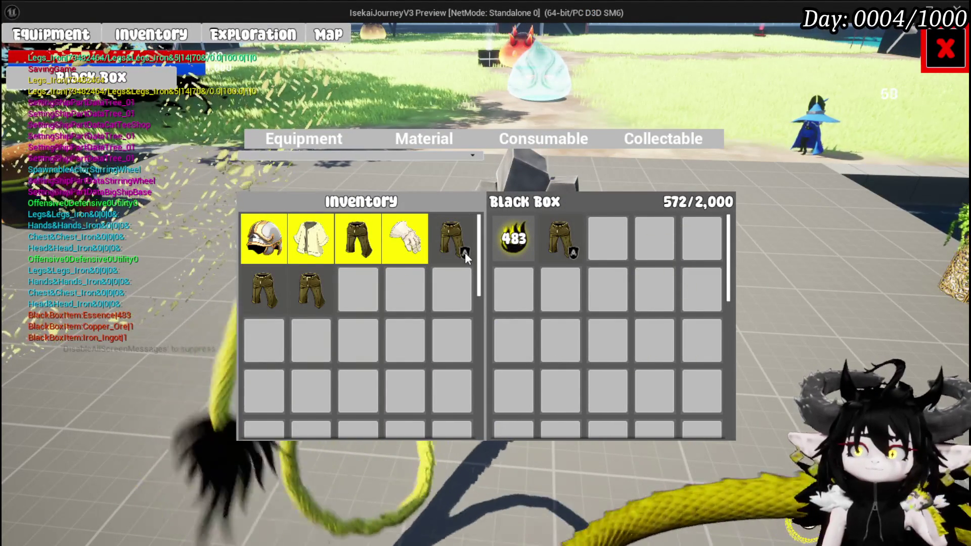
pyautogui.moveTo(565, 231)
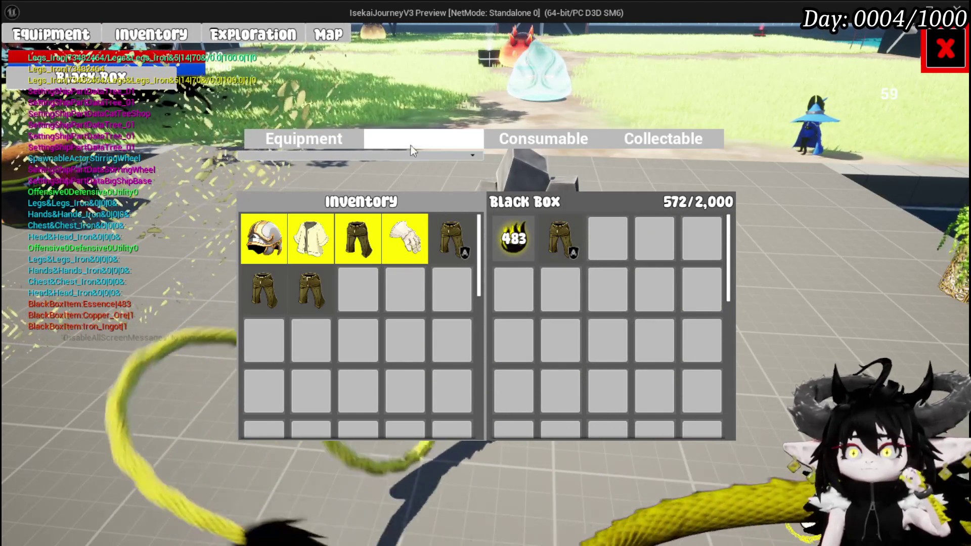
pyautogui.click(411, 146)
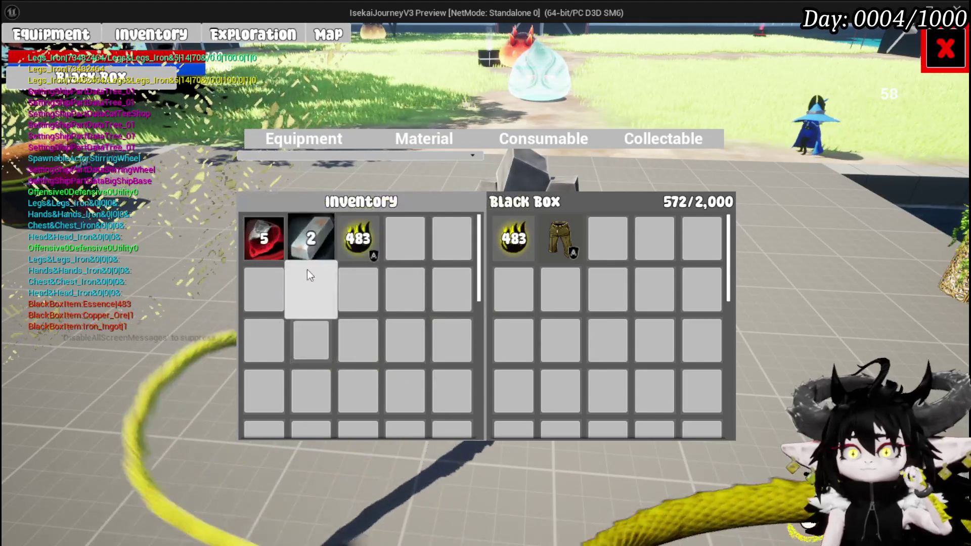
pyautogui.moveTo(309, 275); pyautogui.dragTo(527, 300)
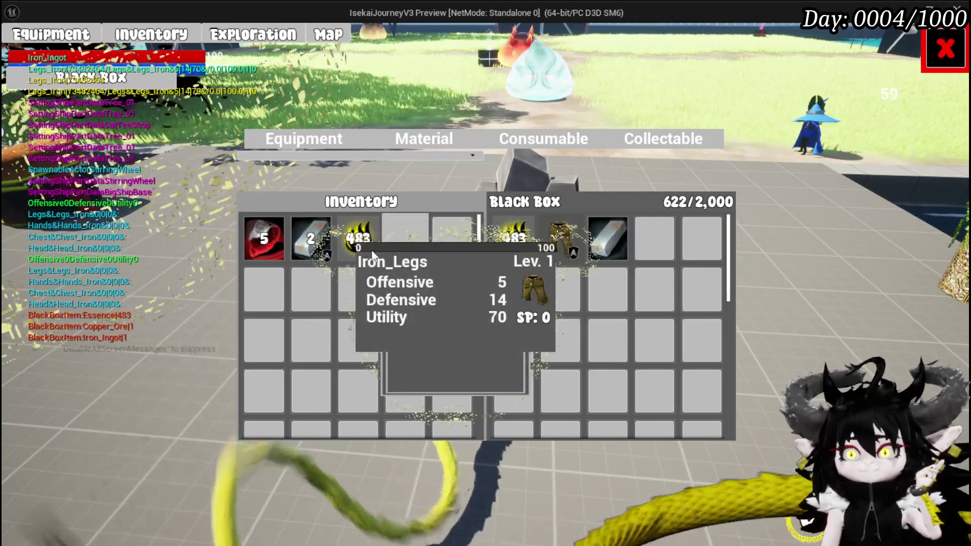
pyautogui.moveTo(372, 255); pyautogui.dragTo(444, 264)
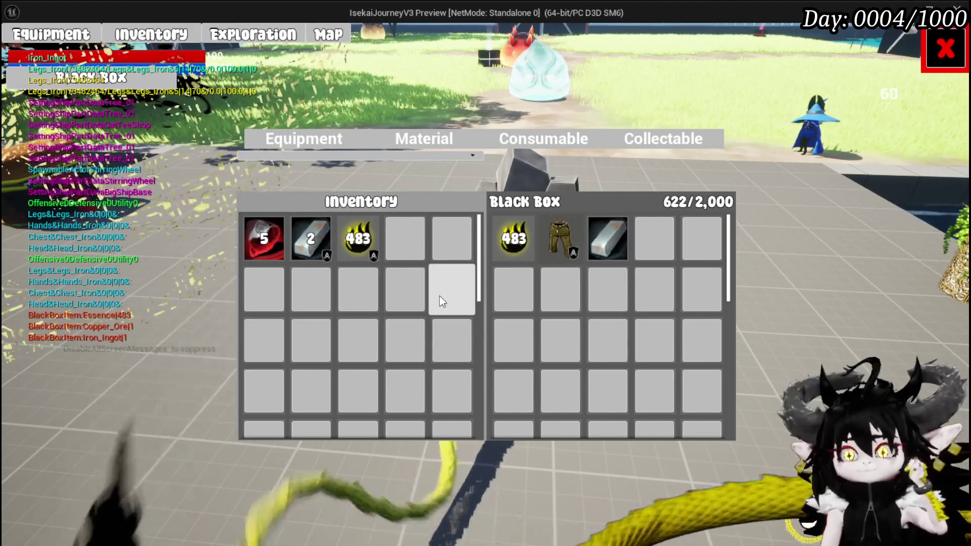
pyautogui.moveTo(311, 238); pyautogui.dragTo(607, 238)
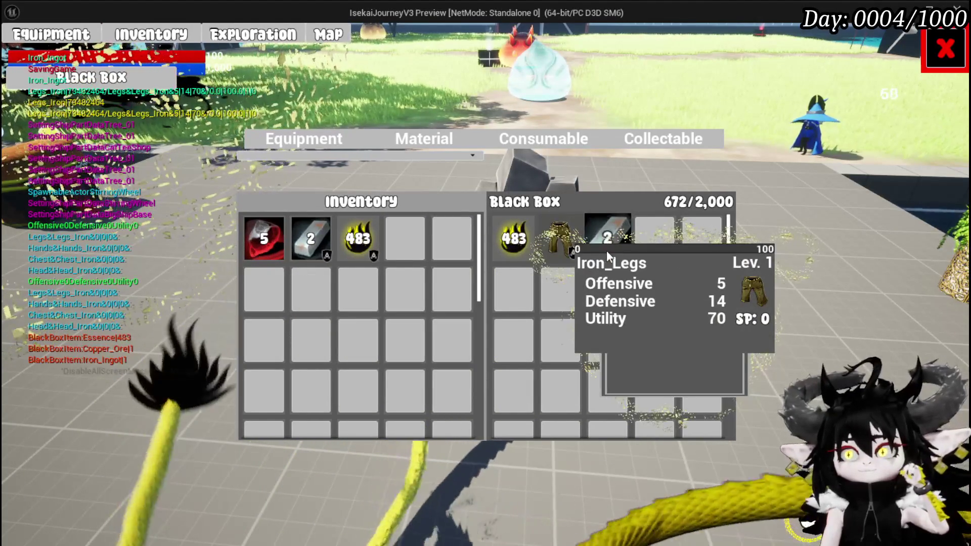
pyautogui.moveTo(316, 242); pyautogui.dragTo(412, 301)
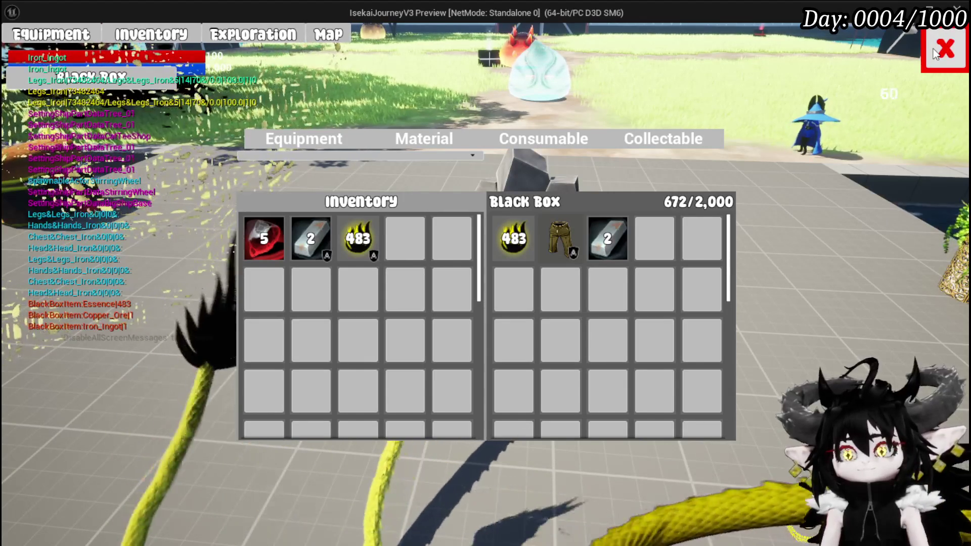
# End the session, relaunch play past the breakpoint, and reopen the inventory to check the Black Box.
pyautogui.click(935, 50)
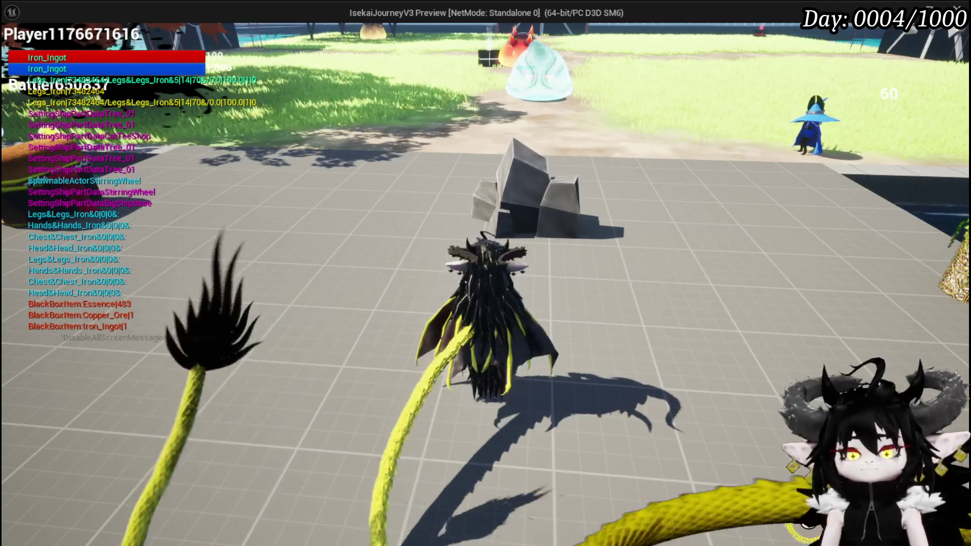
pyautogui.press('Escape')
pyautogui.click(553, 53)
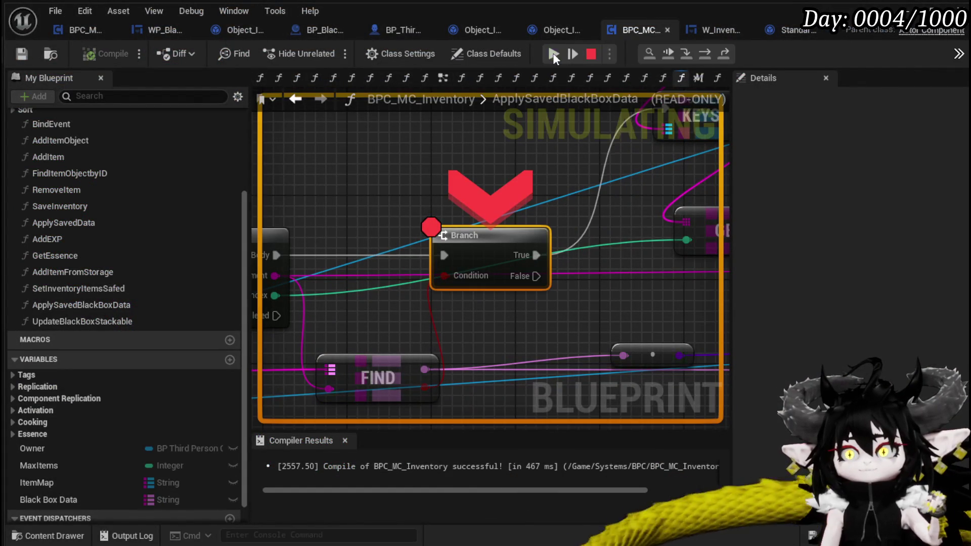
pyautogui.click(555, 55)
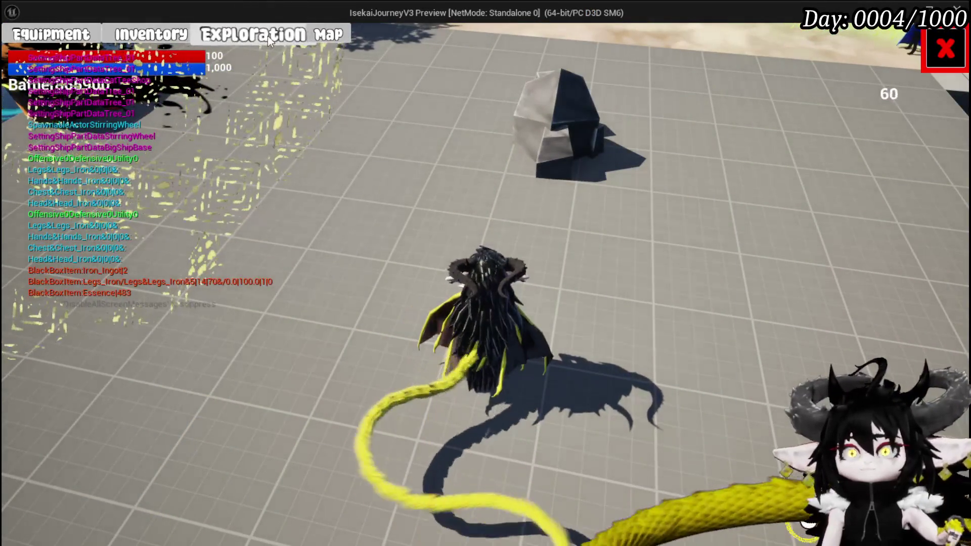
pyautogui.click(268, 35)
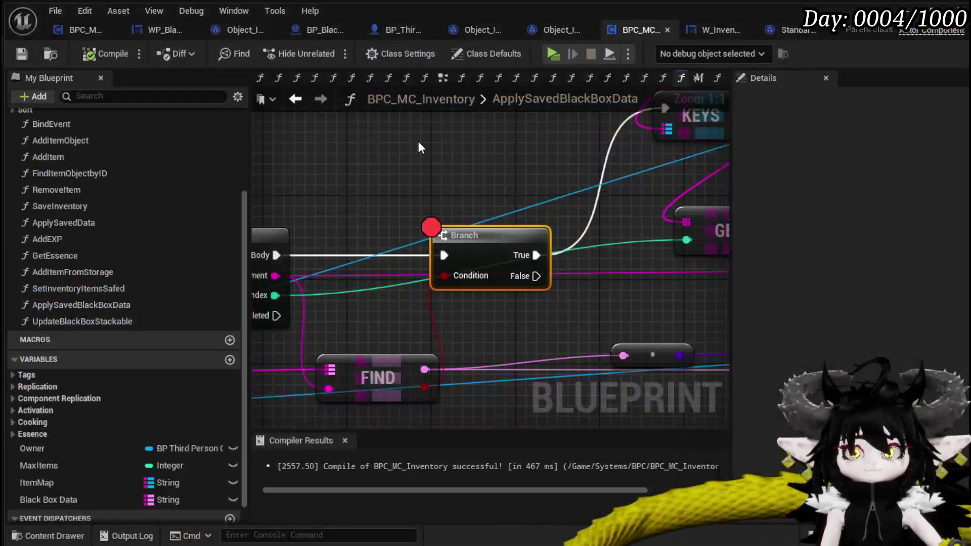
# Survey the For Each Loop, GET, SET, second Branch and getter nodes in ApplySavedBlackBoxData.
pyautogui.scroll(-1, 407, 207)
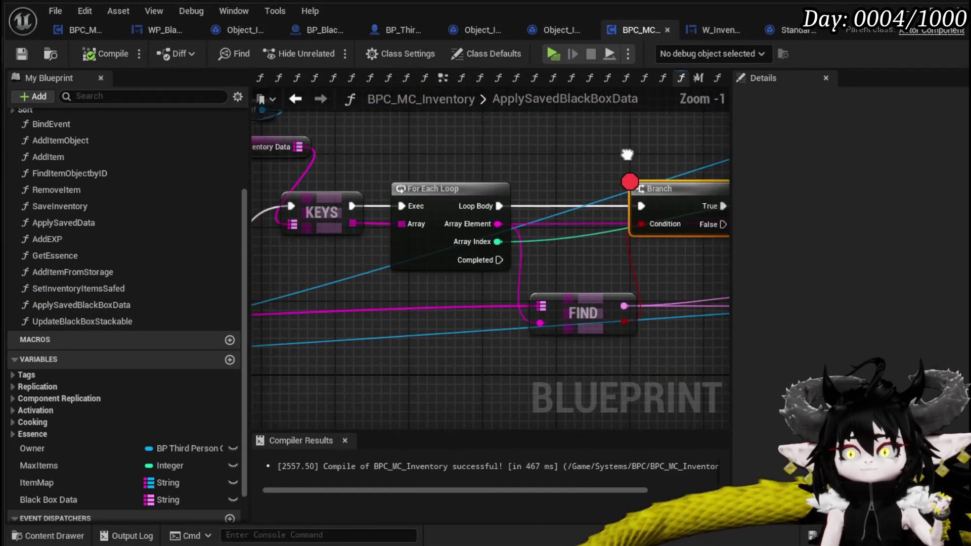
pyautogui.moveTo(504, 307); pyautogui.dragTo(403, 330)
pyautogui.scroll(-2, 627, 301)
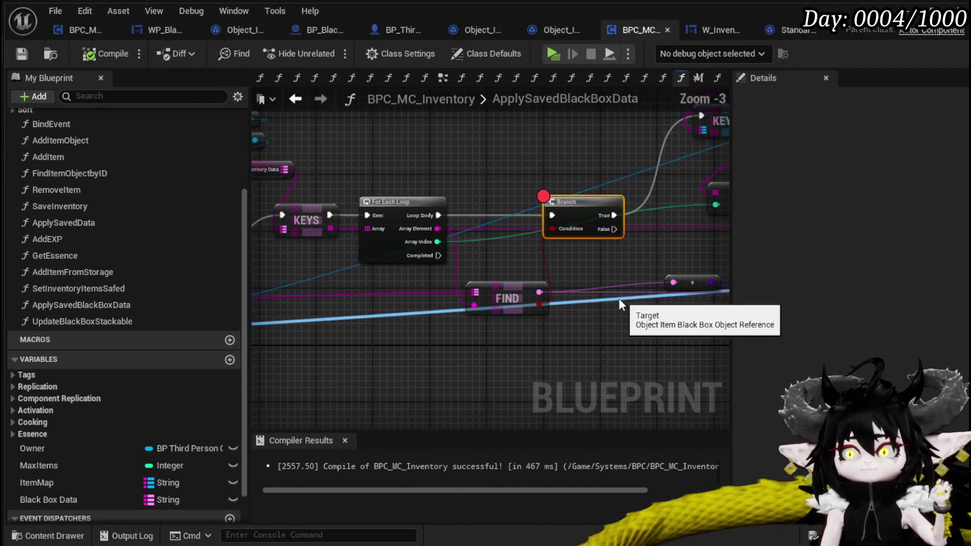
pyautogui.moveTo(486, 339)
pyautogui.mouseDown()
pyautogui.moveTo(458, 317)
pyautogui.moveTo(540, 318)
pyautogui.mouseUp()
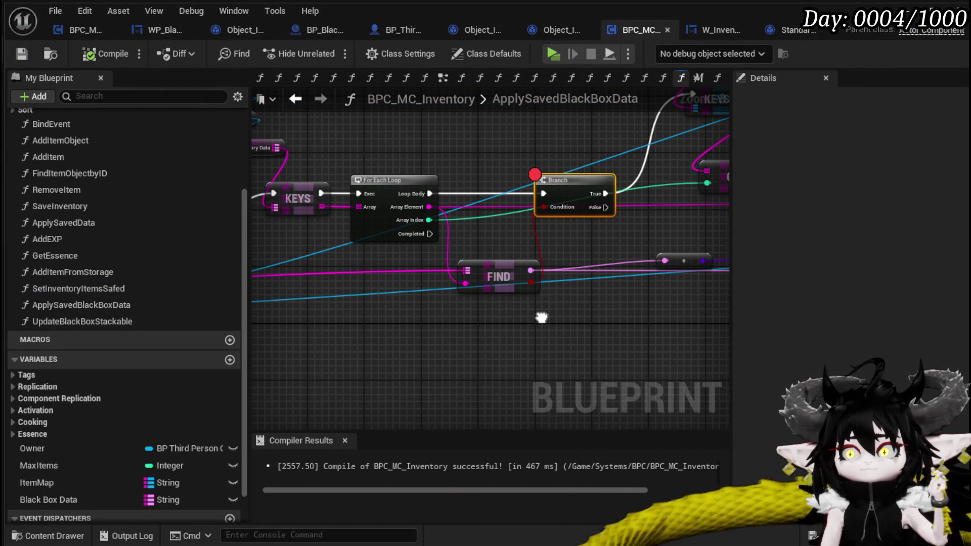
pyautogui.moveTo(541, 317)
pyautogui.mouseDown()
pyautogui.moveTo(318, 298)
pyautogui.moveTo(480, 303)
pyautogui.moveTo(559, 321)
pyautogui.mouseUp()
pyautogui.scroll(-1, 444, 308)
pyautogui.scroll(-1, 444, 309)
pyautogui.scroll(2, 433, 307)
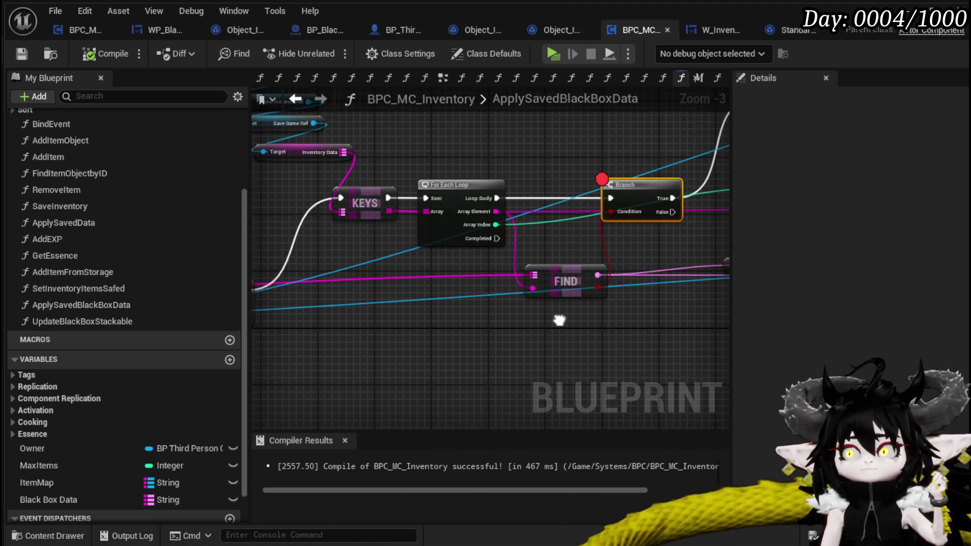
pyautogui.moveTo(333, 246)
pyautogui.mouseDown()
pyautogui.moveTo(377, 275)
pyautogui.moveTo(239, 298)
pyautogui.mouseUp()
pyautogui.scroll(-1, 376, 280)
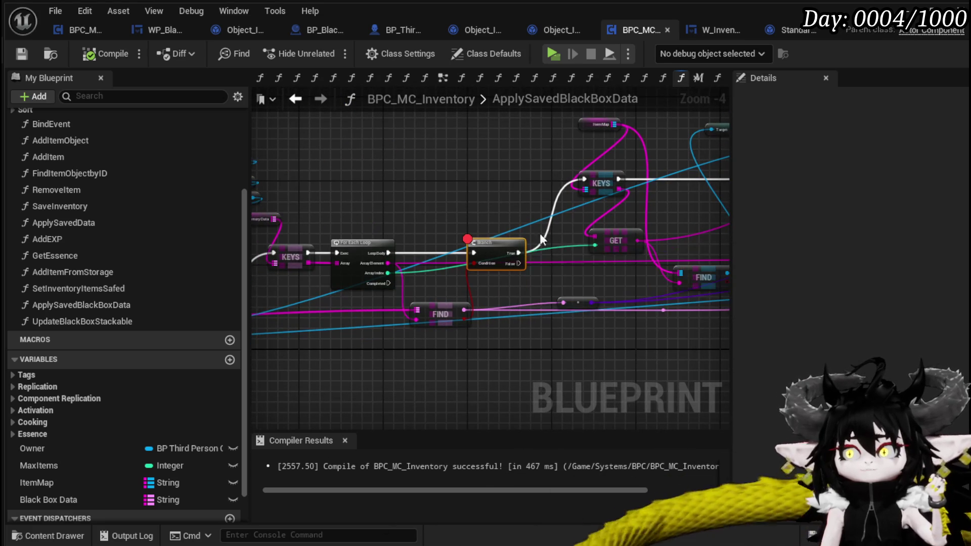
pyautogui.moveTo(521, 221); pyautogui.dragTo(567, 206)
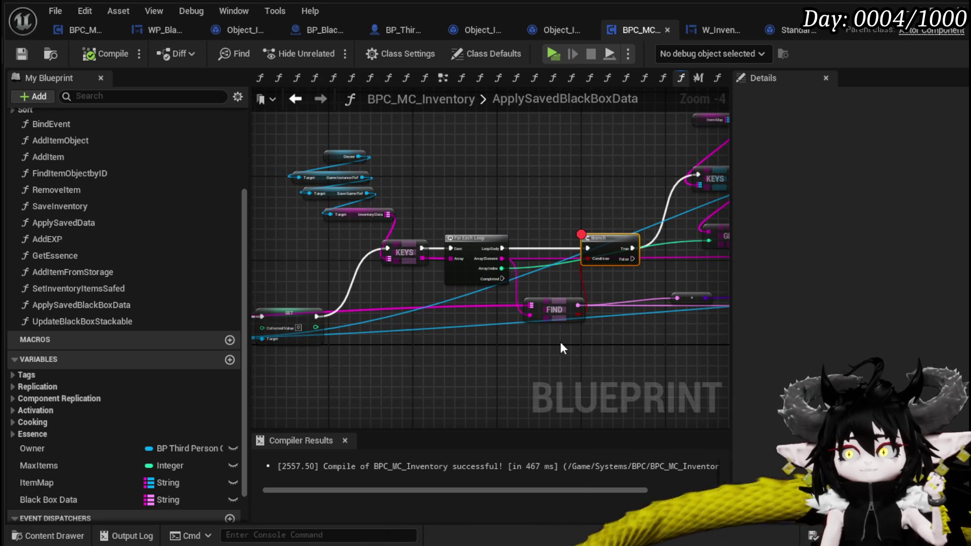
# Move the FIND node lower and review the KEYS, GET, FIND and loop nodes.
pyautogui.moveTo(556, 310); pyautogui.dragTo(552, 333)
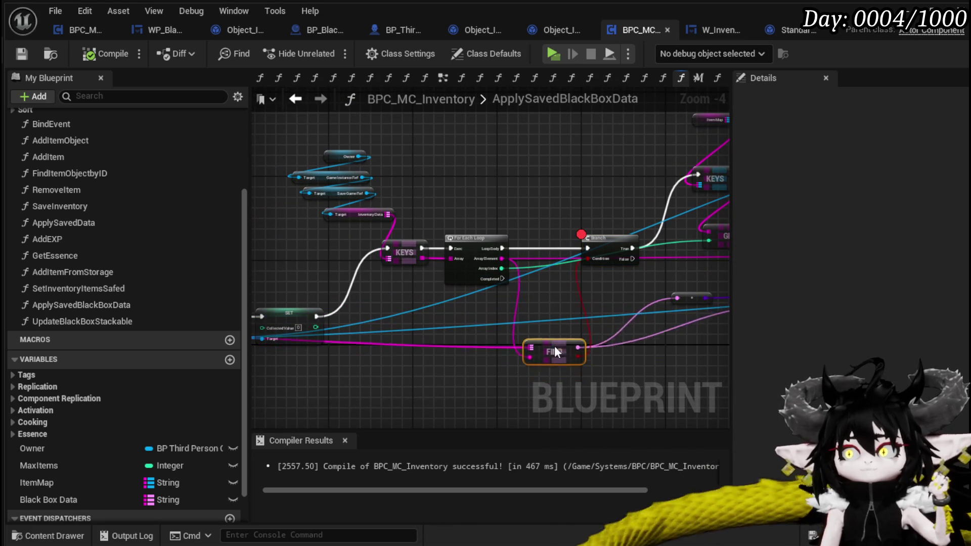
pyautogui.moveTo(647, 256)
pyautogui.mouseDown()
pyautogui.moveTo(496, 273)
pyautogui.moveTo(558, 287)
pyautogui.moveTo(412, 312)
pyautogui.moveTo(471, 273)
pyautogui.moveTo(472, 285)
pyautogui.mouseUp()
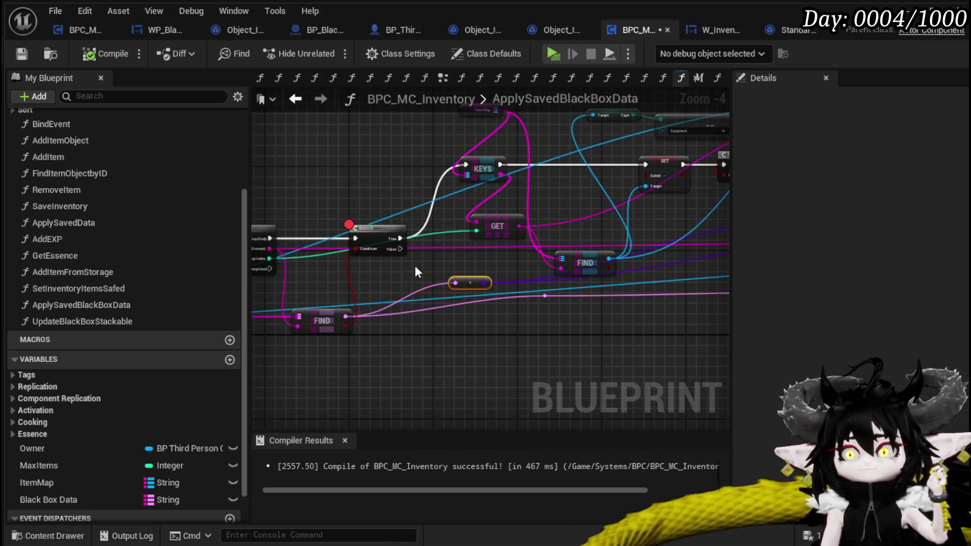
pyautogui.click(571, 286)
pyautogui.moveTo(642, 317)
pyautogui.mouseDown()
pyautogui.moveTo(531, 323)
pyautogui.moveTo(352, 292)
pyautogui.moveTo(608, 321)
pyautogui.mouseUp()
pyautogui.scroll(-1, 529, 323)
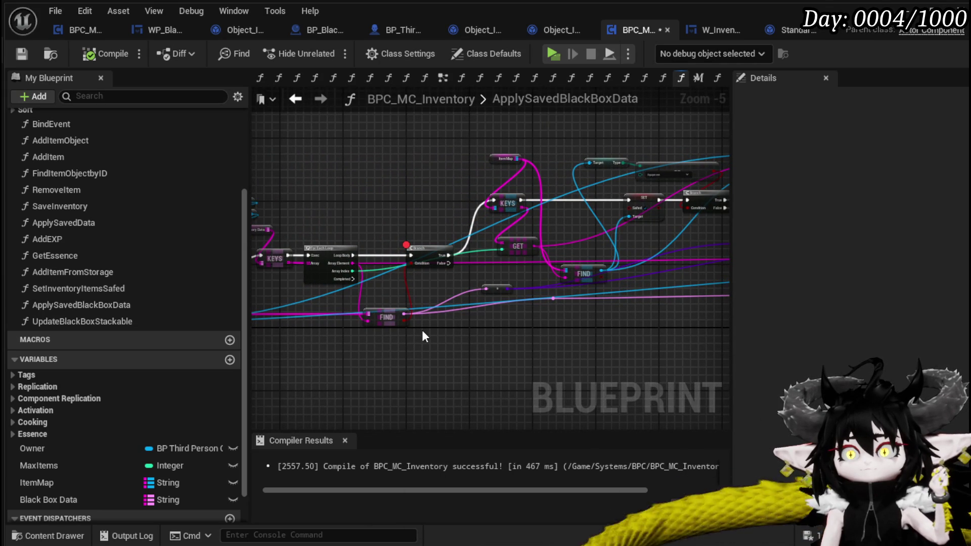
pyautogui.scroll(1, 424, 335)
pyautogui.moveTo(423, 336); pyautogui.dragTo(596, 343)
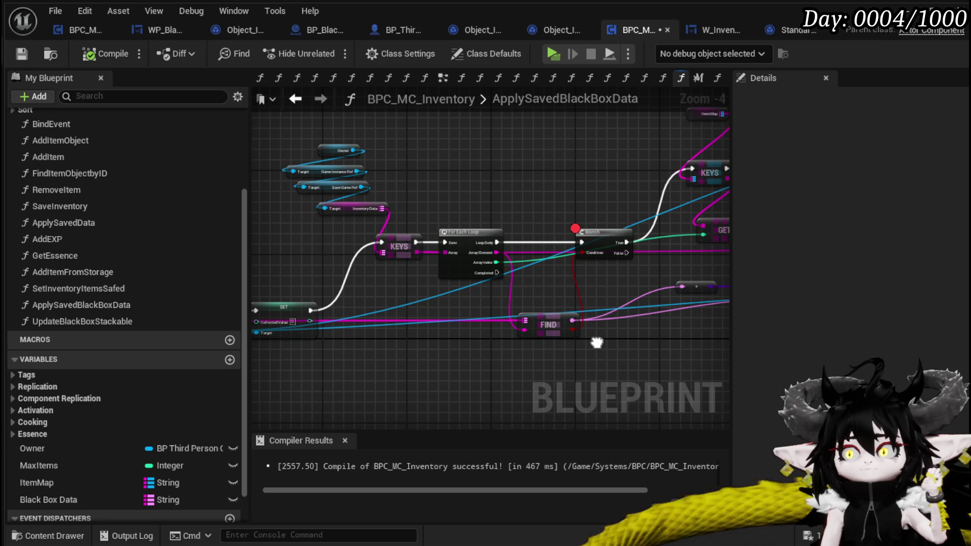
pyautogui.moveTo(618, 340)
pyautogui.mouseDown()
pyautogui.moveTo(380, 336)
pyautogui.moveTo(640, 347)
pyautogui.moveTo(519, 329)
pyautogui.mouseUp()
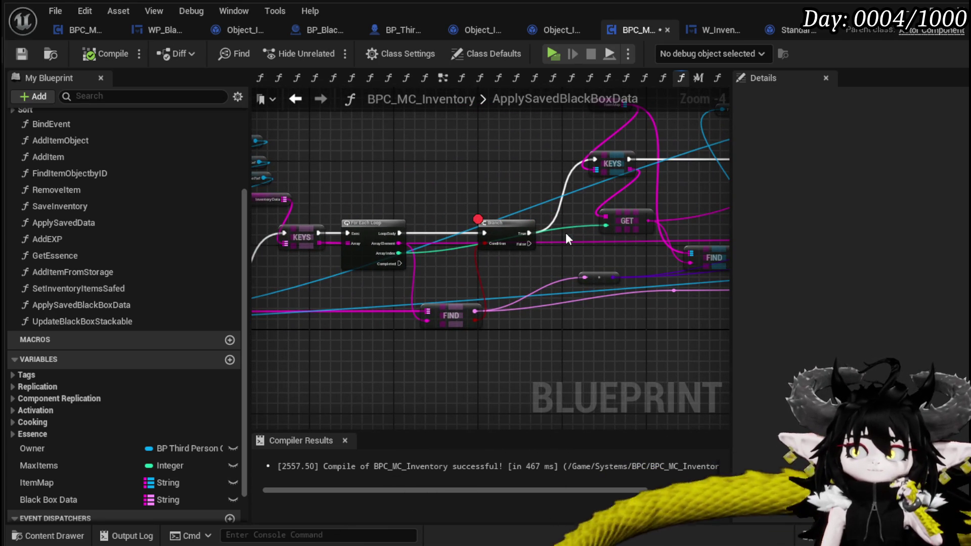
pyautogui.moveTo(508, 283); pyautogui.dragTo(521, 279)
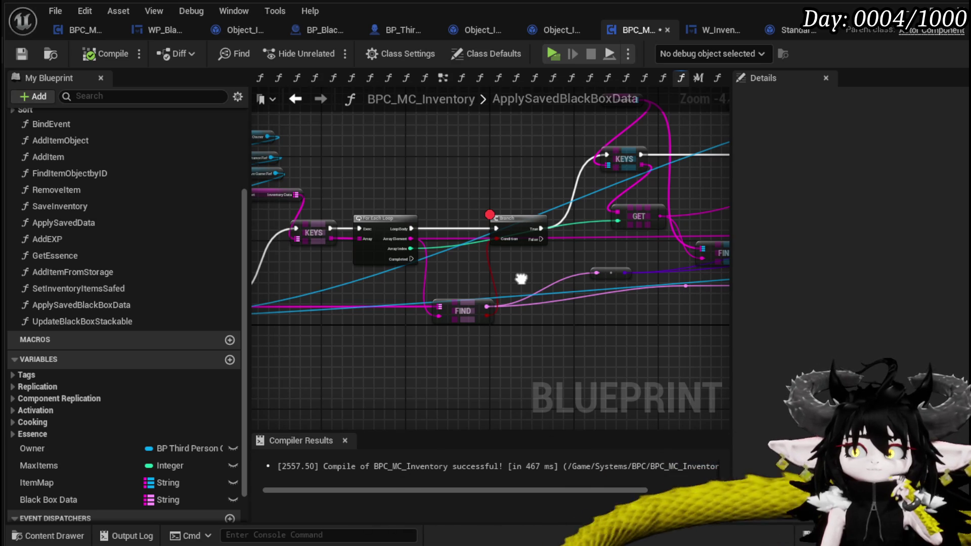
# After surveying the Cast To, SET and Branch nodes, reposition FIND beneath the loop's Branch.
pyautogui.moveTo(484, 255)
pyautogui.mouseDown()
pyautogui.moveTo(504, 268)
pyautogui.moveTo(401, 250)
pyautogui.moveTo(310, 314)
pyautogui.moveTo(445, 310)
pyautogui.moveTo(416, 349)
pyautogui.moveTo(382, 273)
pyautogui.moveTo(526, 241)
pyautogui.moveTo(557, 245)
pyautogui.moveTo(457, 223)
pyautogui.moveTo(273, 223)
pyautogui.mouseUp()
pyautogui.moveTo(533, 232)
pyautogui.mouseDown()
pyautogui.moveTo(653, 236)
pyautogui.moveTo(627, 283)
pyautogui.moveTo(522, 325)
pyautogui.moveTo(319, 324)
pyautogui.mouseUp()
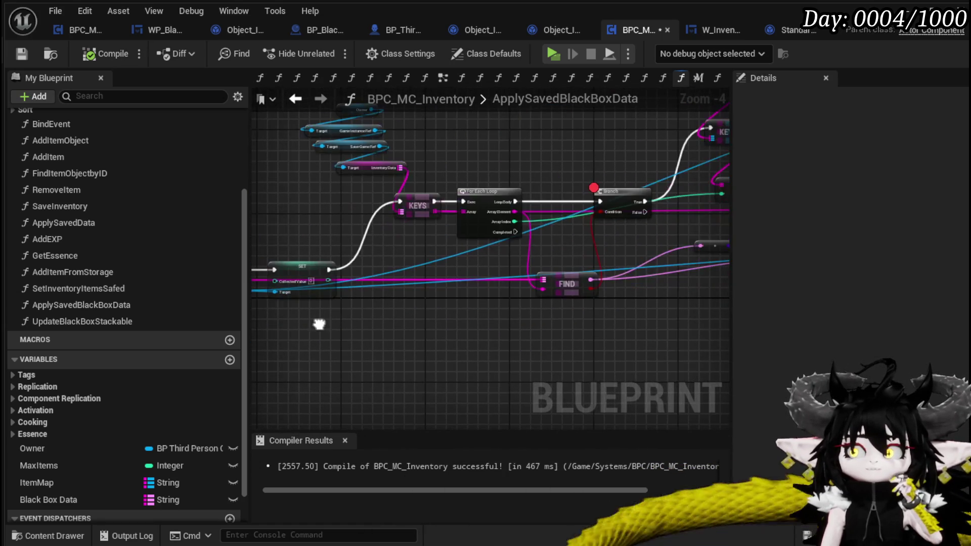
pyautogui.moveTo(556, 286)
pyautogui.mouseDown()
pyautogui.moveTo(435, 327)
pyautogui.moveTo(466, 329)
pyautogui.moveTo(412, 335)
pyautogui.moveTo(451, 349)
pyautogui.moveTo(507, 340)
pyautogui.moveTo(515, 355)
pyautogui.mouseUp()
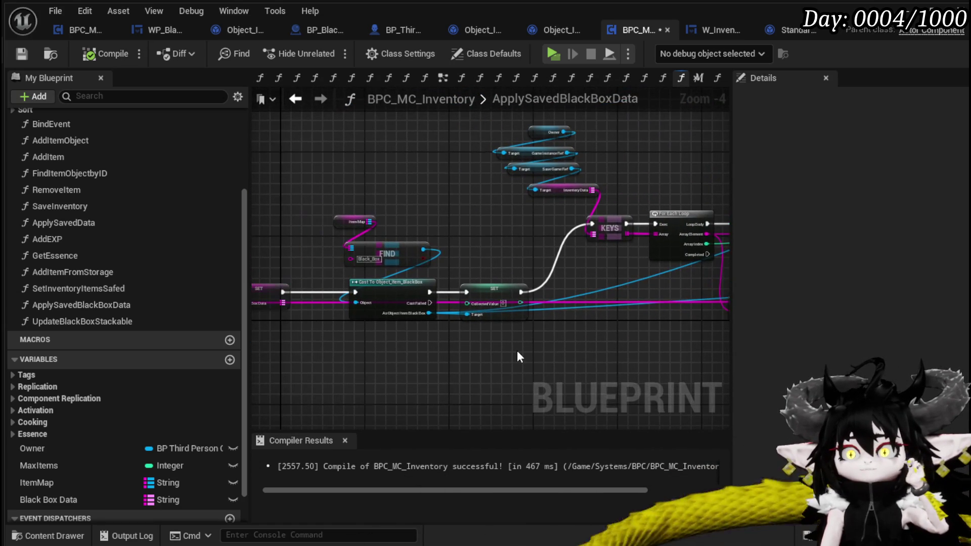
pyautogui.moveTo(592, 358)
pyautogui.mouseDown()
pyautogui.moveTo(622, 353)
pyautogui.moveTo(395, 336)
pyautogui.moveTo(556, 242)
pyautogui.mouseUp()
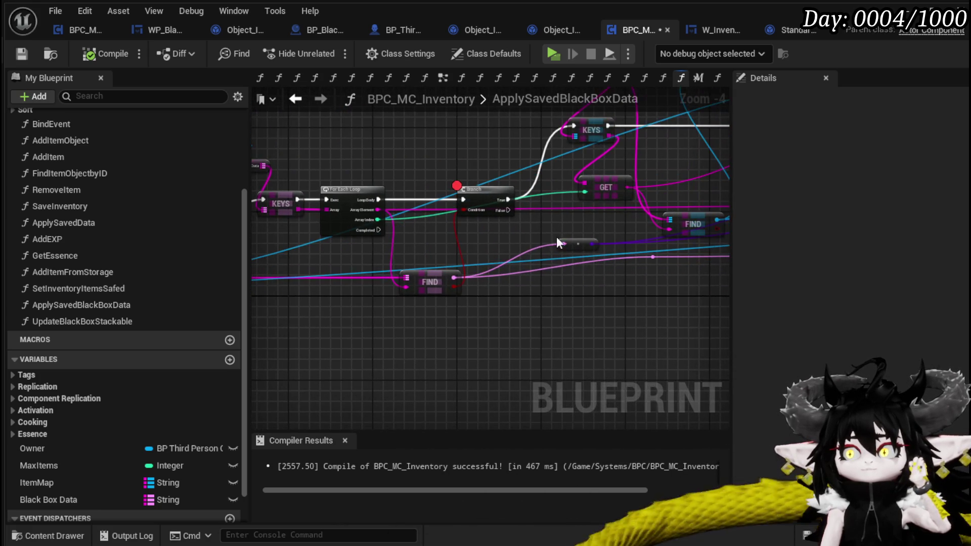
pyautogui.moveTo(505, 207)
pyautogui.mouseDown()
pyautogui.moveTo(444, 217)
pyautogui.moveTo(357, 283)
pyautogui.moveTo(578, 302)
pyautogui.mouseUp()
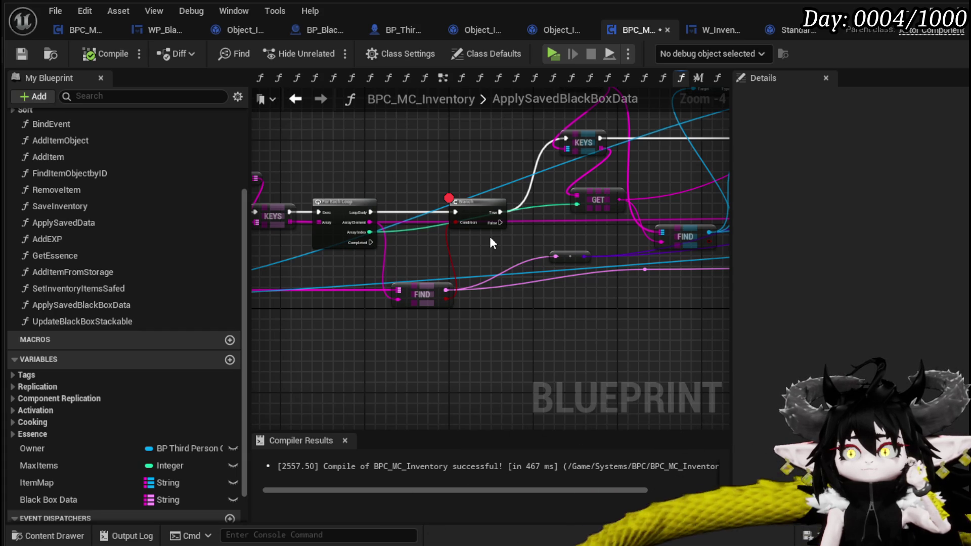
pyautogui.moveTo(490, 238)
pyautogui.mouseDown()
pyautogui.moveTo(321, 305)
pyautogui.moveTo(539, 299)
pyautogui.mouseUp()
pyautogui.click(487, 273)
pyautogui.moveTo(429, 366)
pyautogui.mouseDown()
pyautogui.moveTo(416, 338)
pyautogui.moveTo(450, 362)
pyautogui.moveTo(439, 357)
pyautogui.moveTo(461, 333)
pyautogui.mouseUp()
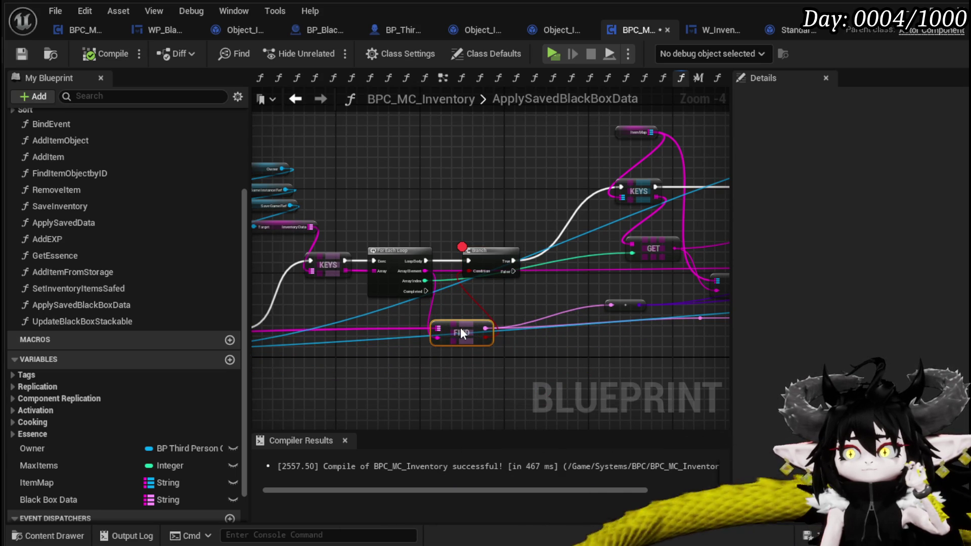
pyautogui.moveTo(525, 308)
pyautogui.mouseDown()
pyautogui.moveTo(608, 345)
pyautogui.moveTo(327, 326)
pyautogui.mouseUp()
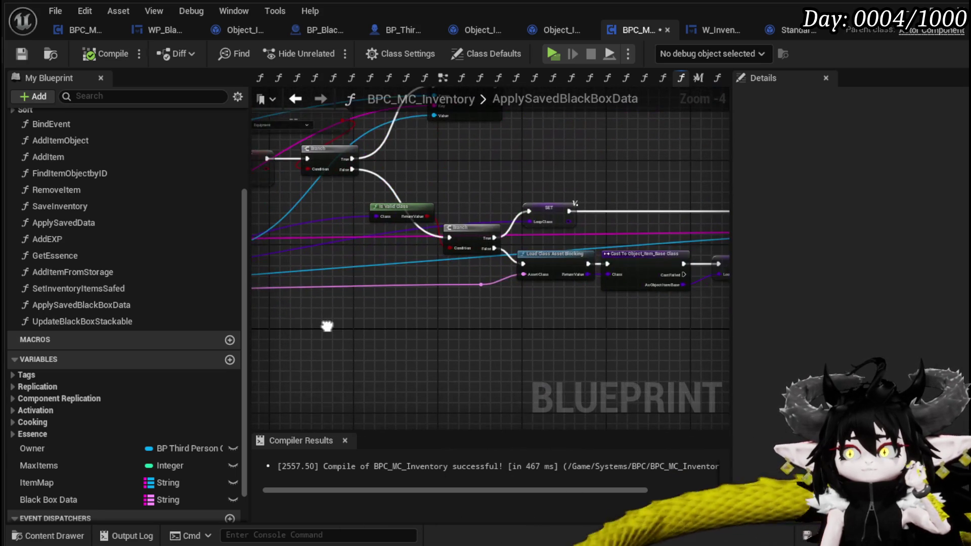
# Zoom and pan for a closer look at the KEYS, GET and FIND nodes.
pyautogui.moveTo(504, 315)
pyautogui.mouseDown()
pyautogui.moveTo(353, 325)
pyautogui.moveTo(401, 359)
pyautogui.moveTo(526, 320)
pyautogui.mouseUp()
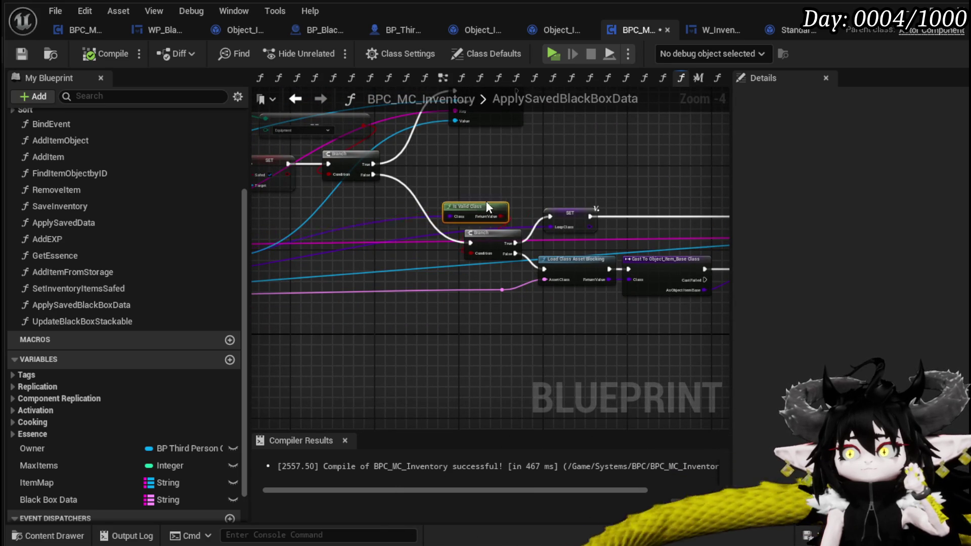
pyautogui.moveTo(478, 323)
pyautogui.mouseDown()
pyautogui.moveTo(379, 314)
pyautogui.moveTo(397, 299)
pyautogui.moveTo(471, 295)
pyautogui.mouseUp()
pyautogui.scroll(-1, 336, 310)
pyautogui.scroll(-1, 338, 314)
pyautogui.scroll(1, 470, 288)
pyautogui.moveTo(553, 293)
pyautogui.mouseDown()
pyautogui.moveTo(396, 303)
pyautogui.moveTo(504, 318)
pyautogui.mouseUp()
pyautogui.scroll(1, 368, 301)
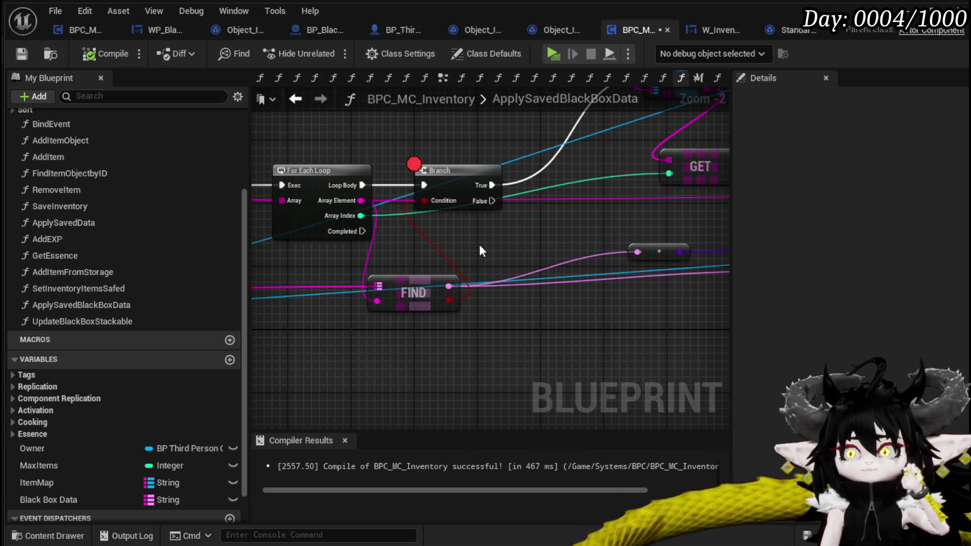
pyautogui.scroll(-2, 479, 245)
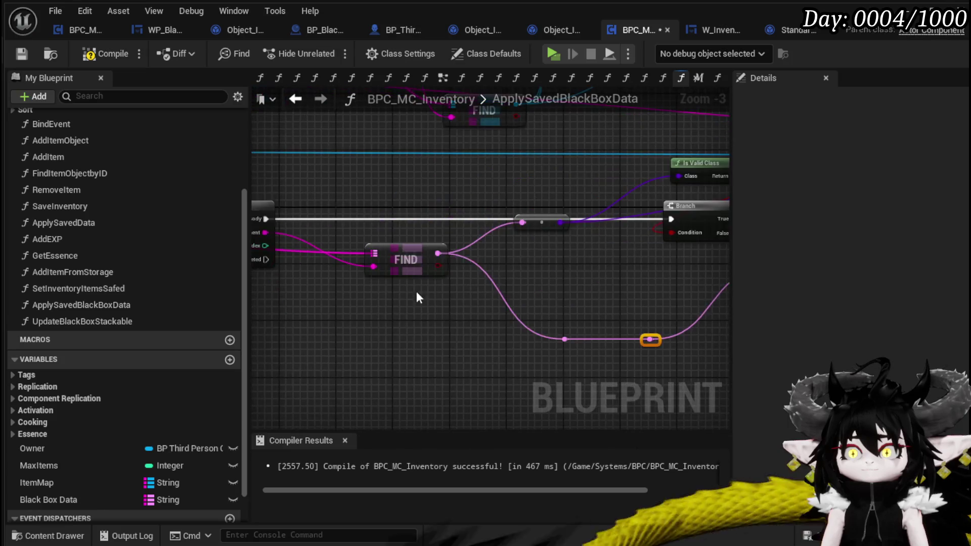
# Frame Load Class Asset Blocking, Construct Object Item Base and Add Item to Map, then search 'Type'.
pyautogui.moveTo(332, 300); pyautogui.dragTo(414, 302)
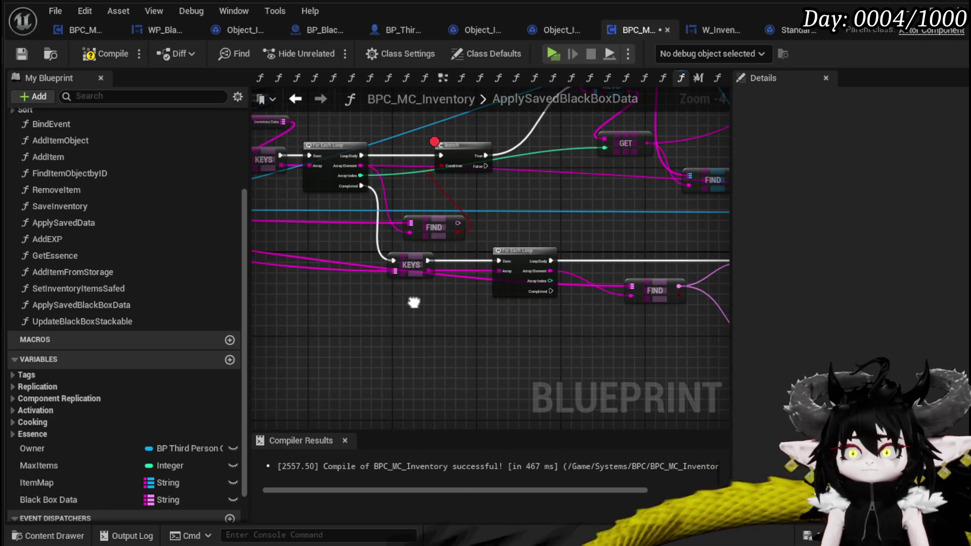
pyautogui.moveTo(588, 251)
pyautogui.mouseDown()
pyautogui.moveTo(548, 247)
pyautogui.moveTo(417, 316)
pyautogui.moveTo(495, 313)
pyautogui.moveTo(535, 290)
pyautogui.mouseUp()
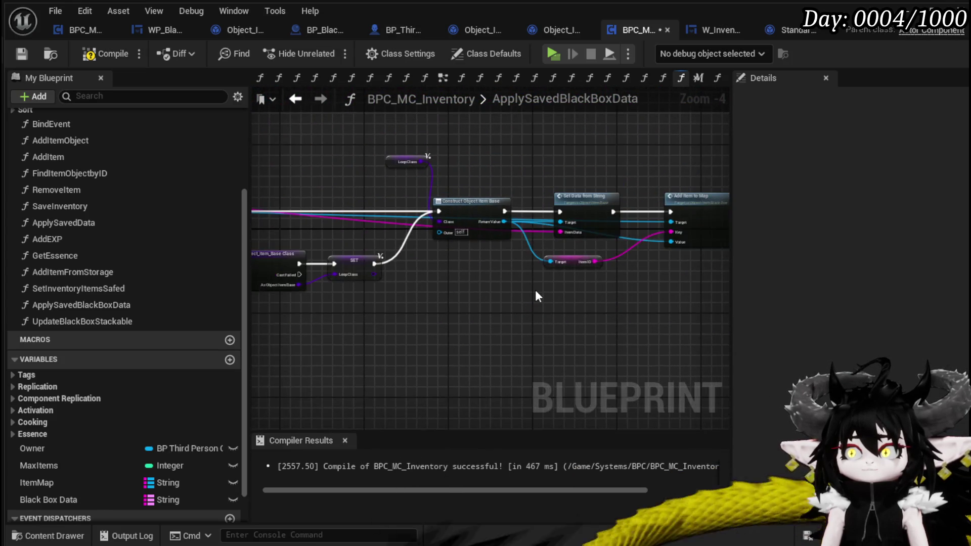
pyautogui.scroll(2, 535, 290)
pyautogui.moveTo(390, 294)
pyautogui.mouseDown()
pyautogui.moveTo(412, 229)
pyautogui.moveTo(413, 311)
pyautogui.moveTo(421, 308)
pyautogui.mouseUp()
pyautogui.write('Type')
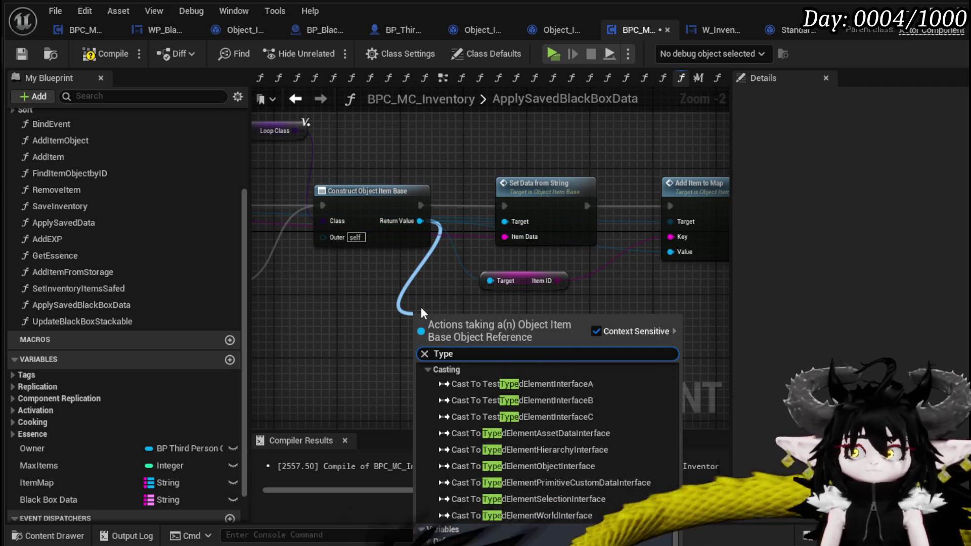
# Add an Equal node comparing the constructed item's Type against Equipment.
pyautogui.press('Escape')
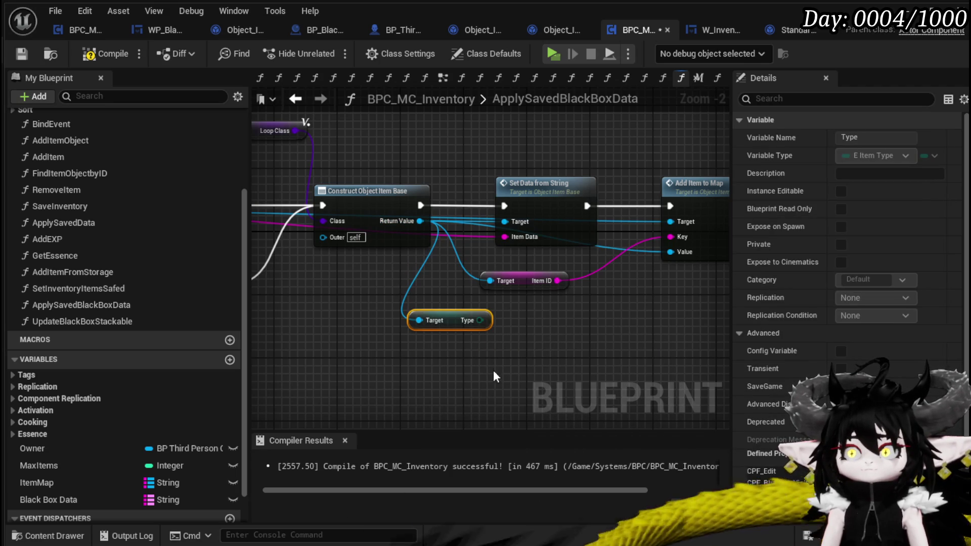
pyautogui.moveTo(480, 320); pyautogui.dragTo(574, 346)
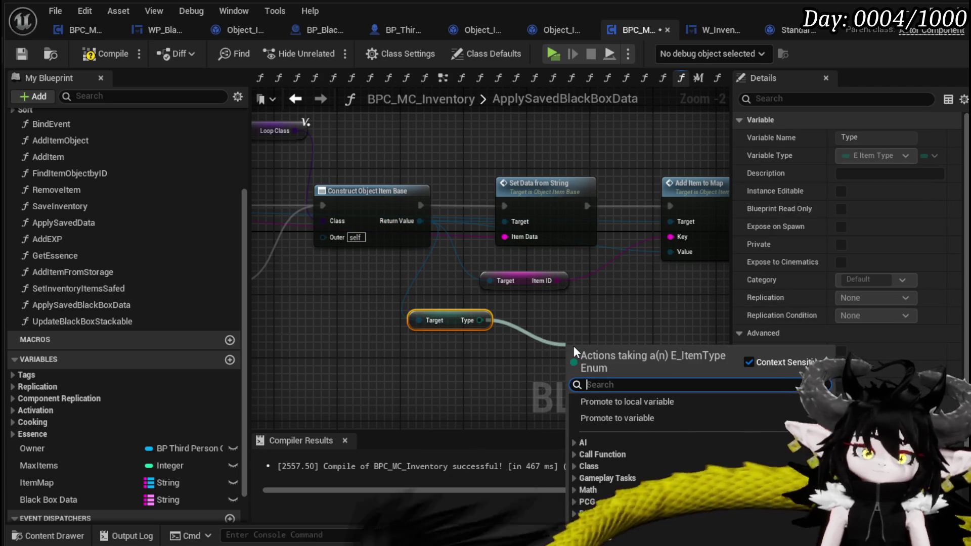
pyautogui.write('==')
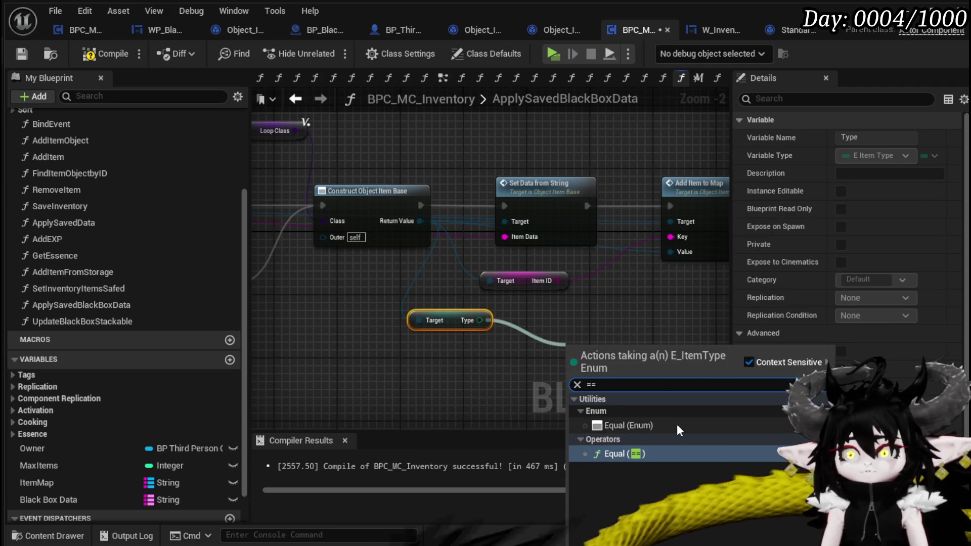
pyautogui.press('Return')
pyautogui.click(623, 367)
pyautogui.click(591, 387)
# Shift Set Data, Add Item to Map and Item ID right, placing the Equipment comparison above.
pyautogui.moveTo(587, 357); pyautogui.dragTo(457, 298)
pyautogui.scroll(-1, 381, 307)
pyautogui.moveTo(381, 308); pyautogui.dragTo(505, 185)
pyautogui.moveTo(368, 202); pyautogui.dragTo(531, 201)
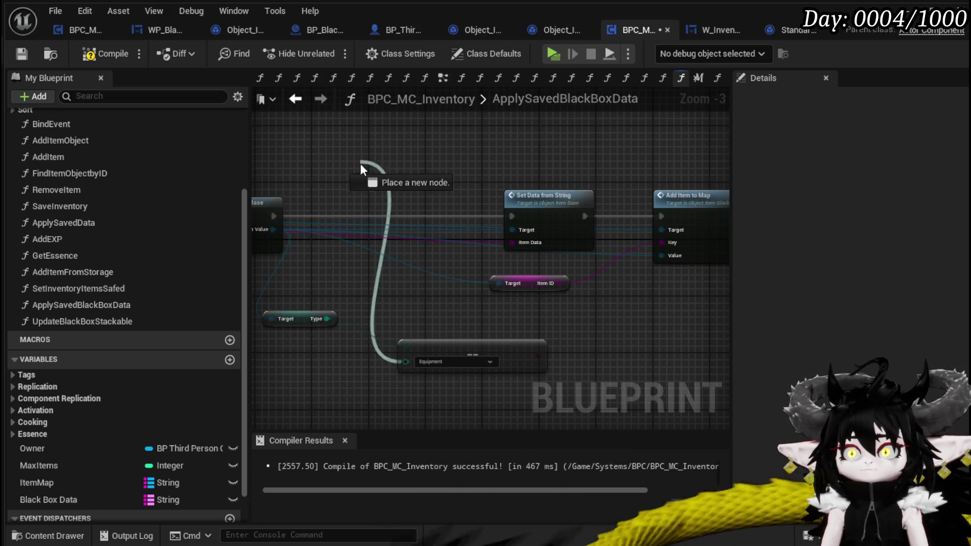
pyautogui.moveTo(539, 362); pyautogui.dragTo(398, 143)
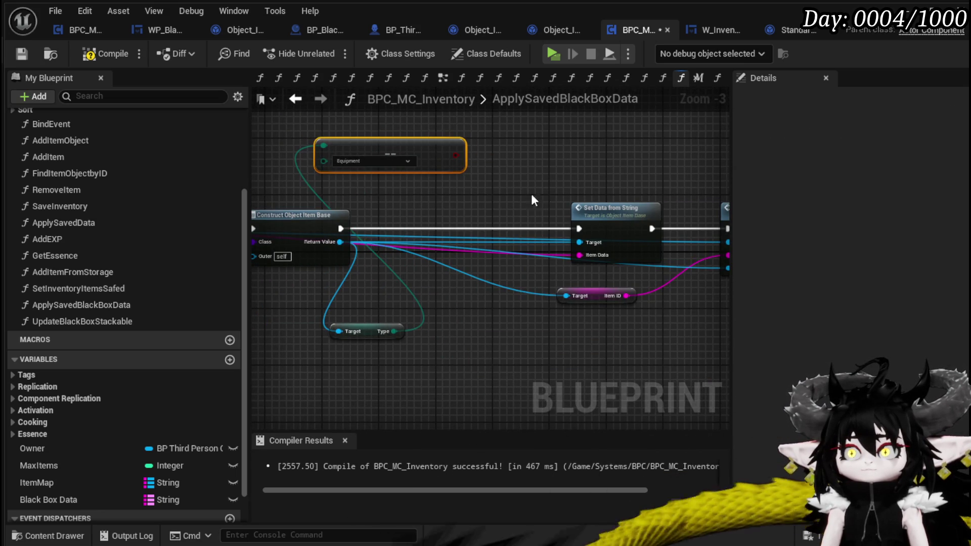
# Insert a Branch on the Equipment check after construction, its False output into Set Data from String.
pyautogui.moveTo(511, 189)
pyautogui.mouseDown()
pyautogui.moveTo(551, 212)
pyautogui.moveTo(465, 247)
pyautogui.moveTo(522, 248)
pyautogui.mouseUp()
pyautogui.moveTo(402, 260); pyautogui.dragTo(509, 258)
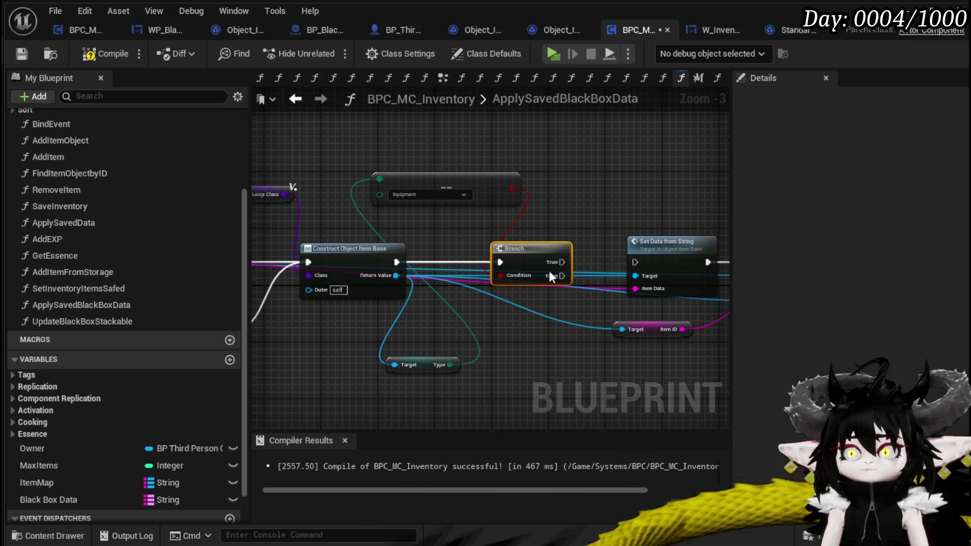
pyautogui.moveTo(441, 298); pyautogui.dragTo(514, 286)
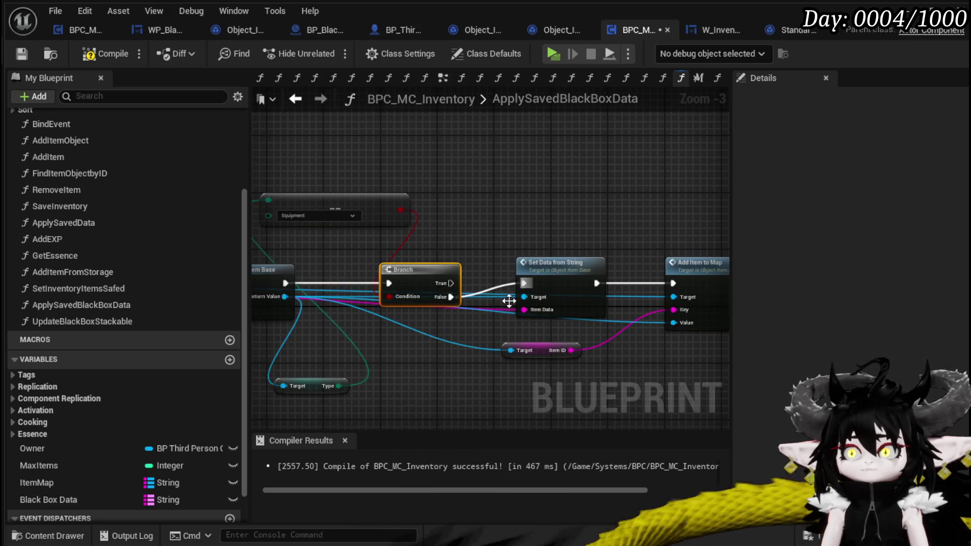
pyautogui.scroll(-3, 652, 250)
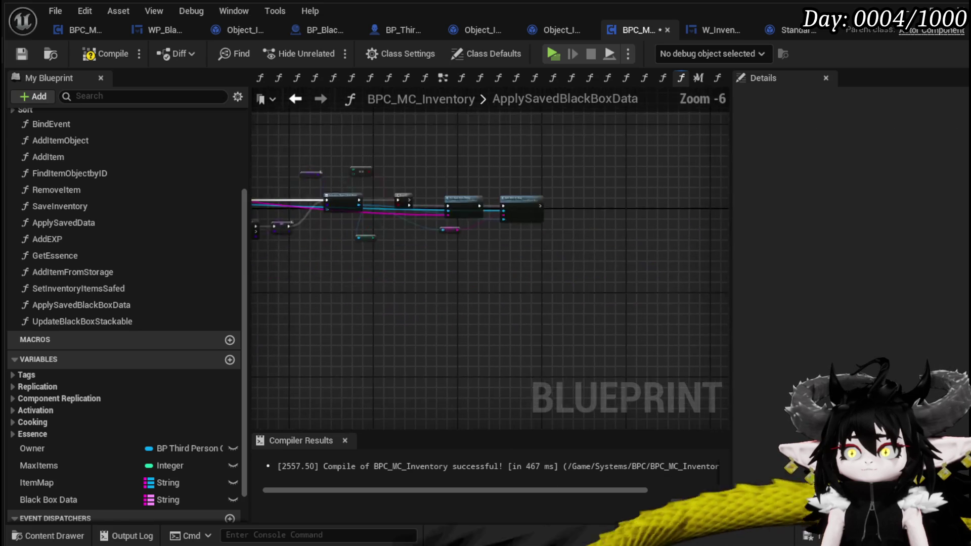
pyautogui.scroll(3, 340, 167)
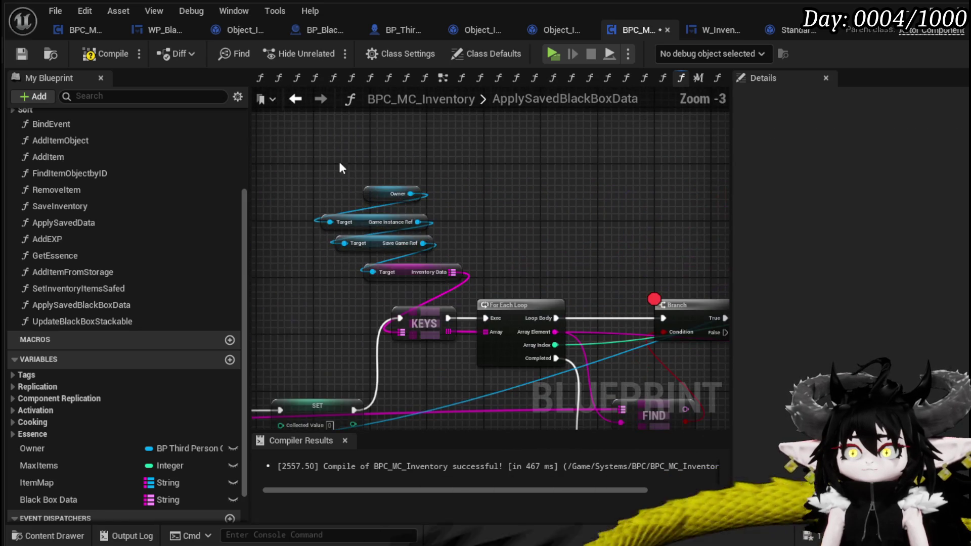
# Copy the Item Map getter and paste it near Add Item to Map.
pyautogui.moveTo(456, 271); pyautogui.dragTo(457, 272)
pyautogui.moveTo(365, 165)
pyautogui.mouseDown()
pyautogui.moveTo(429, 212)
pyautogui.moveTo(321, 231)
pyautogui.moveTo(313, 207)
pyautogui.mouseUp()
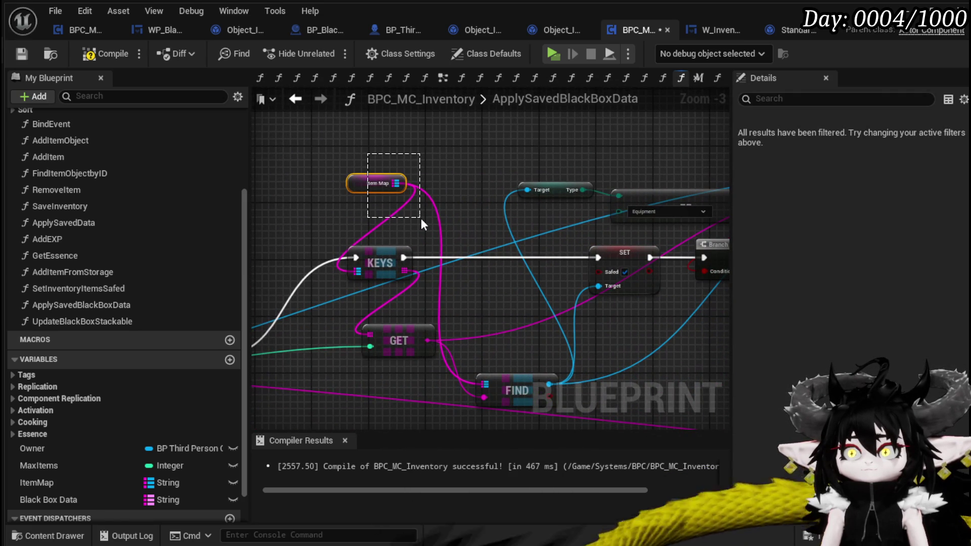
pyautogui.moveTo(421, 217); pyautogui.dragTo(421, 217)
pyautogui.scroll(-2, 429, 219)
pyautogui.moveTo(496, 230)
pyautogui.mouseDown()
pyautogui.moveTo(510, 239)
pyautogui.moveTo(419, 213)
pyautogui.mouseUp()
pyautogui.scroll(3, 419, 213)
pyautogui.hotkey('ctrl', 'v')
# Add a Find on Item Map keyed by Item ID, placing Item Map just above it.
pyautogui.moveTo(523, 211); pyautogui.dragTo(593, 210)
pyautogui.write('find')
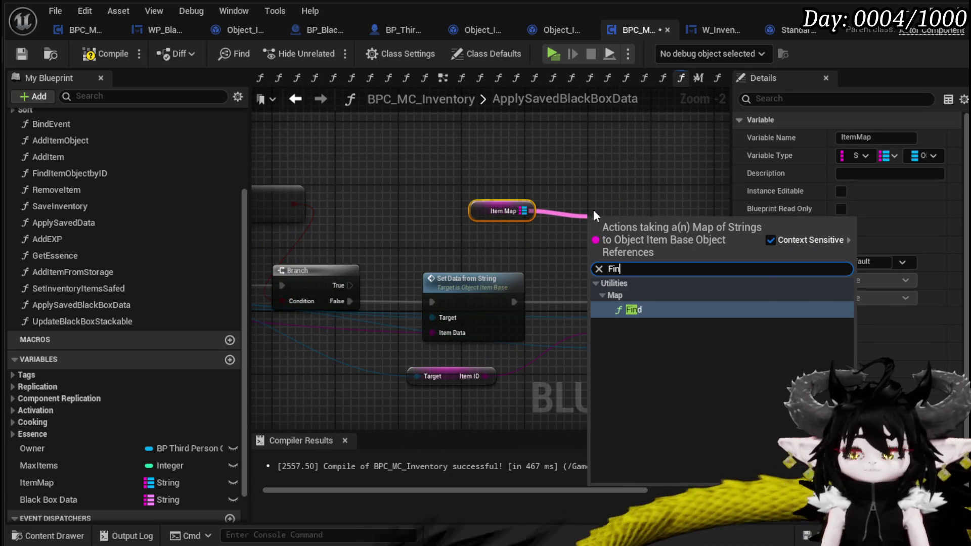
pyautogui.press('Return')
pyautogui.moveTo(484, 376); pyautogui.dragTo(609, 248)
pyautogui.moveTo(693, 235); pyautogui.dragTo(507, 219)
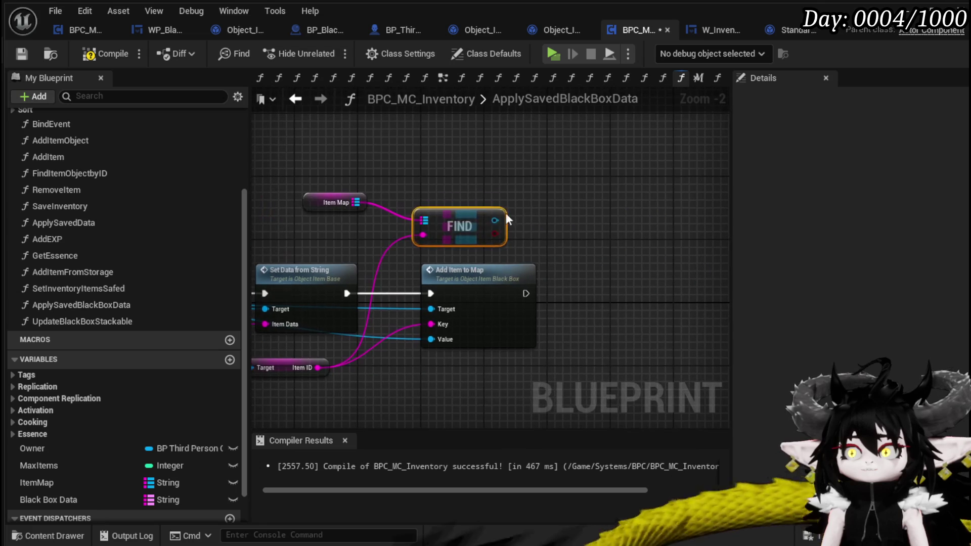
pyautogui.moveTo(333, 204); pyautogui.dragTo(481, 194)
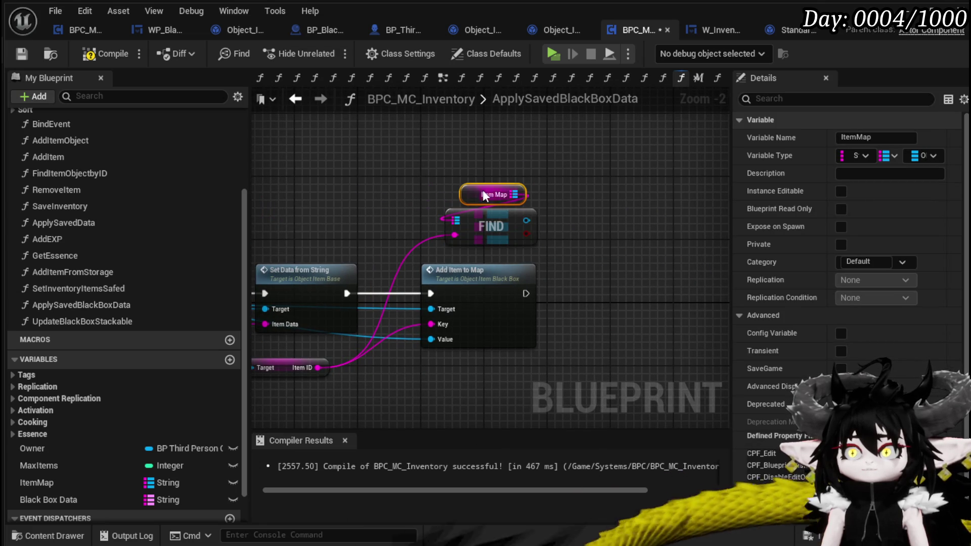
# Add a Set Safed node on the found item after Add Item to Map and save the blueprint.
pyautogui.moveTo(610, 235); pyautogui.dragTo(610, 236)
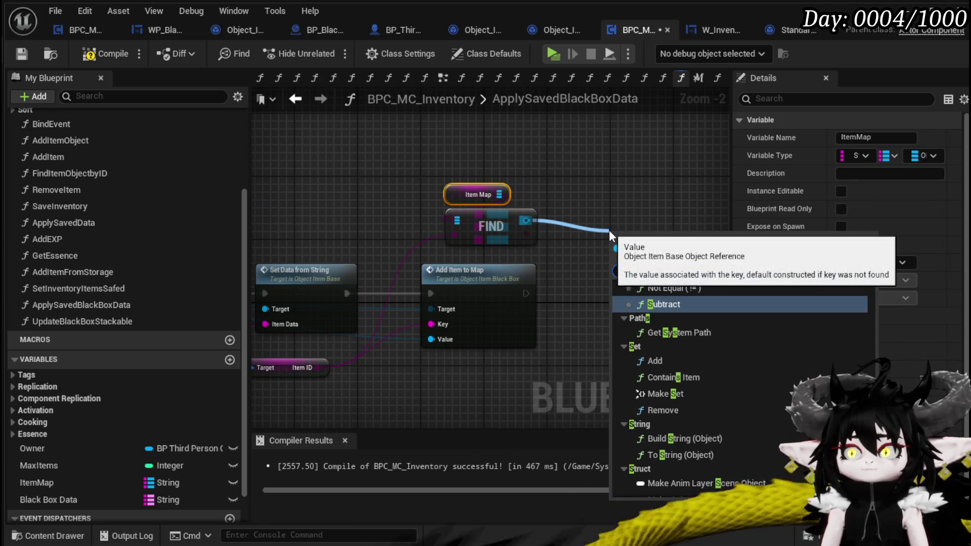
pyautogui.write('Safe')
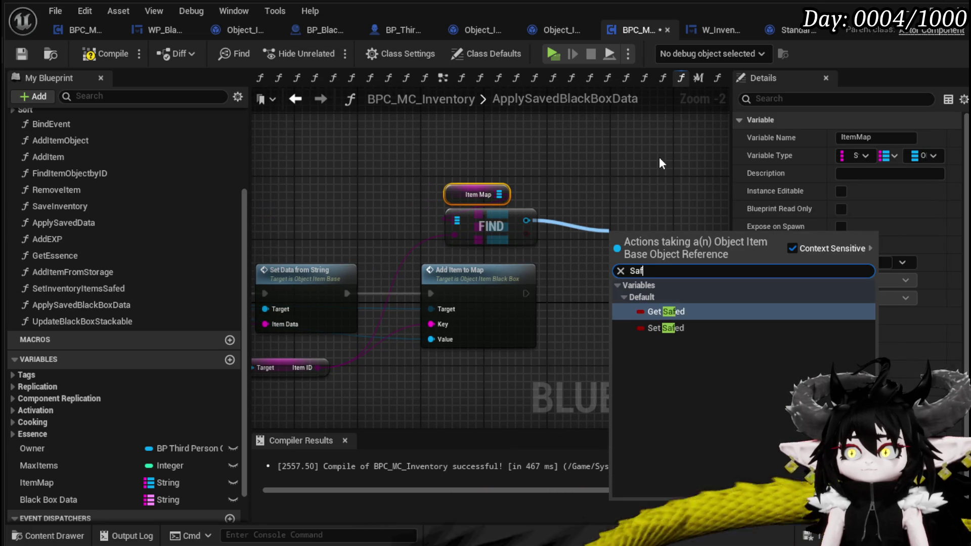
pyautogui.click(684, 328)
pyautogui.moveTo(526, 293)
pyautogui.mouseDown()
pyautogui.moveTo(617, 238)
pyautogui.moveTo(610, 288)
pyautogui.moveTo(609, 244)
pyautogui.mouseUp()
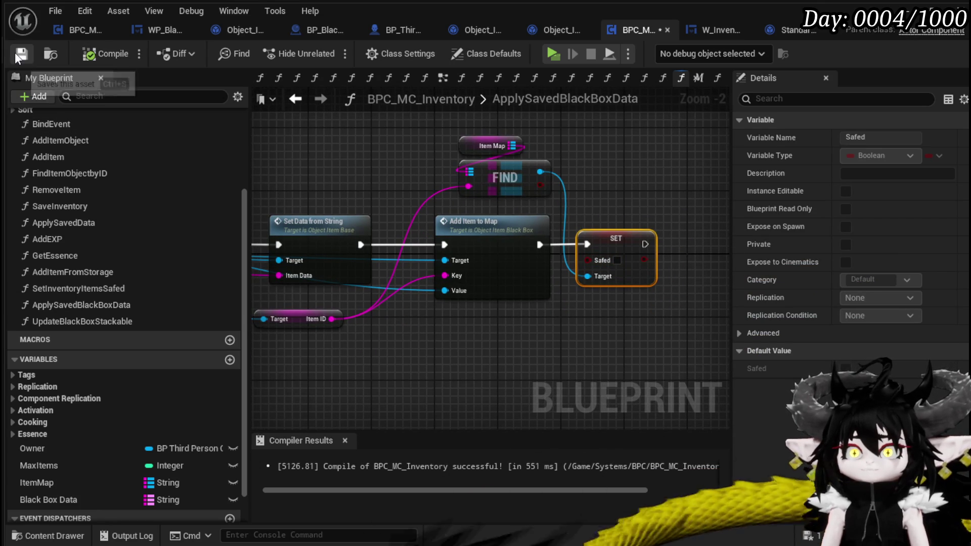
pyautogui.moveTo(514, 193)
pyautogui.mouseDown()
pyautogui.moveTo(461, 197)
pyautogui.moveTo(579, 212)
pyautogui.mouseUp()
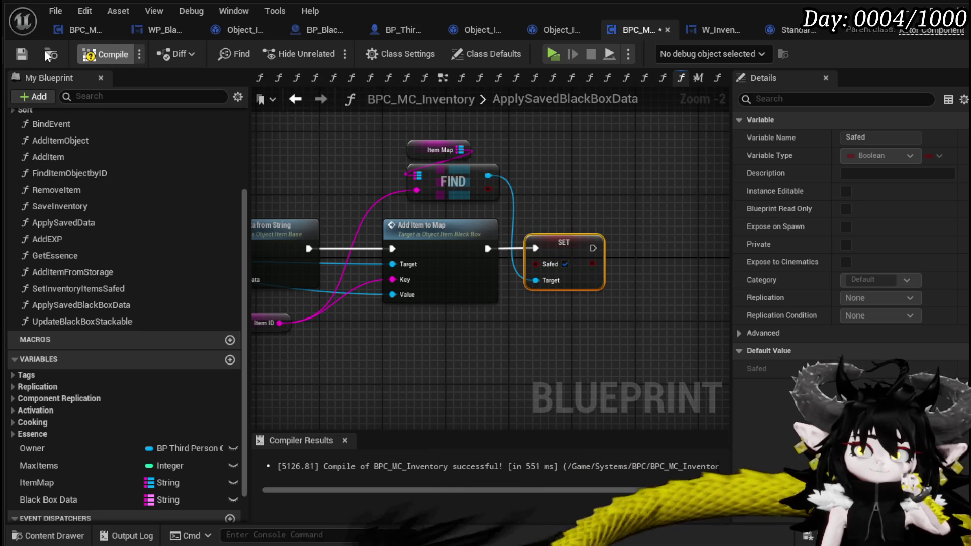
pyautogui.click(22, 54)
pyautogui.scroll(-2, 487, 169)
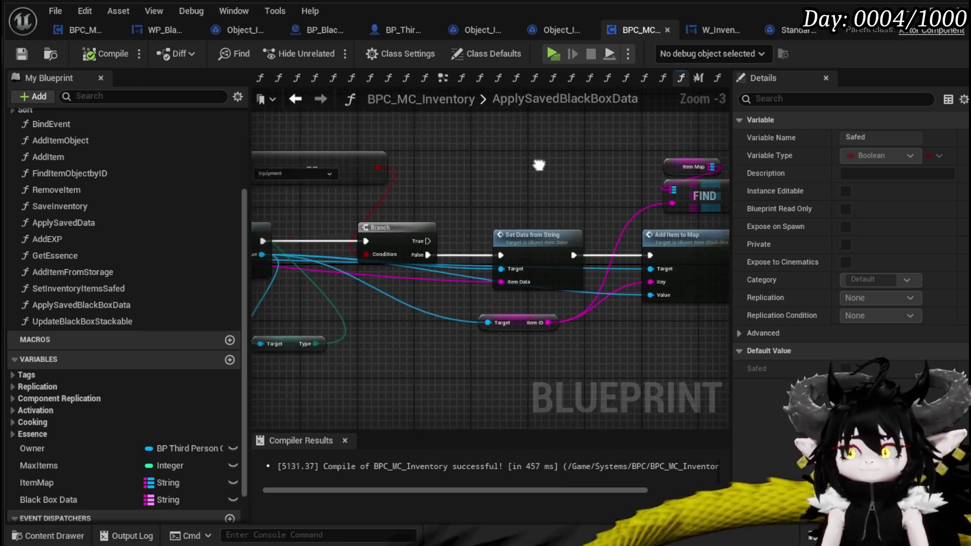
# Start a play session, disable the breakpoint on the Branch node and resume the game.
pyautogui.scroll(-1, 545, 165)
pyautogui.moveTo(545, 165)
pyautogui.mouseDown()
pyautogui.moveTo(480, 217)
pyautogui.moveTo(381, 261)
pyautogui.moveTo(494, 260)
pyautogui.moveTo(373, 257)
pyautogui.moveTo(439, 253)
pyautogui.moveTo(391, 328)
pyautogui.moveTo(516, 332)
pyautogui.moveTo(477, 319)
pyautogui.moveTo(490, 320)
pyautogui.moveTo(497, 299)
pyautogui.mouseUp()
pyautogui.scroll(1, 373, 257)
pyautogui.hotkey('ctrl', 's')
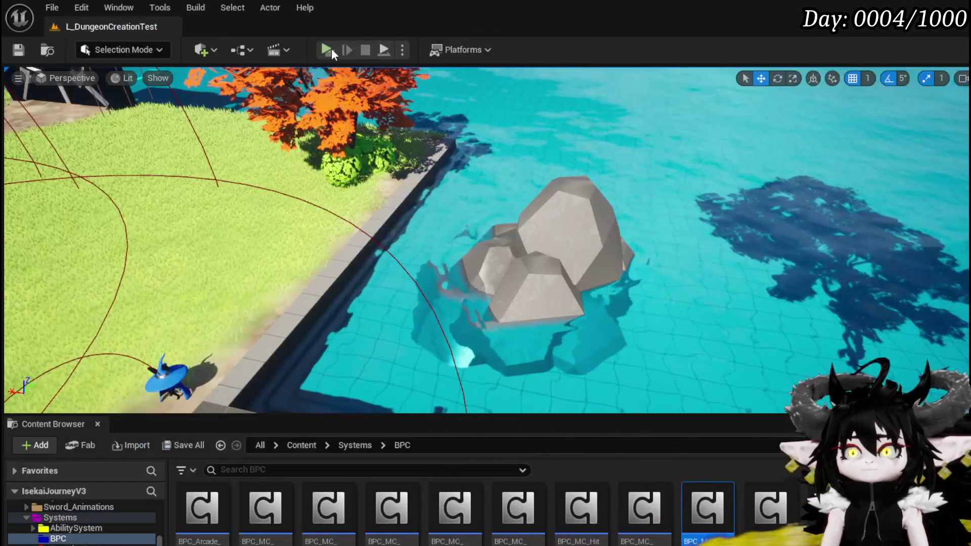
pyautogui.click(331, 48)
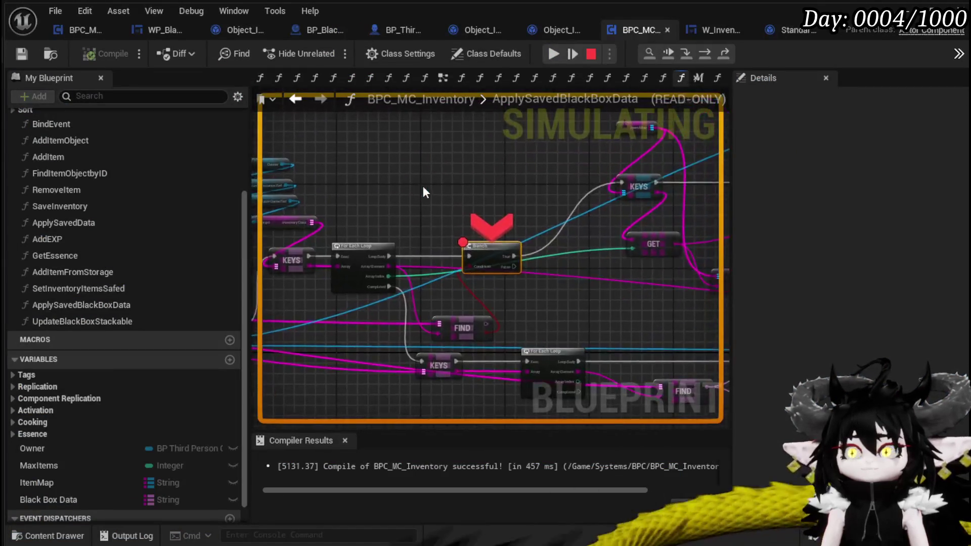
pyautogui.rightClick(483, 232)
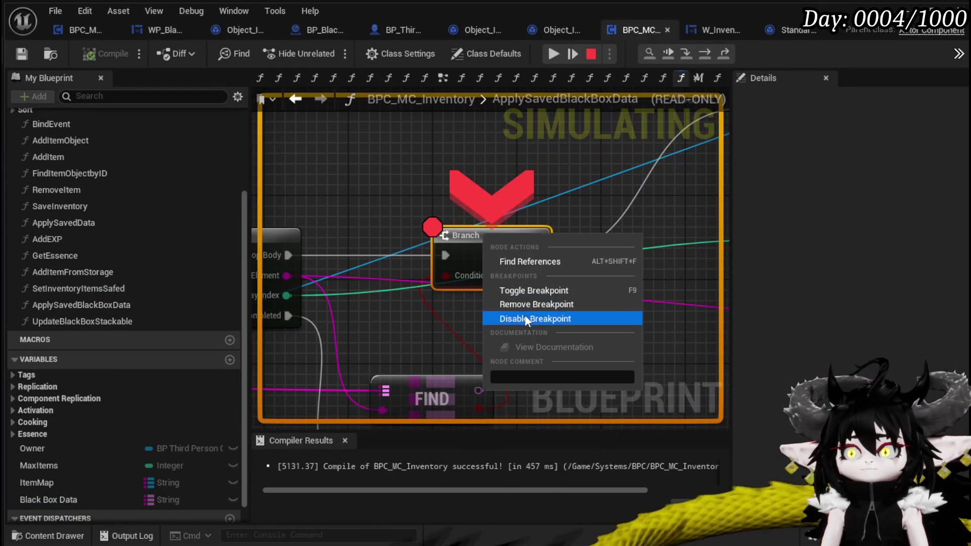
pyautogui.click(523, 314)
pyautogui.click(553, 53)
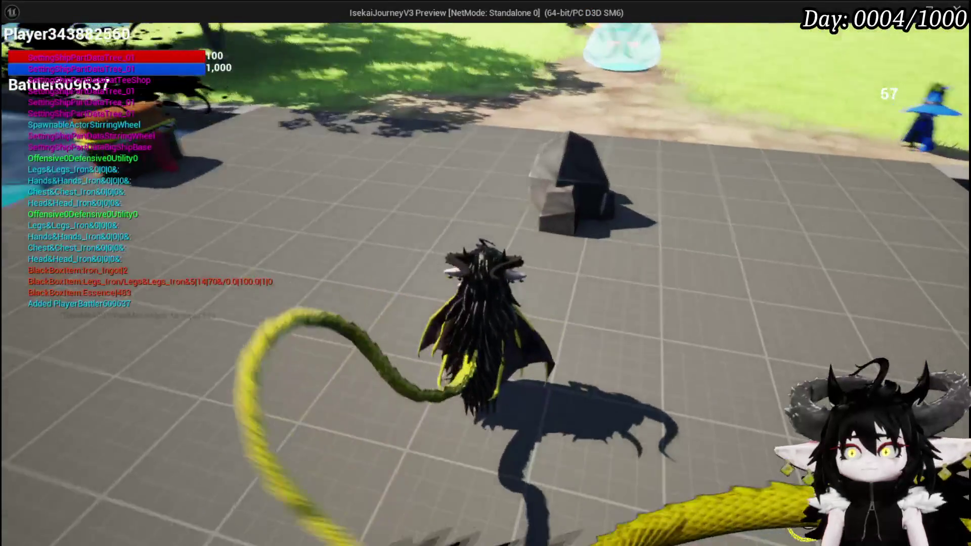
# Move Essence, Iron Ingot and Copper Ore into the Black Box, then save the game.
pyautogui.press('Tab')
pyautogui.click(262, 34)
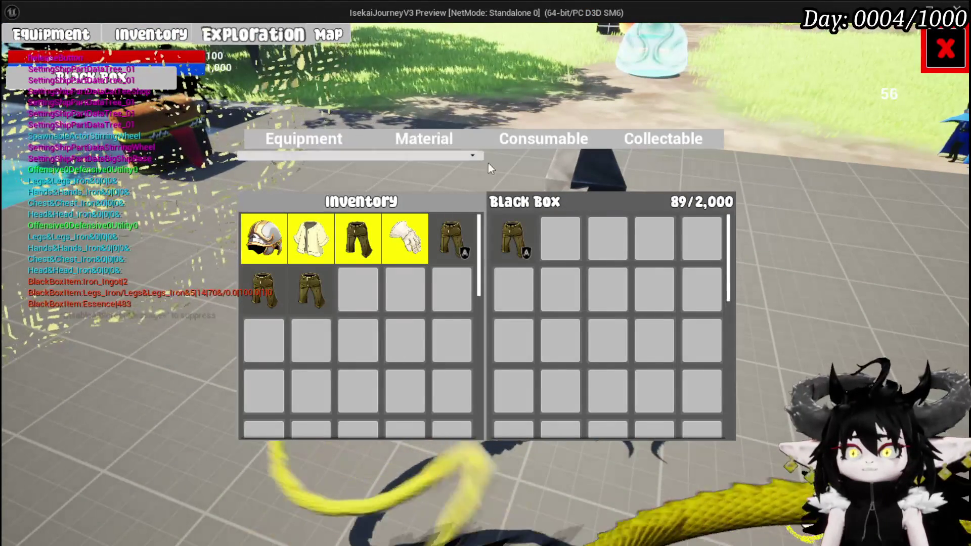
pyautogui.click(401, 140)
pyautogui.click(358, 238)
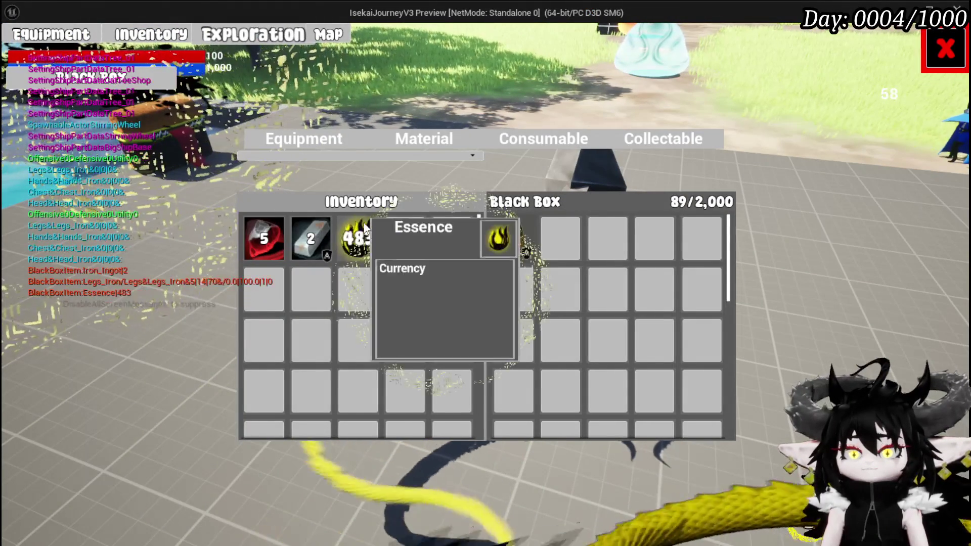
pyautogui.click(310, 238)
pyautogui.click(263, 238)
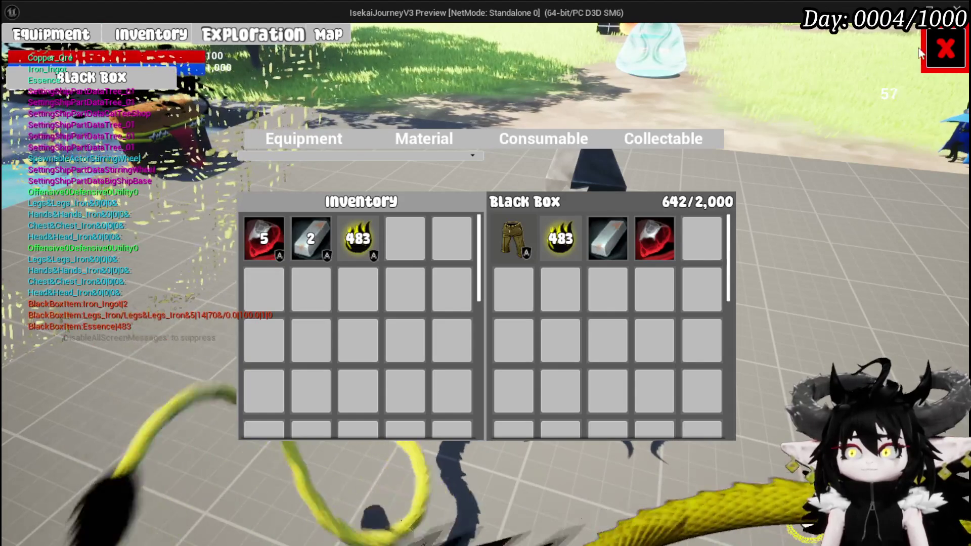
pyautogui.click(944, 49)
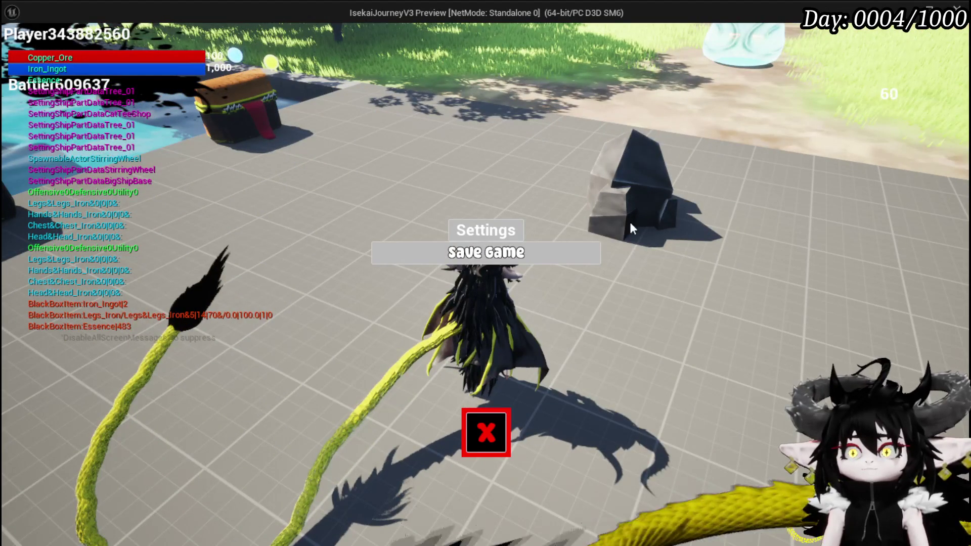
pyautogui.click(535, 252)
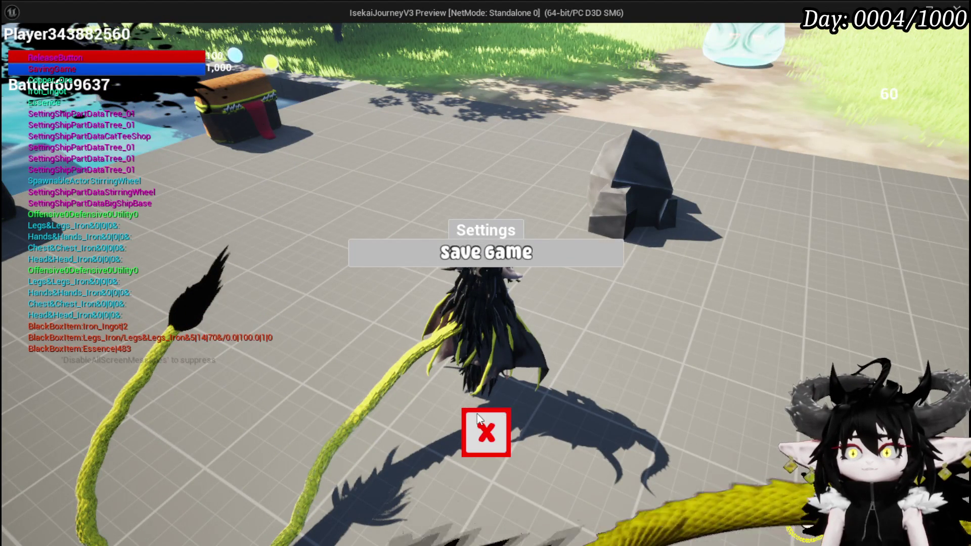
pyautogui.click(484, 427)
# Stop the preview and relaunch the game to check the Black Box reloads, then stop it.
pyautogui.press('Escape')
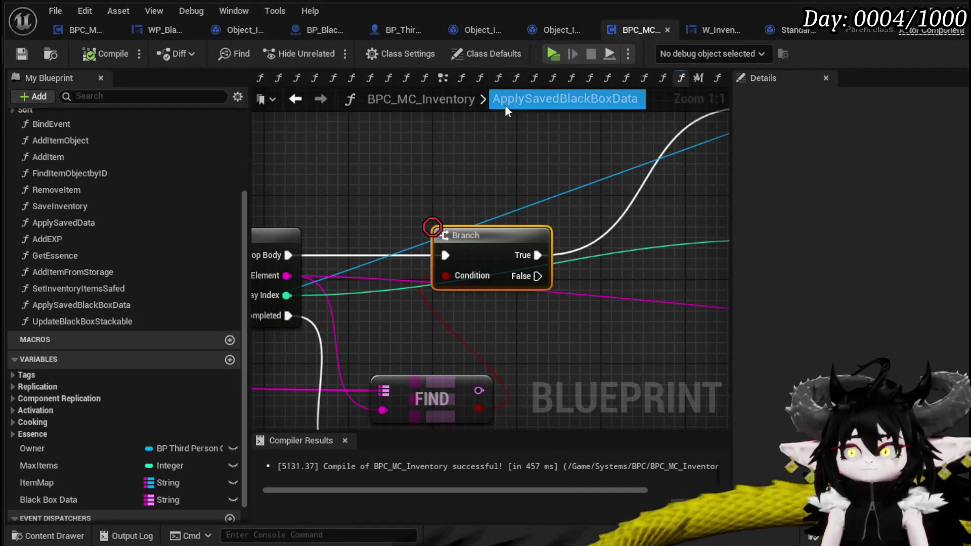
pyautogui.click(558, 54)
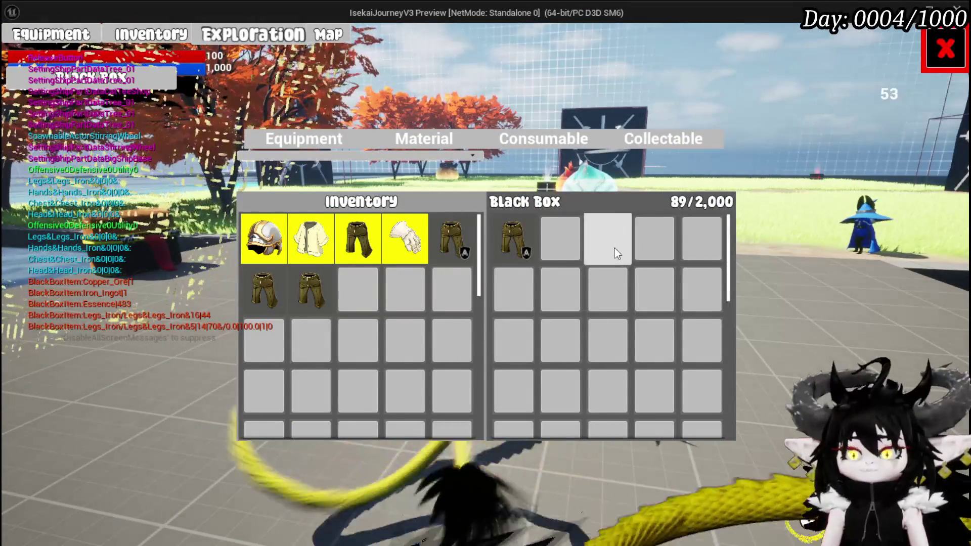
pyautogui.moveTo(523, 248)
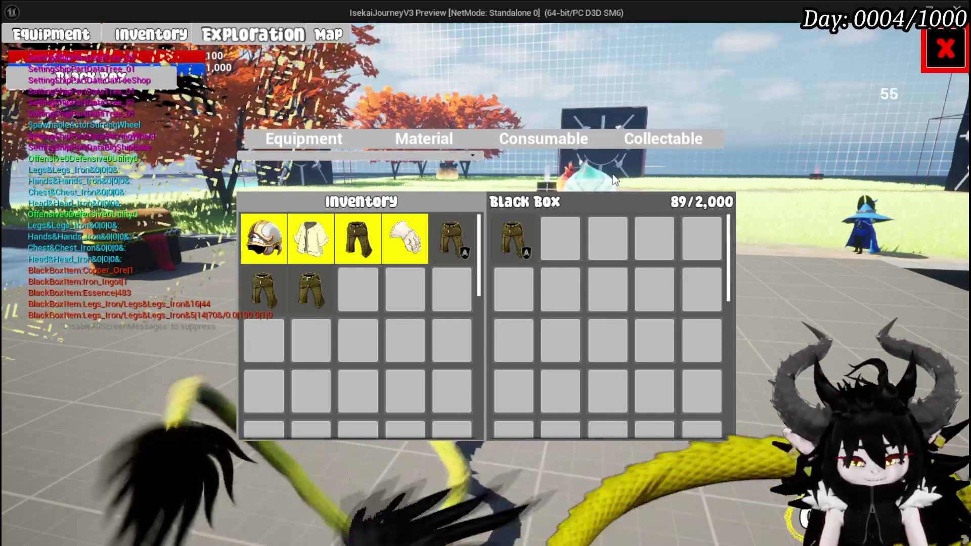
pyautogui.press('Escape')
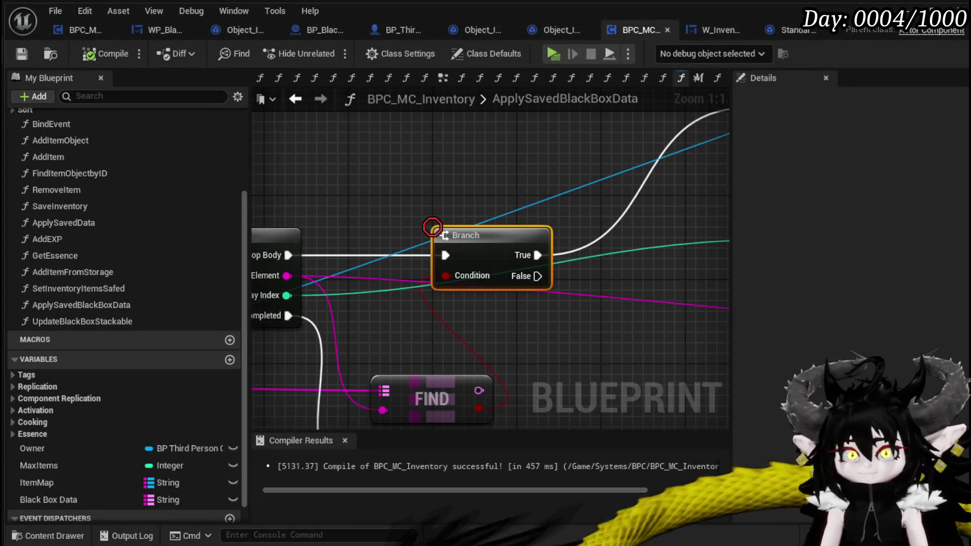
# Look over the ApplySavedBlackBoxData loops and save the inventory blueprint.
pyautogui.scroll(-5, 479, 201)
pyautogui.scroll(3, 423, 244)
pyautogui.moveTo(390, 244)
pyautogui.mouseDown()
pyautogui.moveTo(379, 251)
pyautogui.moveTo(514, 267)
pyautogui.moveTo(375, 249)
pyautogui.moveTo(542, 281)
pyautogui.mouseUp()
pyautogui.scroll(-2, 542, 281)
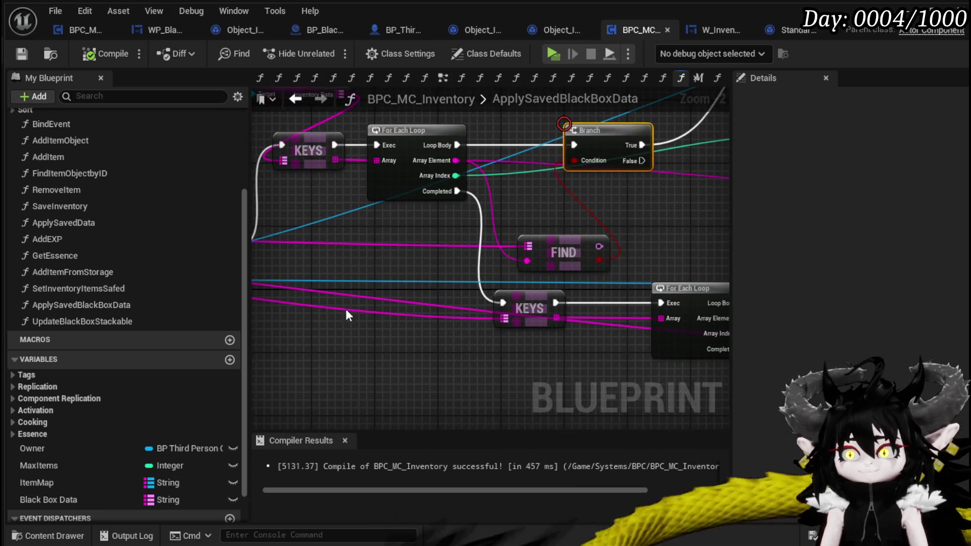
pyautogui.scroll(-1, 412, 326)
pyautogui.moveTo(471, 329); pyautogui.dragTo(385, 309)
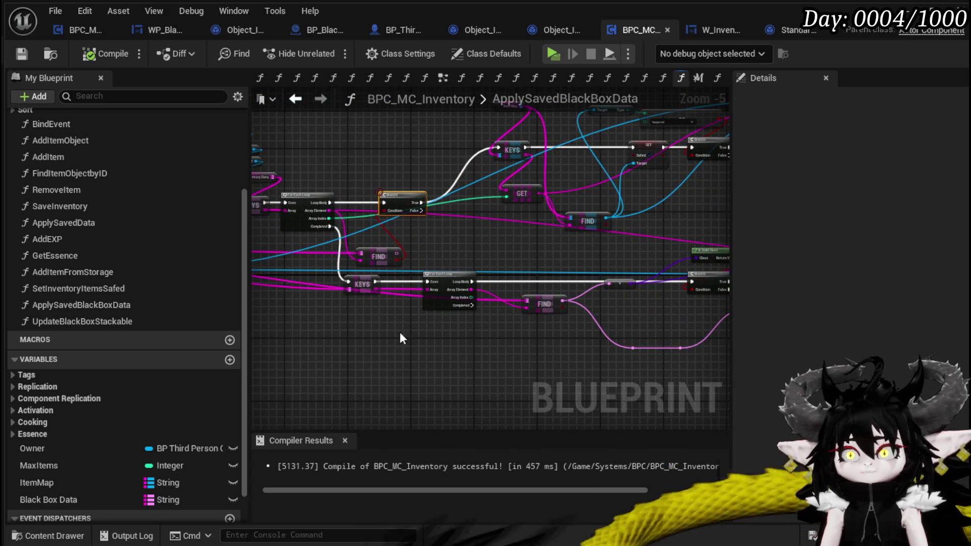
pyautogui.scroll(-1, 399, 336)
pyautogui.moveTo(317, 283); pyautogui.dragTo(381, 287)
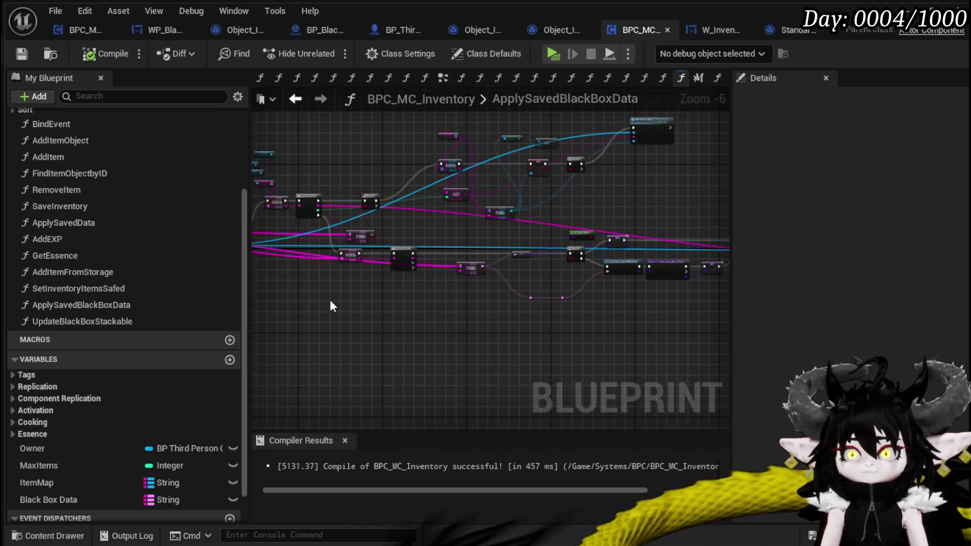
pyautogui.click(23, 53)
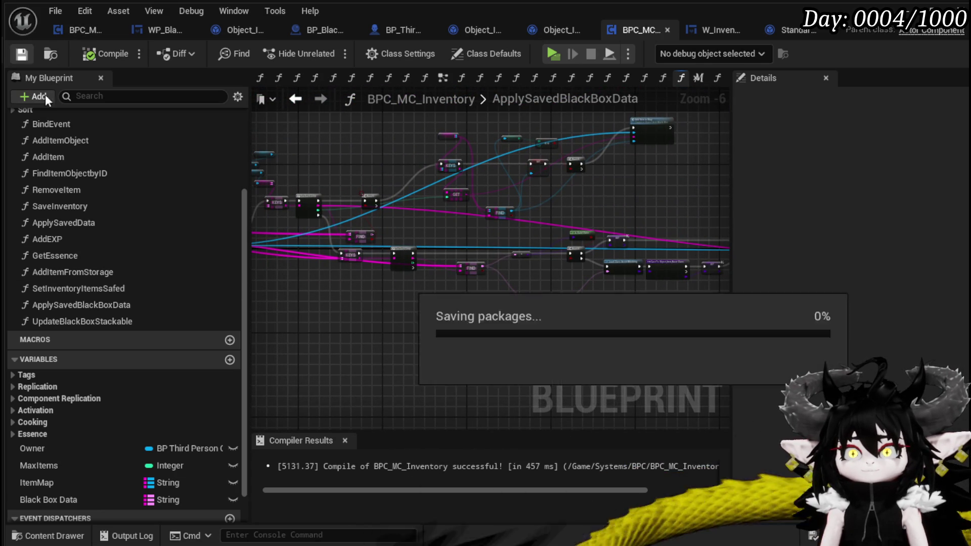
# Review ApplySavedData's loop, Cast, SET and Construct Object nodes, then reopen ApplySavedBlackBoxData.
pyautogui.doubleClick(145, 223)
pyautogui.scroll(-5, 353, 303)
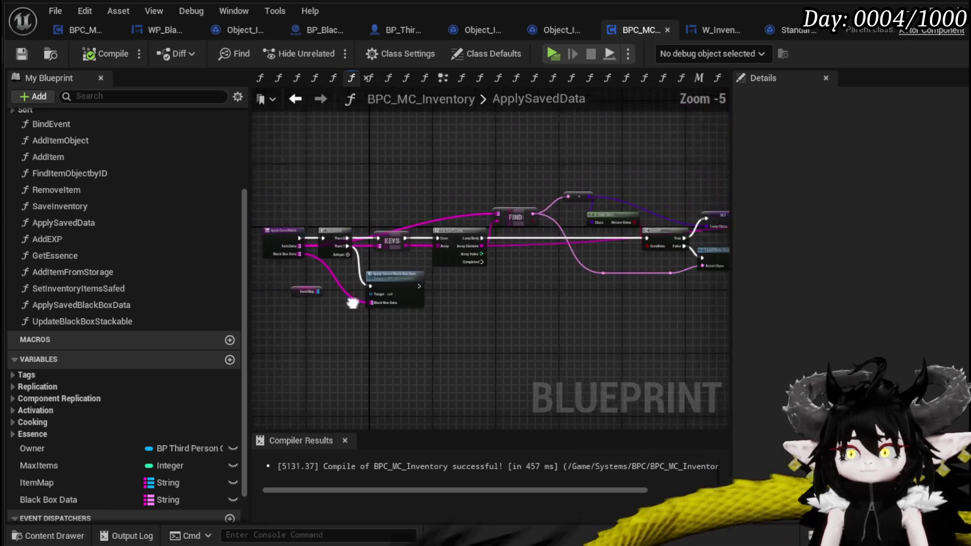
pyautogui.scroll(4, 347, 326)
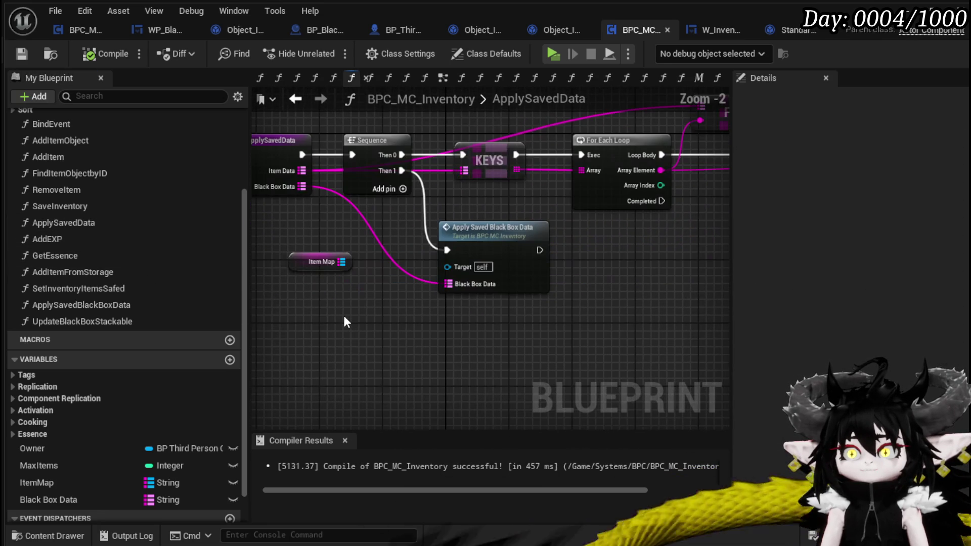
pyautogui.scroll(-2, 476, 335)
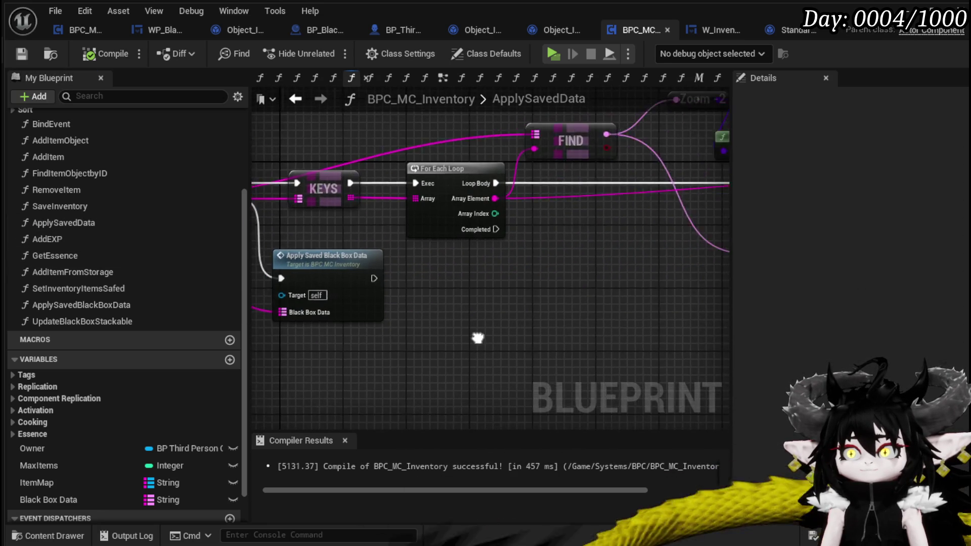
pyautogui.moveTo(499, 275); pyautogui.dragTo(500, 273)
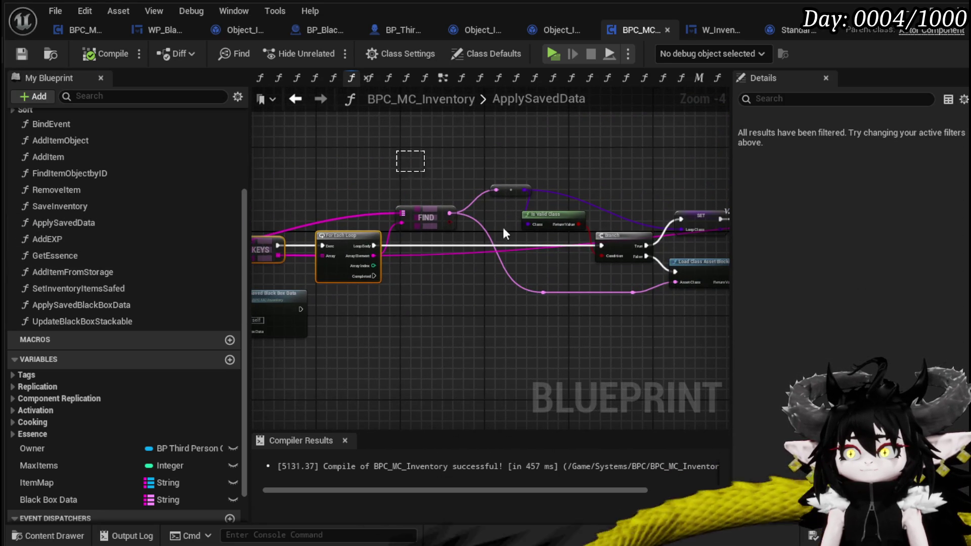
pyautogui.moveTo(641, 362); pyautogui.dragTo(641, 362)
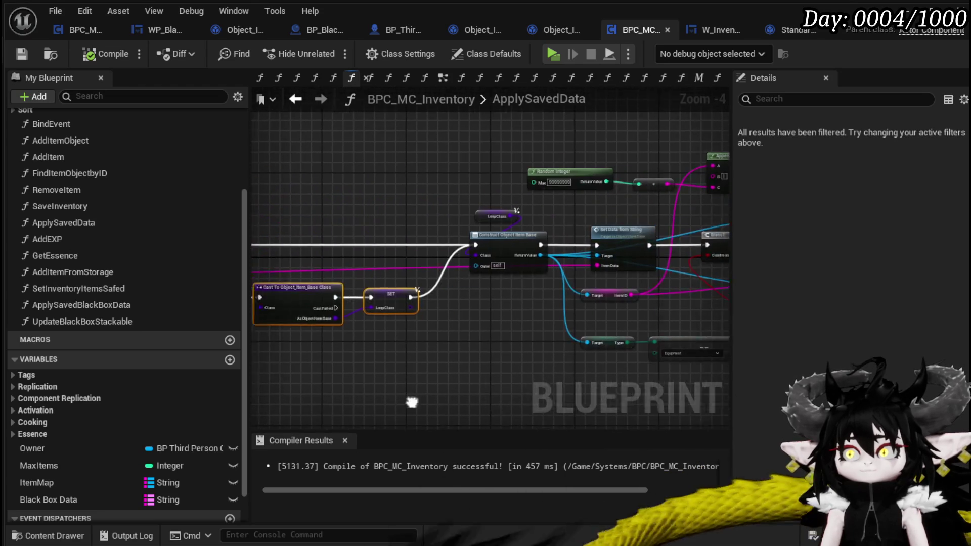
pyautogui.moveTo(359, 260)
pyautogui.mouseDown()
pyautogui.moveTo(378, 196)
pyautogui.moveTo(437, 180)
pyautogui.mouseUp()
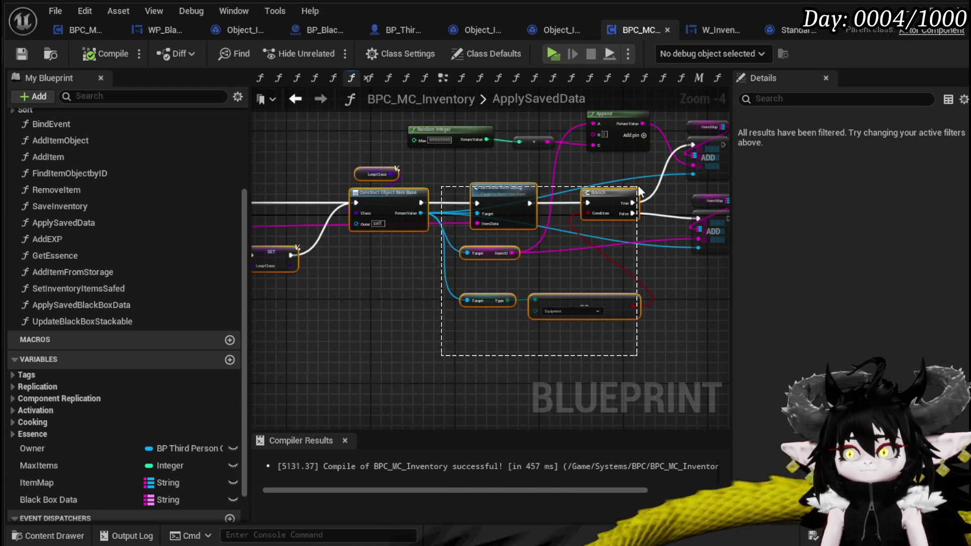
pyautogui.moveTo(638, 185); pyautogui.dragTo(638, 186)
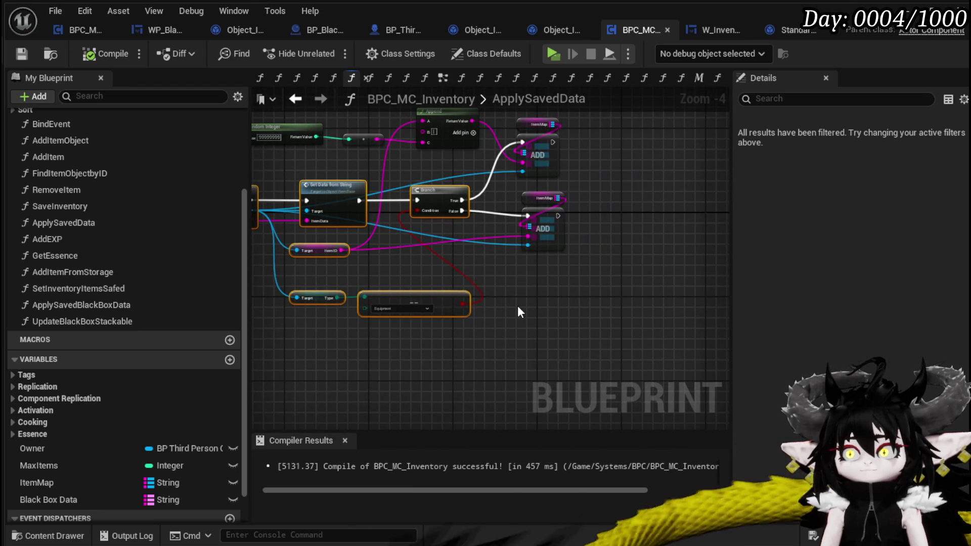
pyautogui.scroll(-4, 518, 305)
pyautogui.scroll(5, 484, 258)
pyautogui.doubleClick(417, 238)
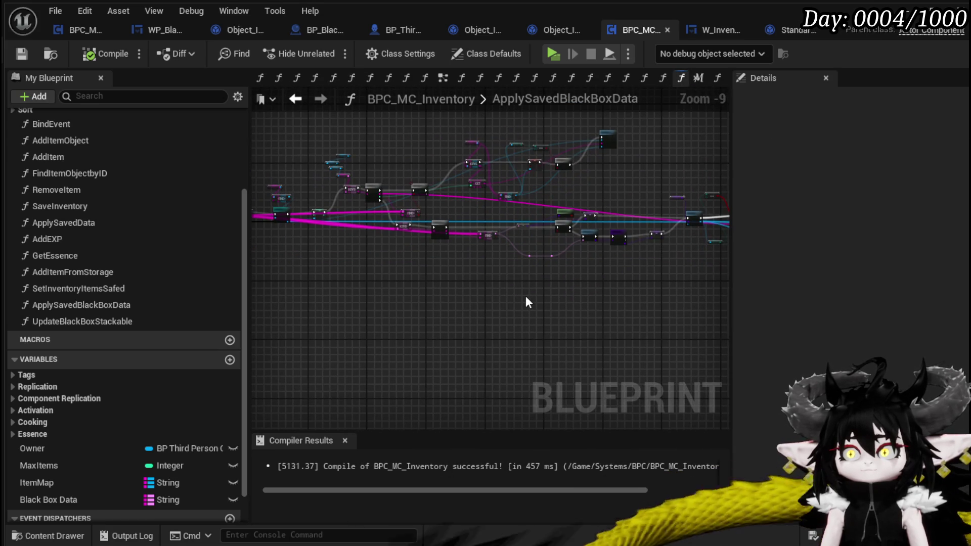
# Wire the Black Box Data input into the KEYS and FIND nodes.
pyautogui.click(524, 296)
pyautogui.scroll(6, 341, 271)
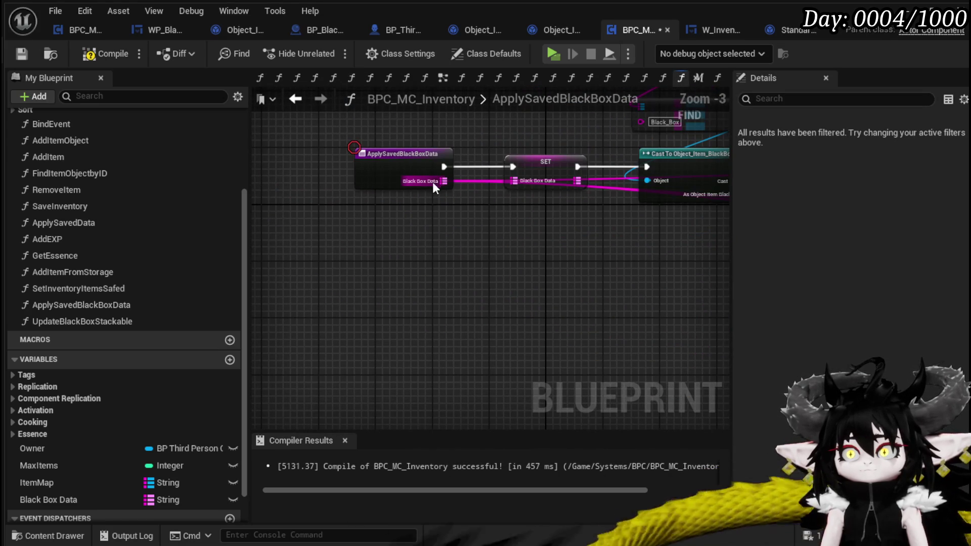
pyautogui.moveTo(437, 182)
pyautogui.mouseDown()
pyautogui.moveTo(531, 336)
pyautogui.moveTo(444, 335)
pyautogui.moveTo(425, 209)
pyautogui.mouseUp()
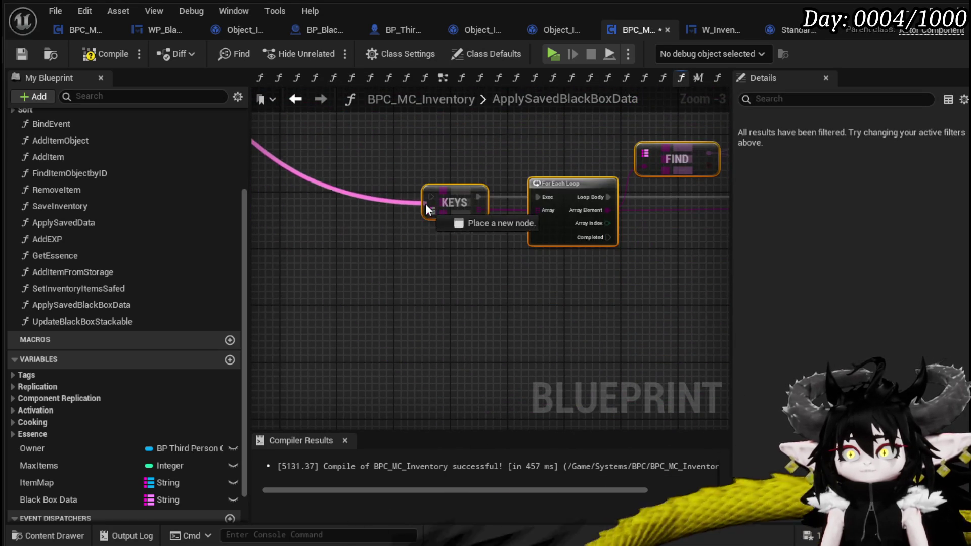
pyautogui.scroll(-3, 445, 193)
pyautogui.scroll(2, 373, 285)
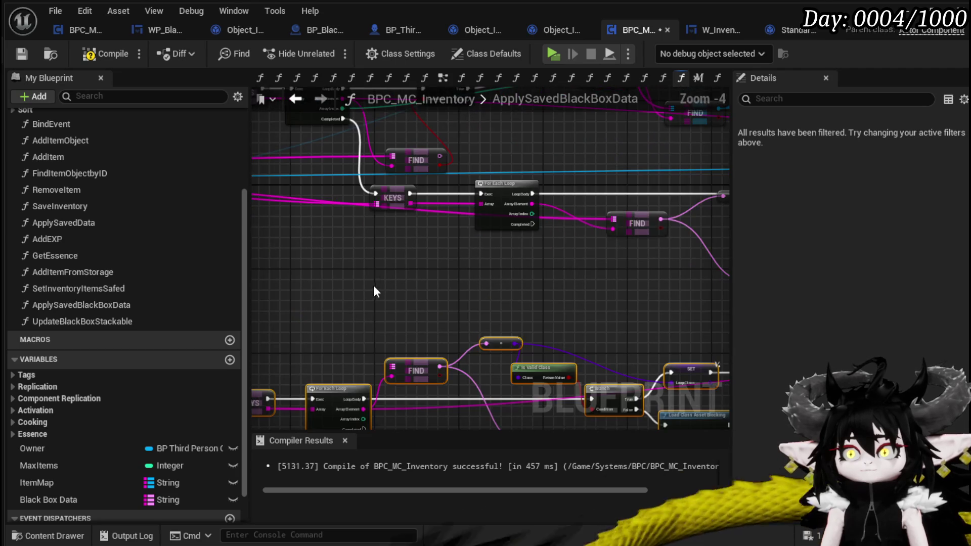
pyautogui.scroll(1, 526, 189)
pyautogui.moveTo(532, 178)
pyautogui.mouseDown()
pyautogui.moveTo(483, 183)
pyautogui.moveTo(266, 442)
pyautogui.moveTo(305, 355)
pyautogui.moveTo(321, 368)
pyautogui.moveTo(558, 305)
pyautogui.moveTo(528, 328)
pyautogui.mouseUp()
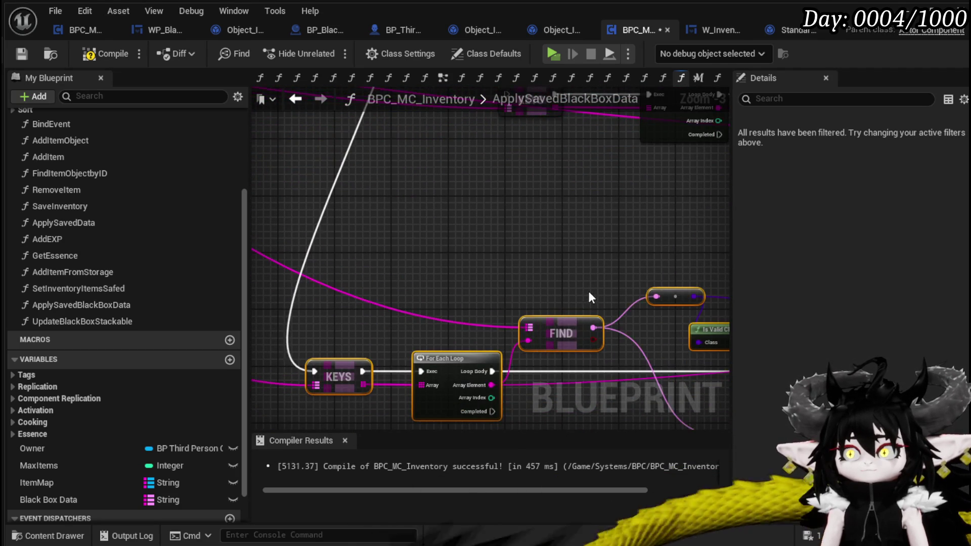
pyautogui.scroll(-2, 556, 283)
pyautogui.moveTo(523, 278)
pyautogui.mouseDown()
pyautogui.moveTo(496, 275)
pyautogui.moveTo(521, 258)
pyautogui.moveTo(628, 263)
pyautogui.moveTo(281, 258)
pyautogui.mouseUp()
pyautogui.moveTo(570, 247)
pyautogui.mouseDown()
pyautogui.moveTo(383, 285)
pyautogui.moveTo(417, 256)
pyautogui.mouseUp()
# Cut and re-paste the ItemMap, FIND, Add Item to Map and SET node group, nudging it upward.
pyautogui.scroll(2, 417, 257)
pyautogui.scroll(-2, 417, 257)
pyautogui.scroll(1, 611, 264)
pyautogui.moveTo(613, 268); pyautogui.dragTo(485, 333)
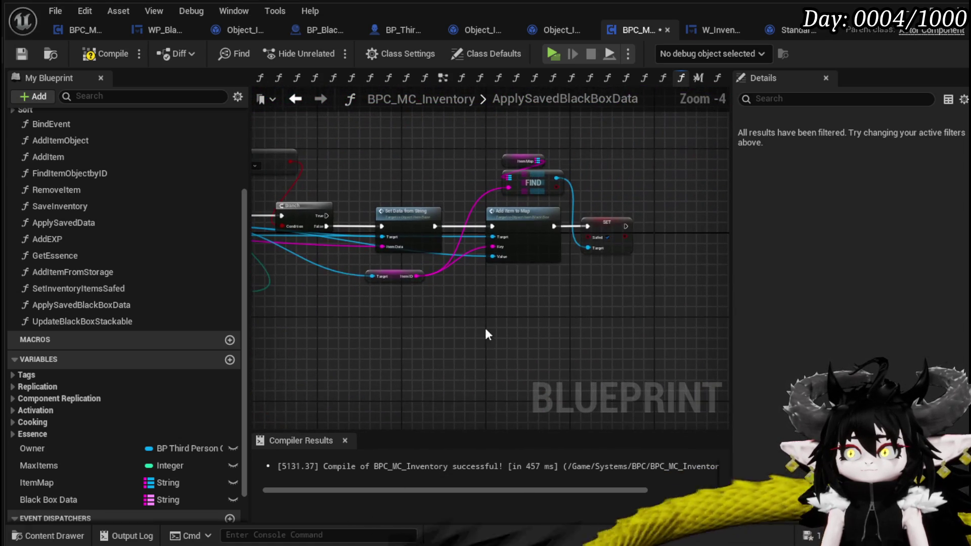
pyautogui.moveTo(540, 249); pyautogui.dragTo(541, 261)
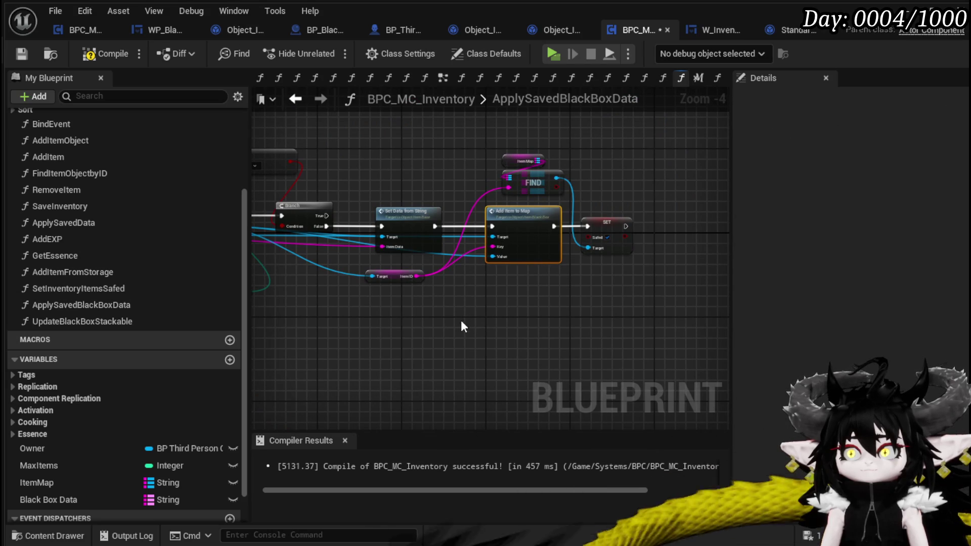
pyautogui.moveTo(496, 302); pyautogui.dragTo(638, 146)
pyautogui.moveTo(483, 305); pyautogui.dragTo(410, 331)
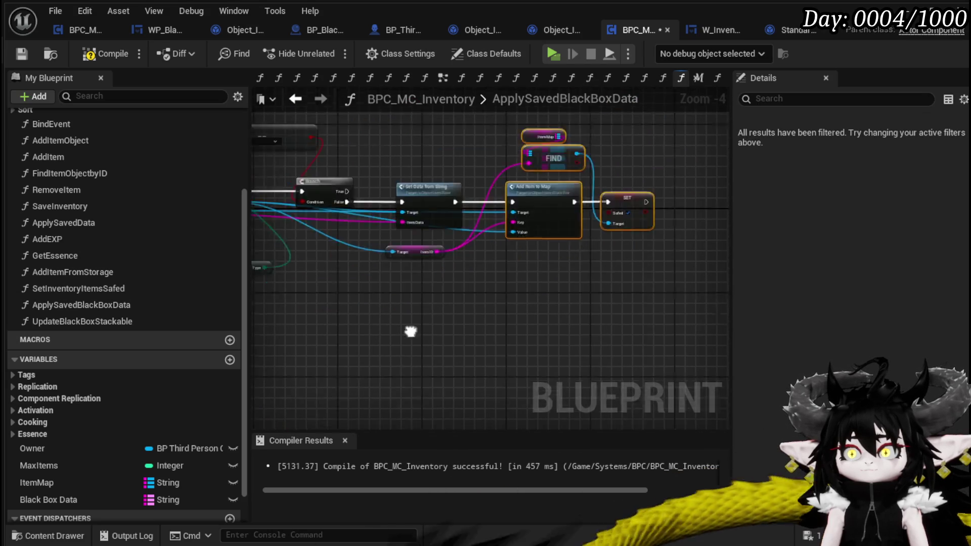
pyautogui.hotkey('ctrl', 'x')
pyautogui.hotkey('ctrl', 'v')
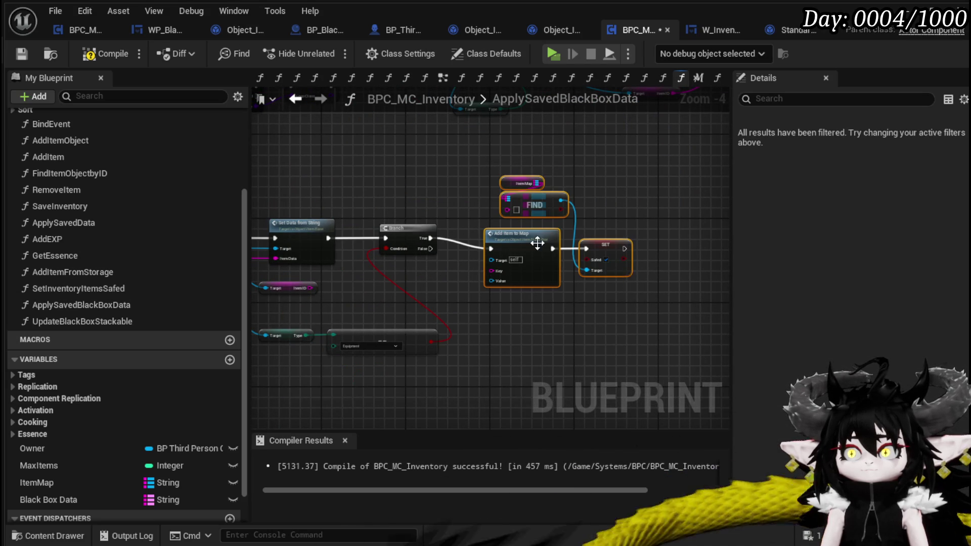
pyautogui.moveTo(537, 243); pyautogui.dragTo(525, 232)
# Connect ItemID to the FIND and Add Item to Map keys, and Return Value to Value.
pyautogui.moveTo(304, 286)
pyautogui.mouseDown()
pyautogui.moveTo(507, 204)
pyautogui.moveTo(489, 230)
pyautogui.mouseUp()
pyautogui.click(465, 287)
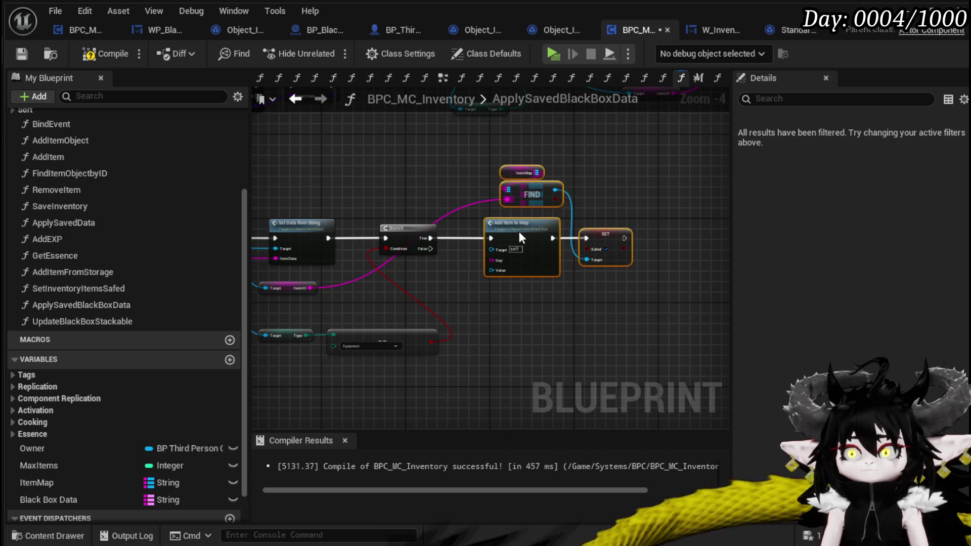
pyautogui.moveTo(310, 288); pyautogui.dragTo(498, 262)
pyautogui.moveTo(376, 231); pyautogui.dragTo(655, 249)
pyautogui.scroll(-1, 526, 146)
pyautogui.moveTo(370, 354)
pyautogui.mouseDown()
pyautogui.moveTo(273, 325)
pyautogui.moveTo(381, 254)
pyautogui.moveTo(424, 241)
pyautogui.moveTo(318, 304)
pyautogui.mouseUp()
pyautogui.scroll(1, 424, 241)
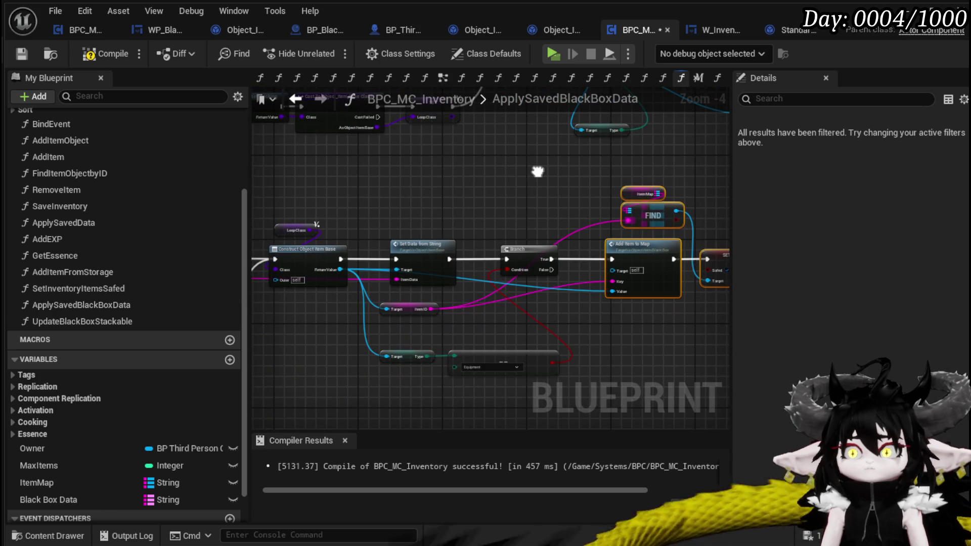
pyautogui.moveTo(537, 171)
pyautogui.mouseDown()
pyautogui.moveTo(405, 325)
pyautogui.moveTo(257, 313)
pyautogui.moveTo(273, 289)
pyautogui.moveTo(473, 175)
pyautogui.moveTo(516, 179)
pyautogui.moveTo(490, 316)
pyautogui.mouseUp()
pyautogui.scroll(2, 412, 396)
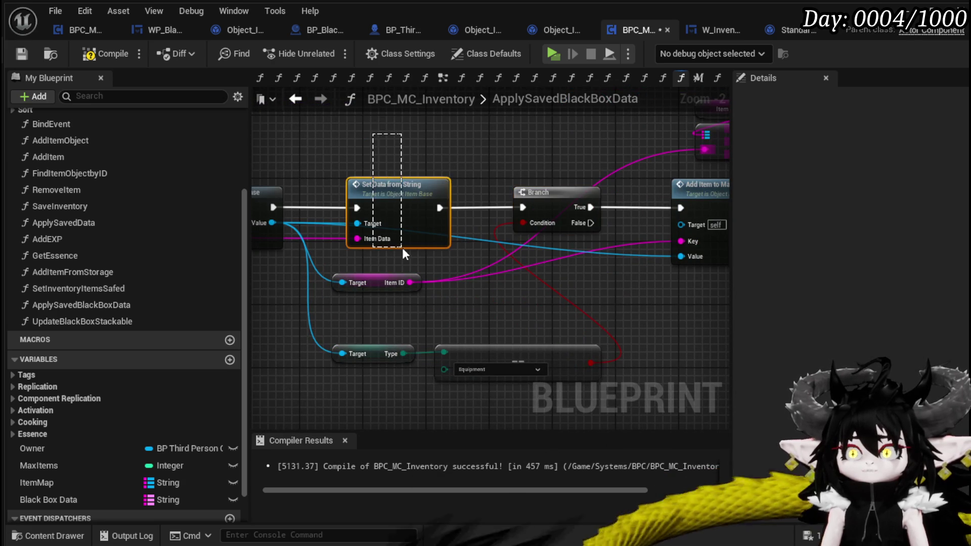
# Delete the leftover duplicate FIND, Add Item to Map and SET nodes.
pyautogui.moveTo(325, 409)
pyautogui.mouseDown()
pyautogui.moveTo(542, 324)
pyautogui.moveTo(437, 365)
pyautogui.mouseUp()
pyautogui.moveTo(364, 207); pyautogui.dragTo(522, 187)
pyautogui.click(548, 135)
pyautogui.scroll(-3, 548, 135)
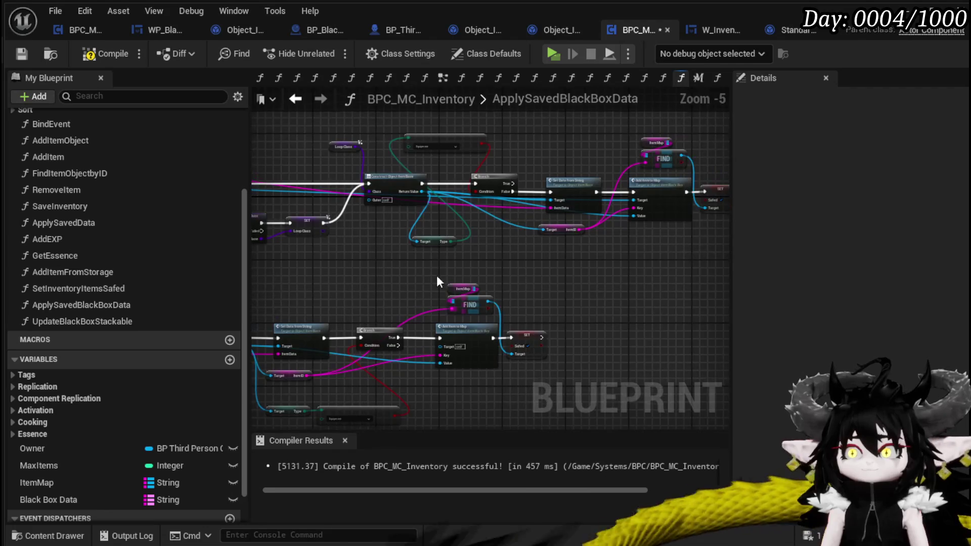
pyautogui.moveTo(437, 276); pyautogui.dragTo(303, 306)
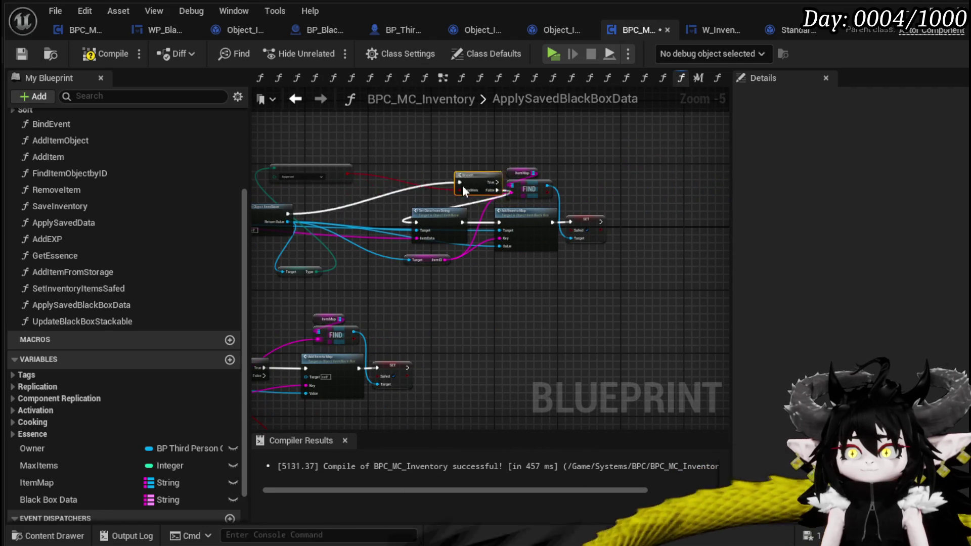
pyautogui.scroll(-1, 363, 200)
pyautogui.moveTo(390, 186)
pyautogui.mouseDown()
pyautogui.moveTo(458, 261)
pyautogui.moveTo(507, 260)
pyautogui.moveTo(410, 254)
pyautogui.moveTo(457, 264)
pyautogui.moveTo(352, 307)
pyautogui.mouseUp()
pyautogui.scroll(3, 423, 251)
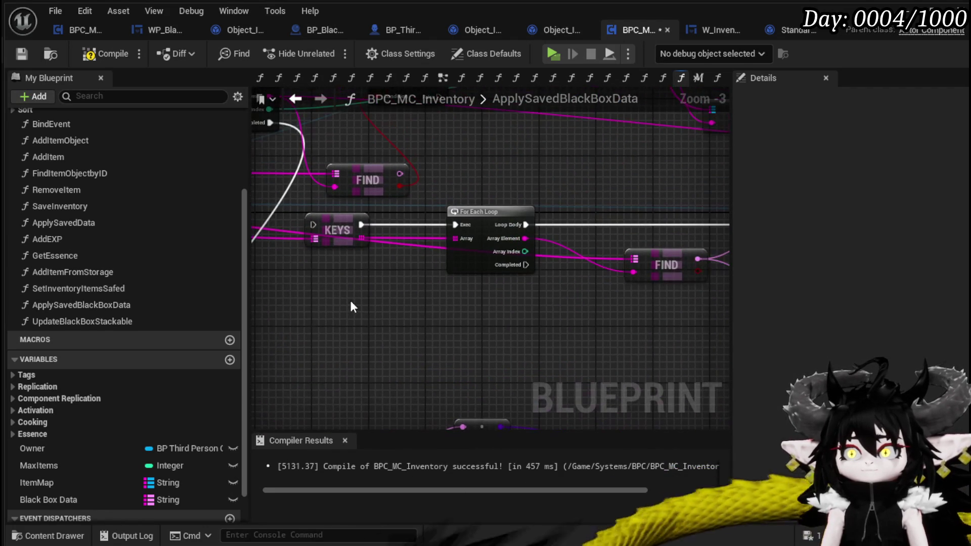
pyautogui.scroll(-2, 467, 256)
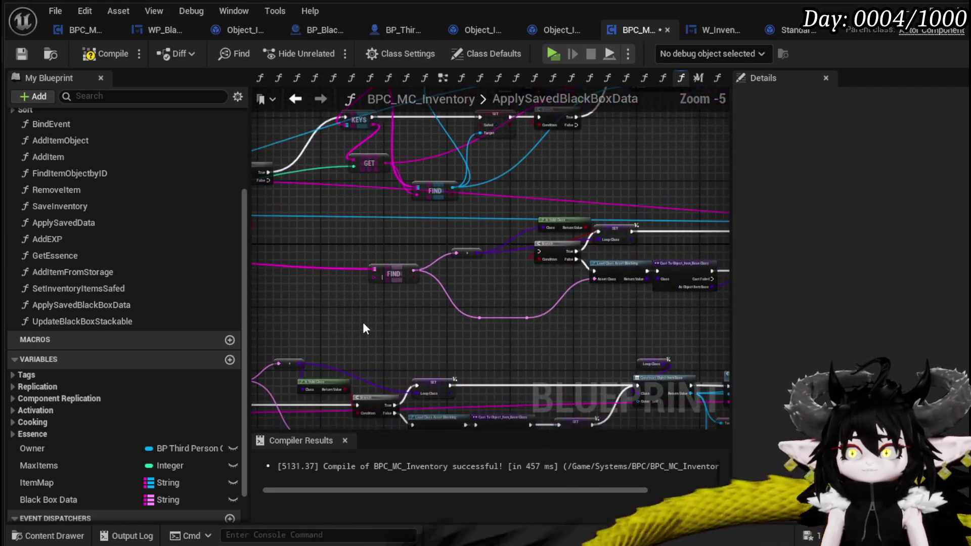
pyautogui.moveTo(615, 231)
pyautogui.mouseDown()
pyautogui.moveTo(649, 268)
pyautogui.moveTo(423, 290)
pyautogui.mouseUp()
pyautogui.moveTo(630, 190); pyautogui.dragTo(629, 189)
pyautogui.moveTo(399, 425); pyautogui.dragTo(393, 338)
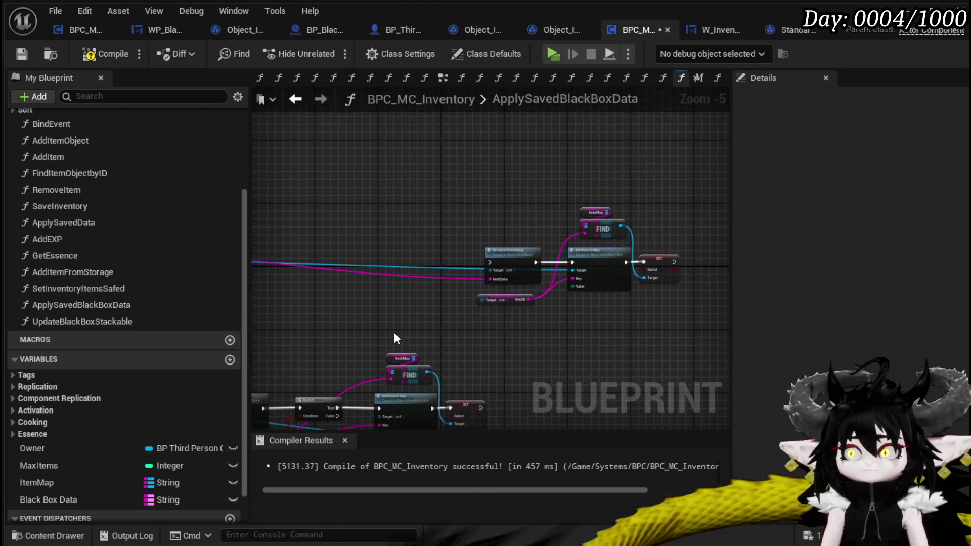
pyautogui.moveTo(665, 193); pyautogui.dragTo(664, 193)
pyautogui.press('Delete')
# Compile BPC_MC_Inventory, which reports an unconnected Object_Item_BlackBox Target pin.
pyautogui.scroll(-2, 568, 245)
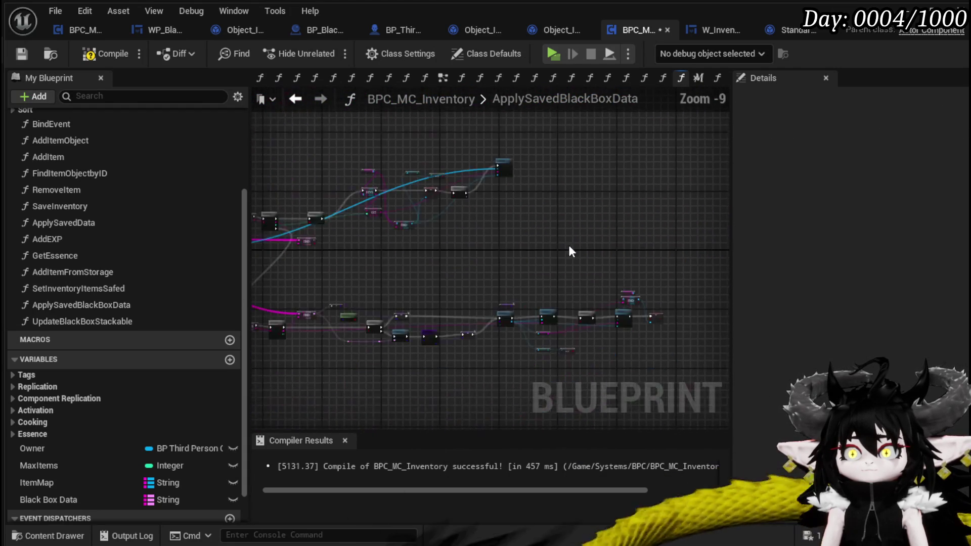
pyautogui.scroll(4, 482, 248)
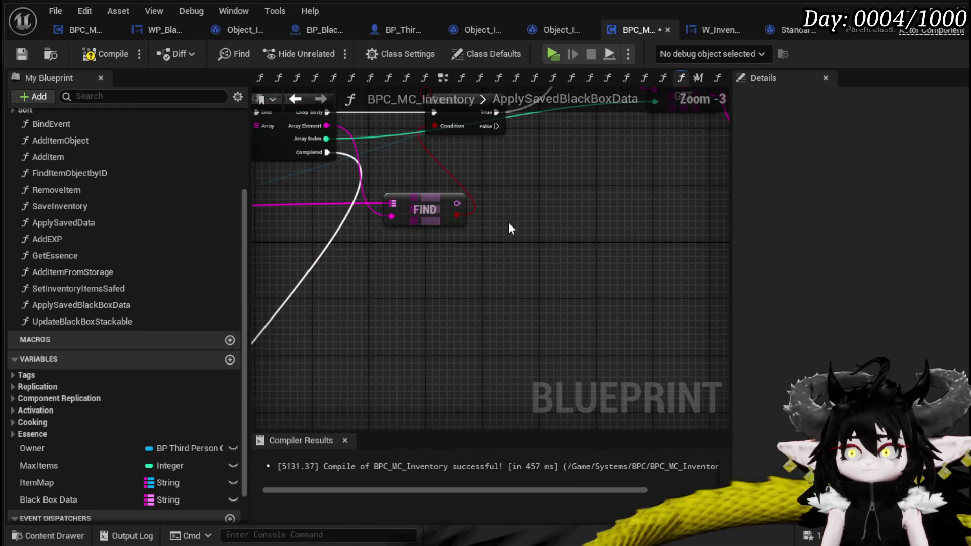
pyautogui.scroll(-3, 476, 194)
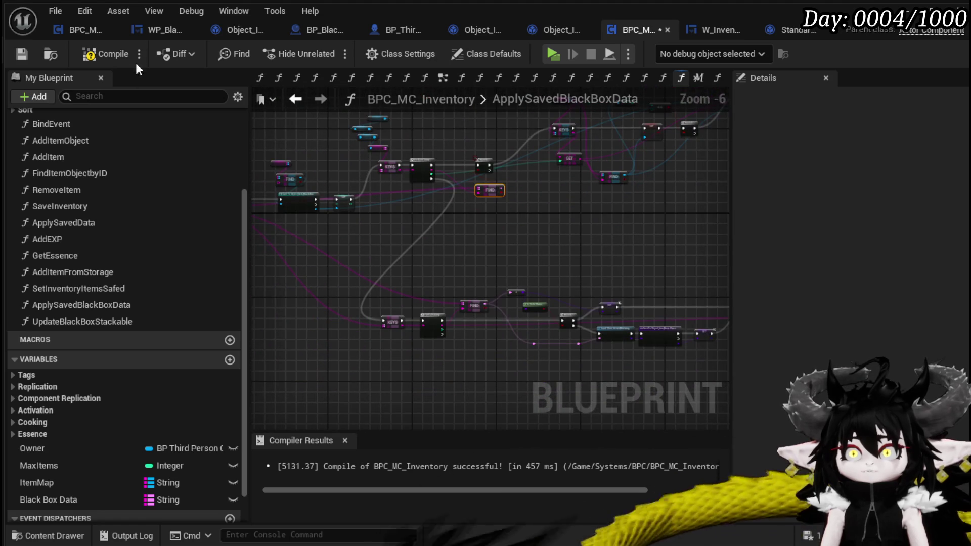
pyautogui.click(22, 58)
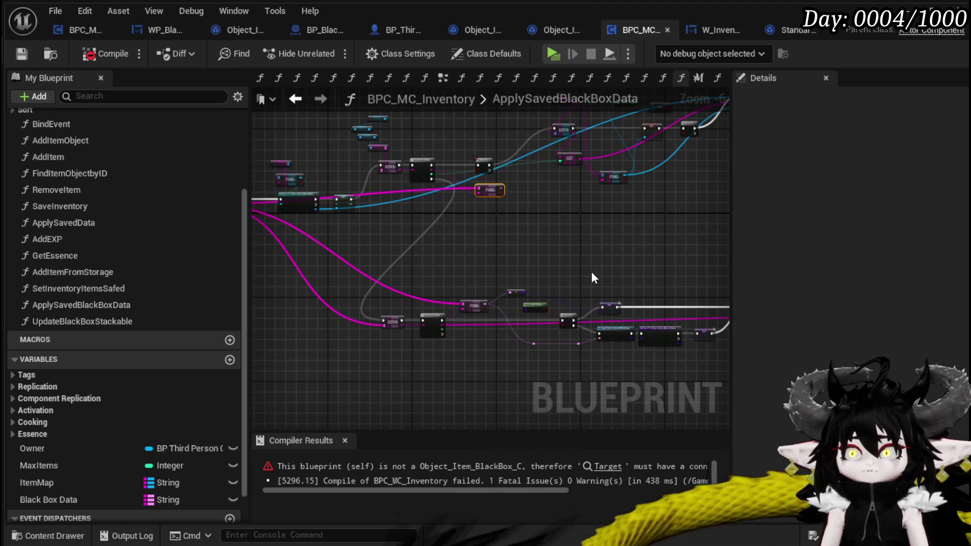
# Connect the Cast node's As Object Item Black Box pin to Add Item to Map's Target.
pyautogui.scroll(-2, 590, 271)
pyautogui.scroll(5, 500, 239)
pyautogui.moveTo(500, 239); pyautogui.dragTo(372, 214)
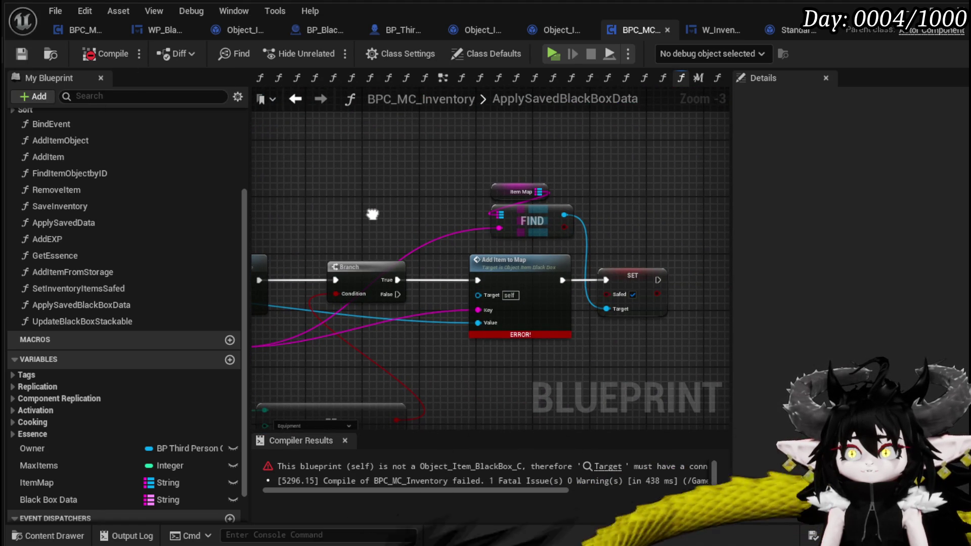
pyautogui.scroll(-4, 372, 214)
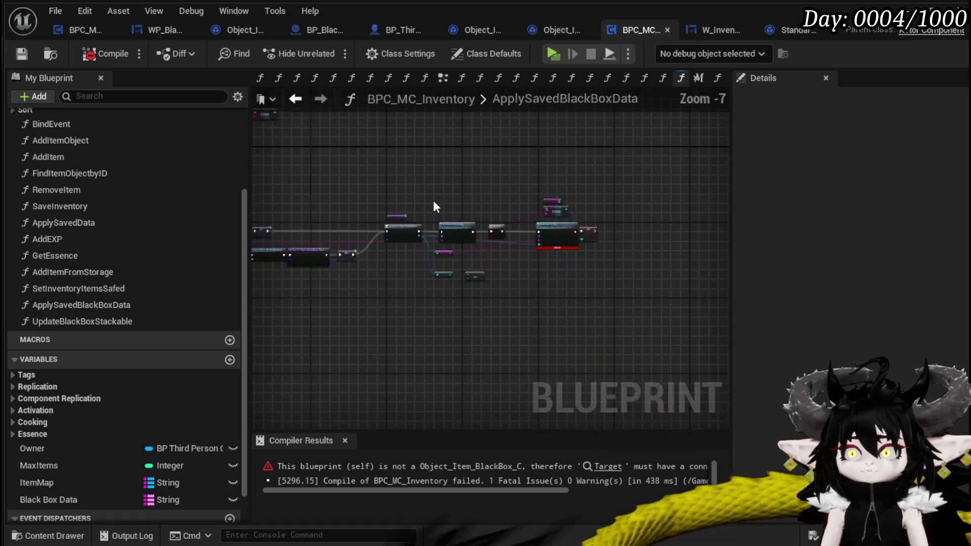
pyautogui.scroll(3, 535, 232)
pyautogui.moveTo(542, 206)
pyautogui.mouseDown()
pyautogui.moveTo(668, 235)
pyautogui.moveTo(507, 355)
pyautogui.moveTo(383, 410)
pyautogui.moveTo(385, 382)
pyautogui.mouseUp()
pyautogui.scroll(-1, 353, 282)
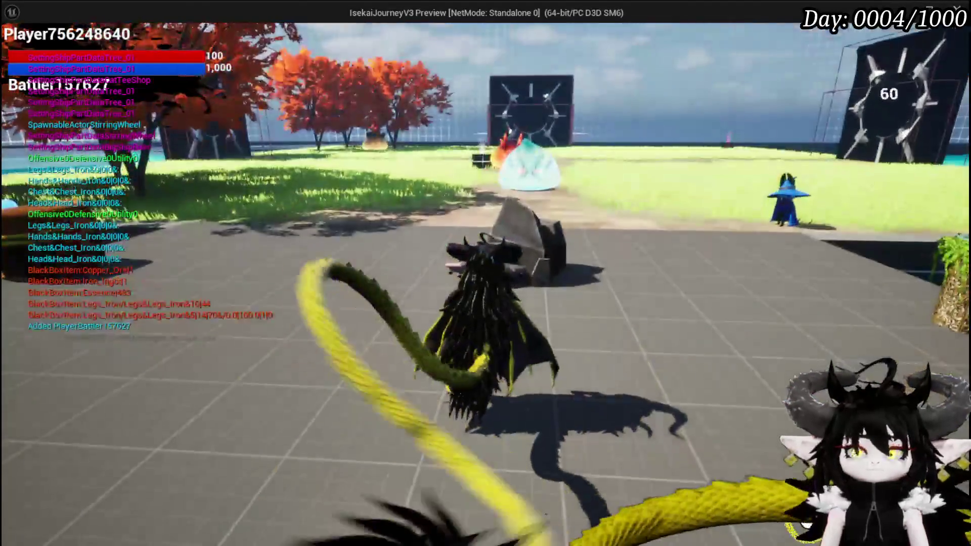
# View the Black Box at 178/2,000 in the in-game inventory, then stop the preview and save.
pyautogui.press('e')
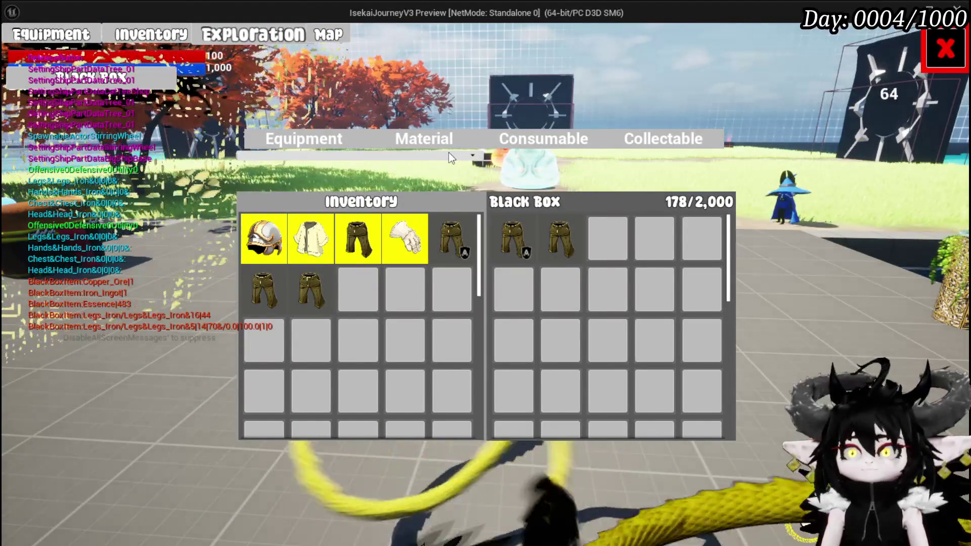
pyautogui.moveTo(541, 249)
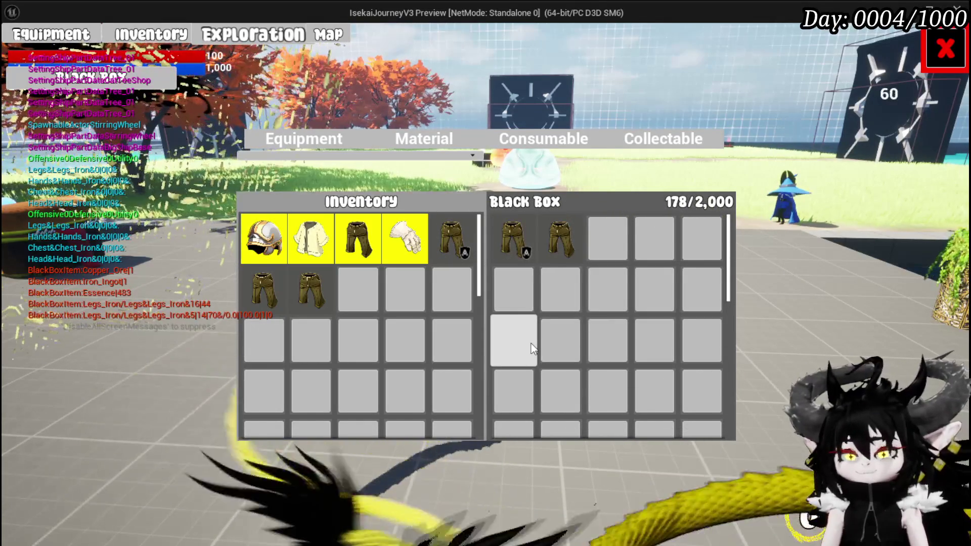
pyautogui.press('Escape')
pyautogui.click(20, 52)
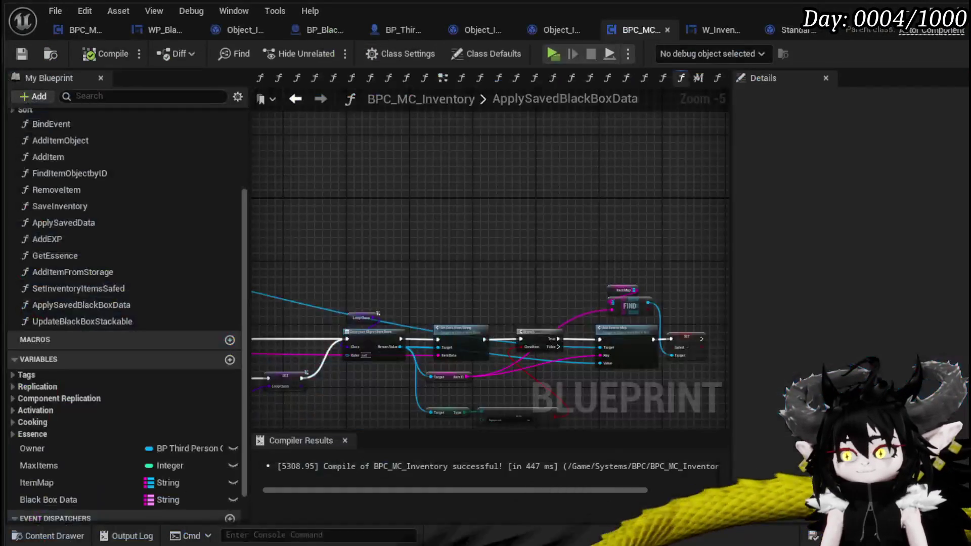
# Shift the Add Item to Map and SET nodes slightly down, then return to the level editor.
pyautogui.scroll(3, 566, 320)
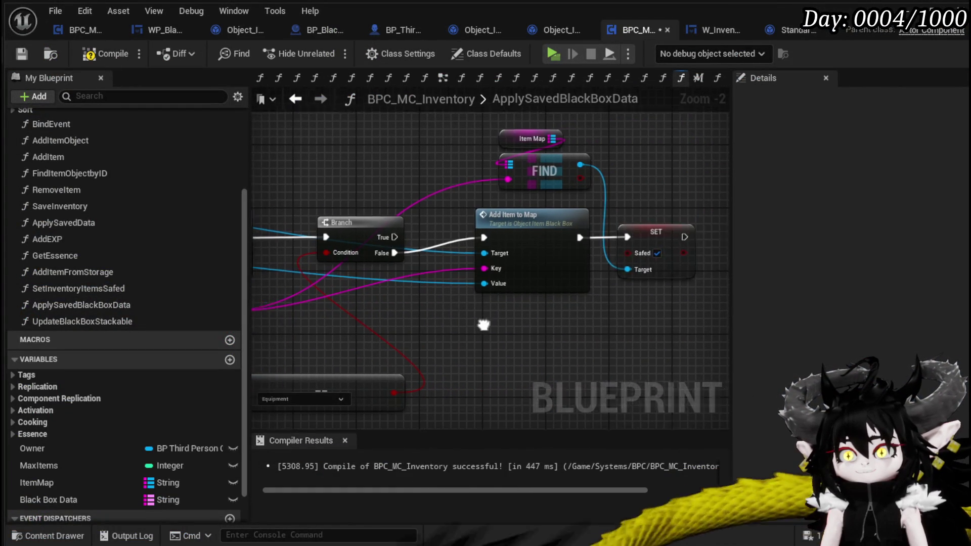
pyautogui.moveTo(474, 318); pyautogui.dragTo(608, 250)
pyautogui.moveTo(497, 233); pyautogui.dragTo(497, 240)
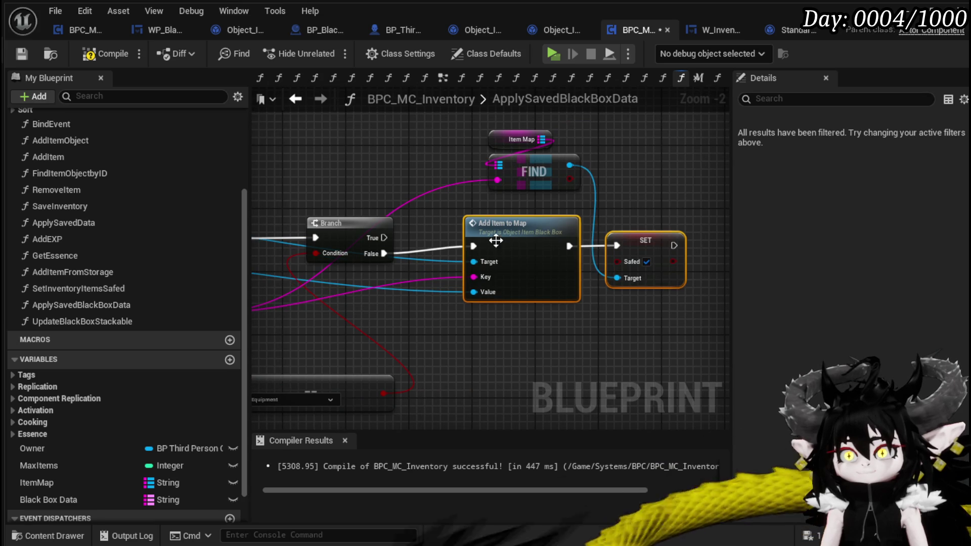
pyautogui.click(464, 227)
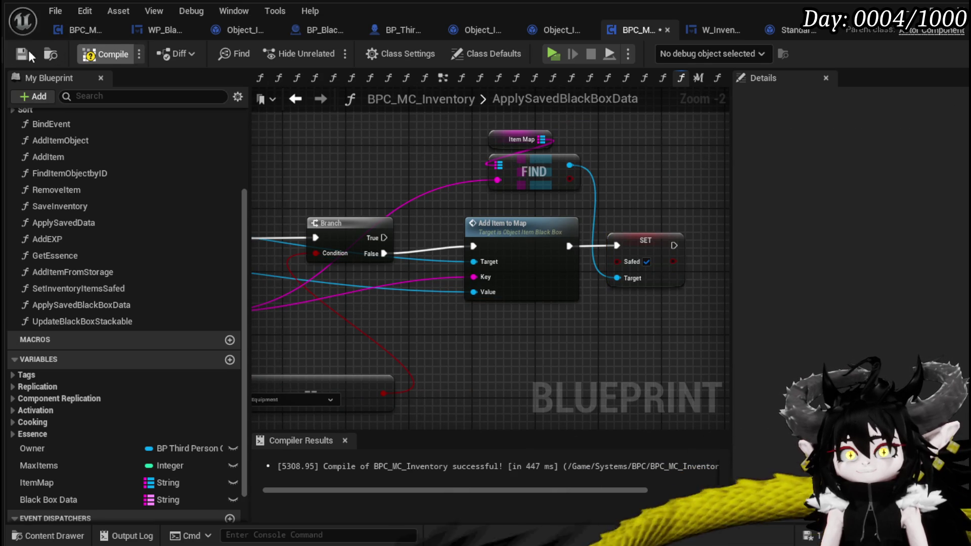
pyautogui.moveTo(397, 153); pyautogui.dragTo(535, 161)
pyautogui.scroll(-2, 468, 151)
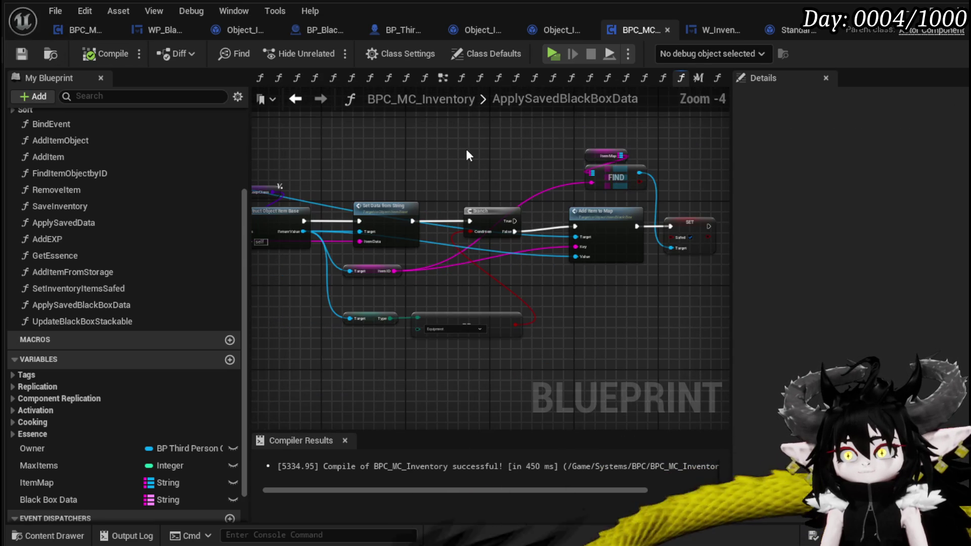
pyautogui.click(905, 9)
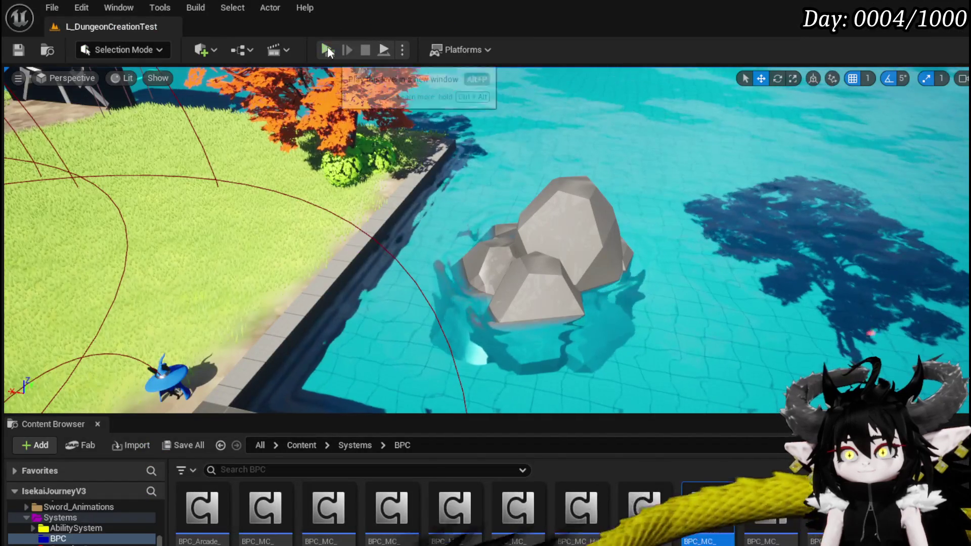
# In a play session, move iron ingot, essence, two copper ore and an Iron_Legs into the Black Box.
pyautogui.click(328, 50)
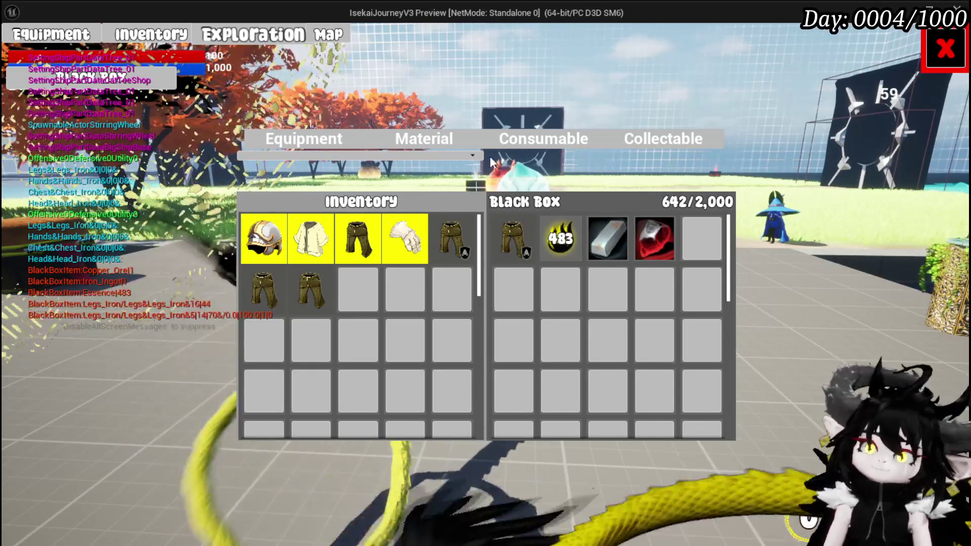
pyautogui.click(422, 144)
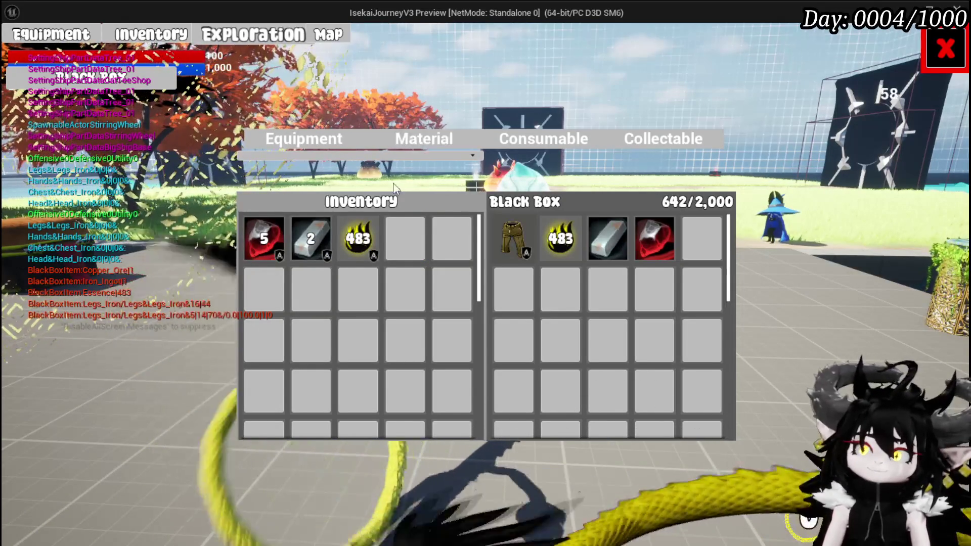
pyautogui.click(326, 236)
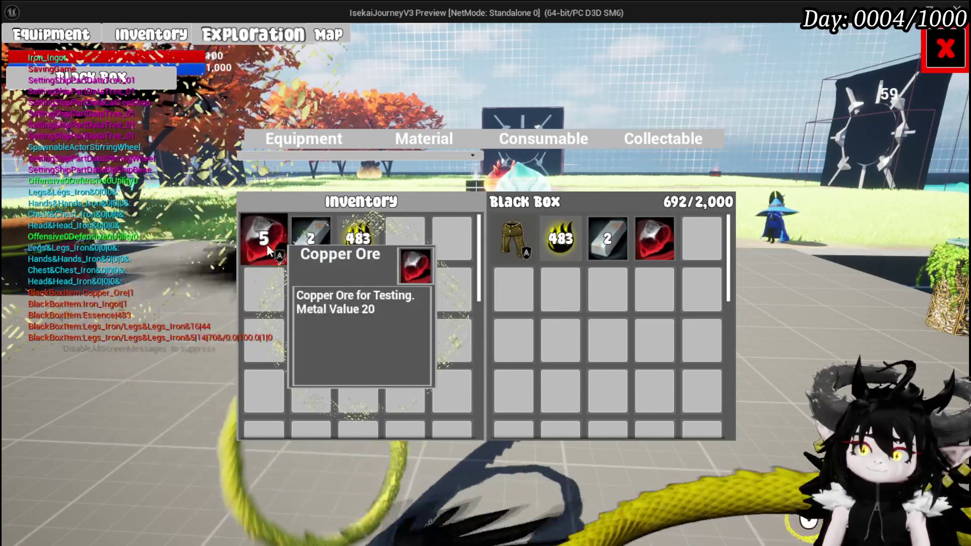
pyautogui.click(362, 250)
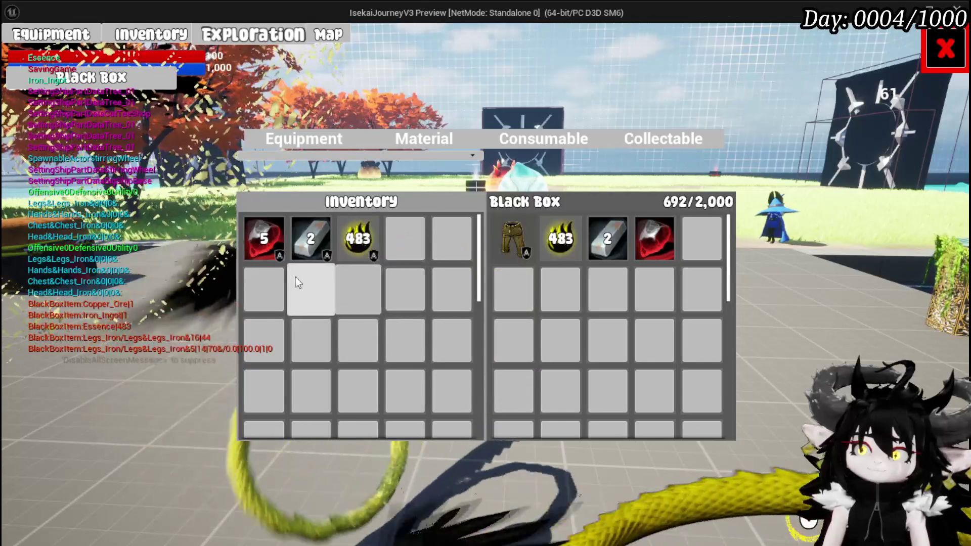
pyautogui.click(263, 246)
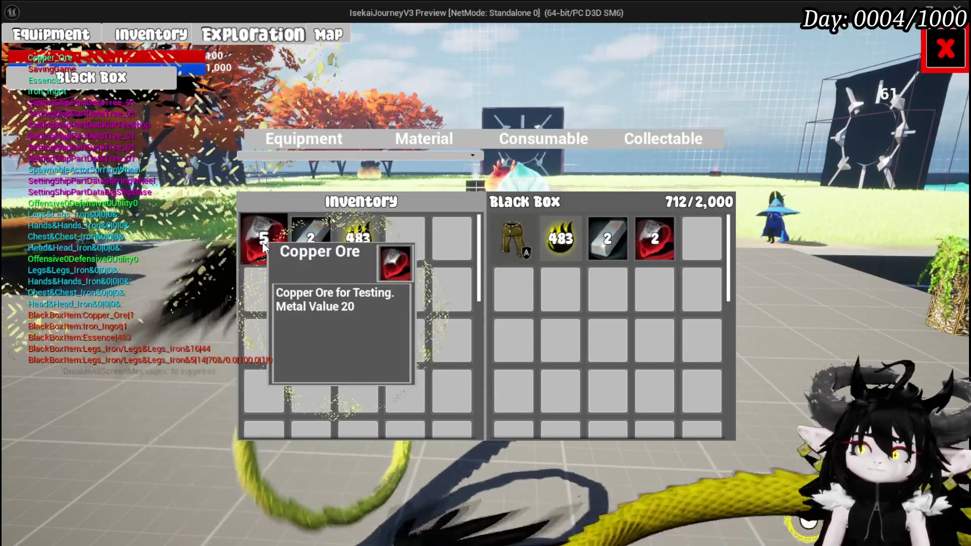
pyautogui.click(263, 246)
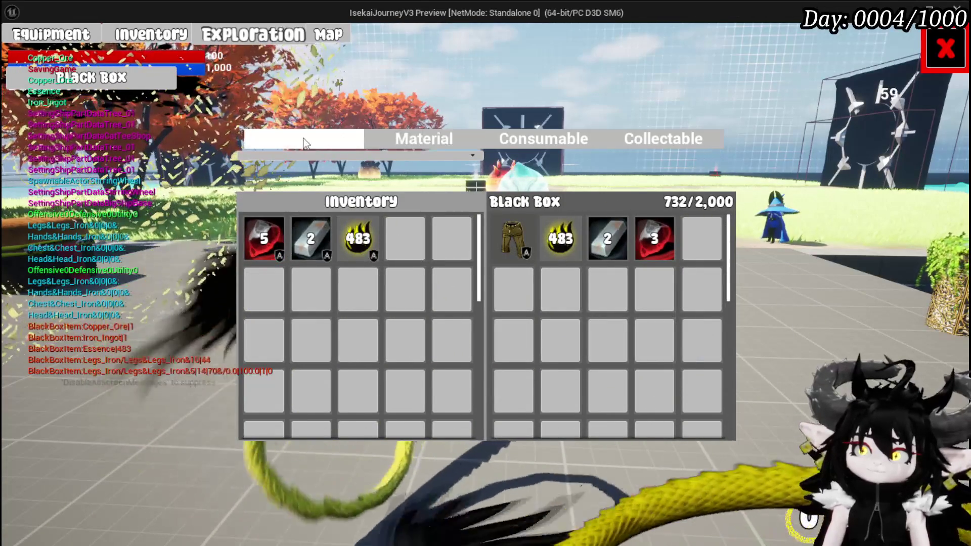
pyautogui.click(305, 143)
pyautogui.moveTo(271, 298)
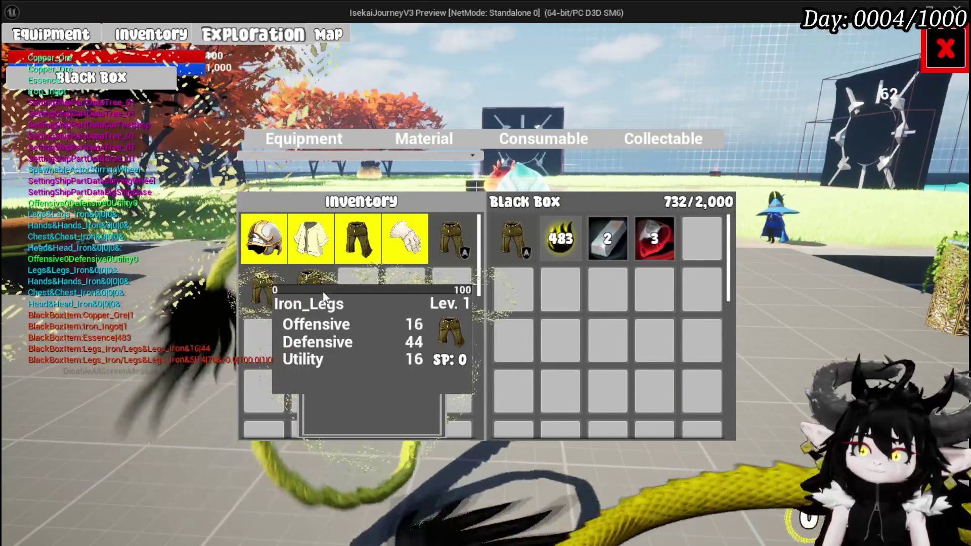
pyautogui.click(270, 291)
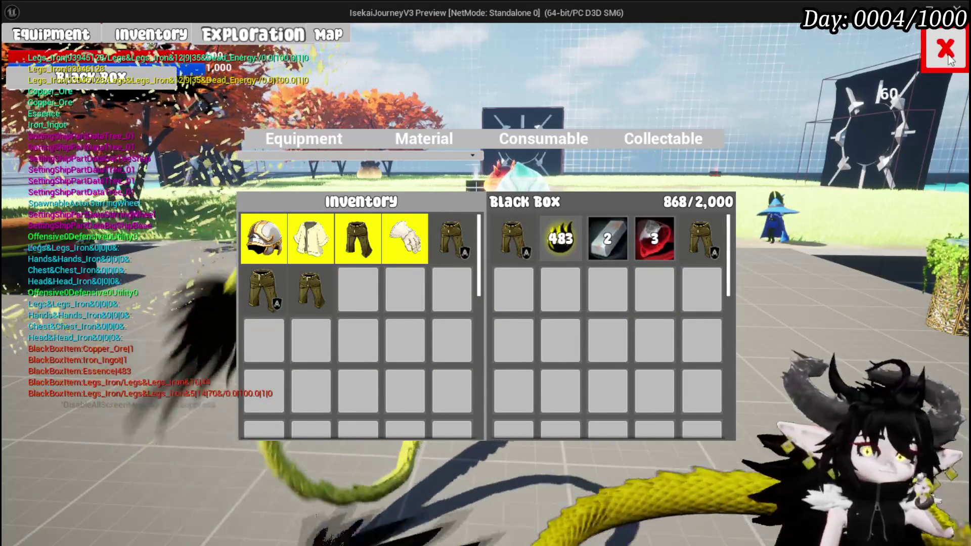
# Close the inventory, stop the preview and save the level.
pyautogui.click(948, 58)
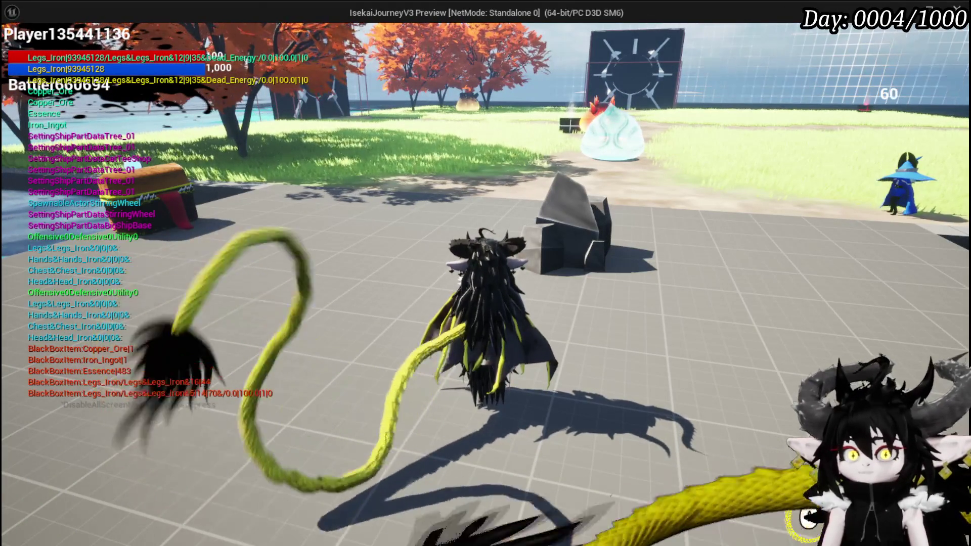
pyautogui.press('Escape')
pyautogui.click(26, 53)
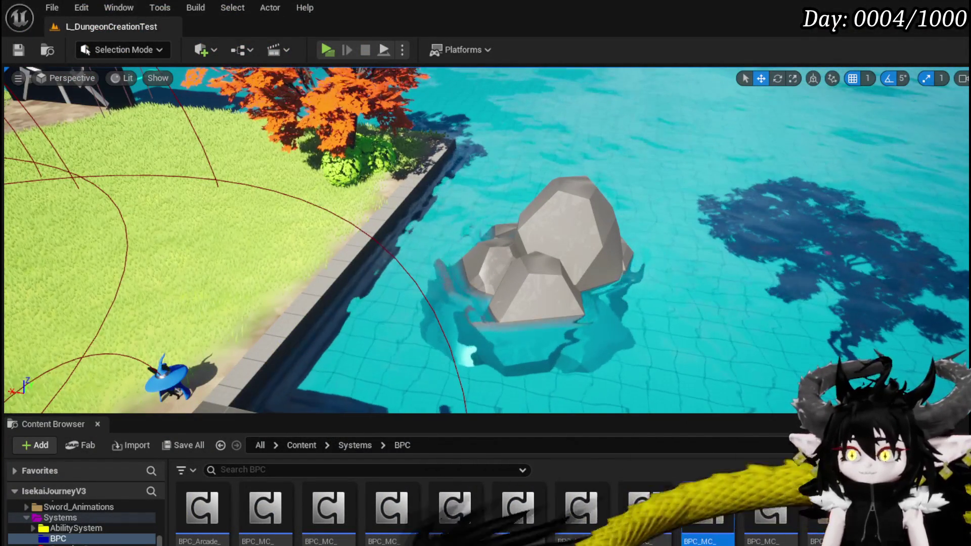
# Relaunch a standalone session and confirm the Black Box reloaded at 868/2,000 with its items.
pyautogui.hotkey('alt', 'Tab')
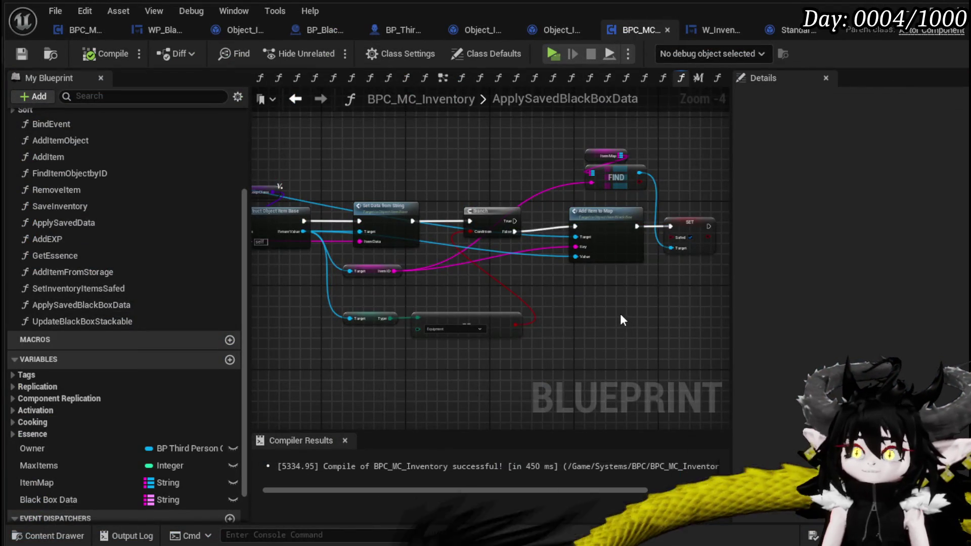
pyautogui.moveTo(620, 314); pyautogui.dragTo(690, 332)
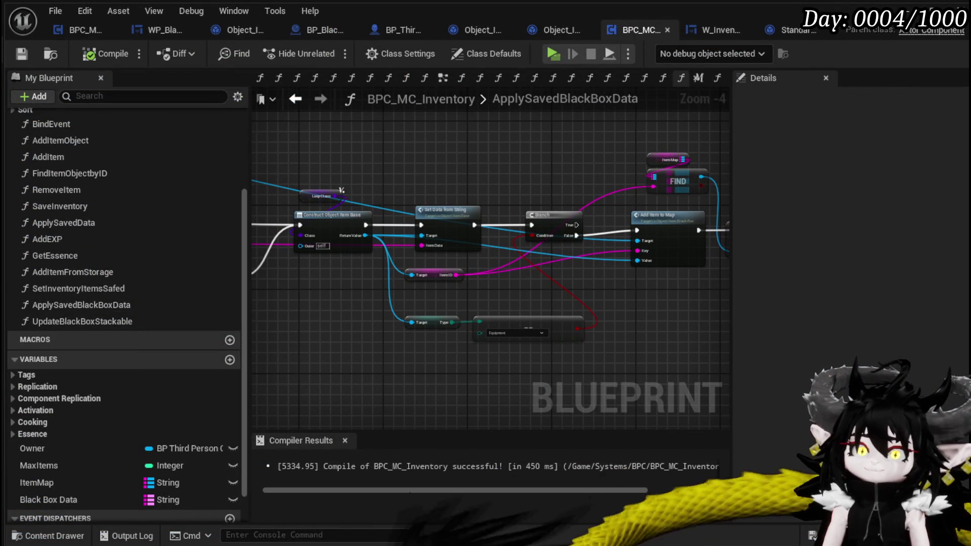
pyautogui.hotkey('alt', 'Tab')
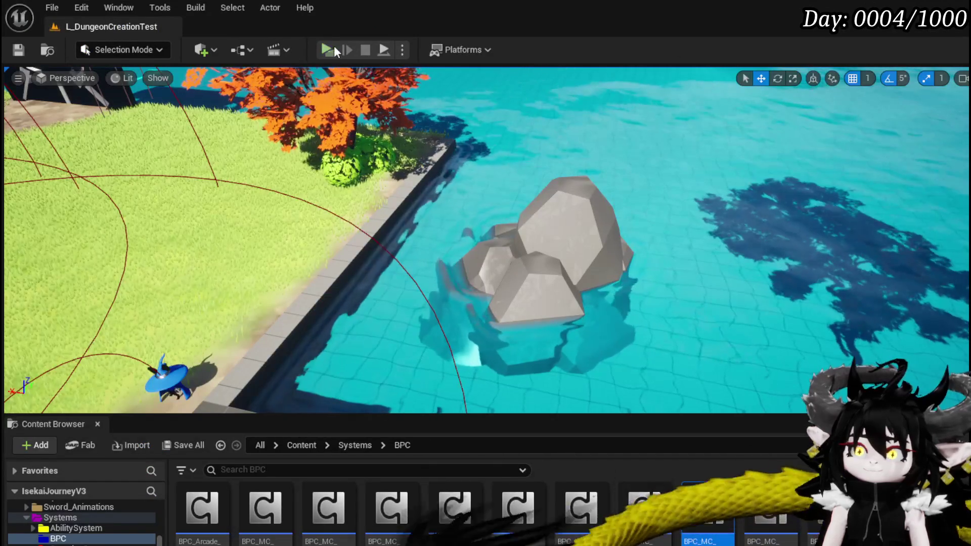
pyautogui.hotkey('alt', 'p')
pyautogui.press('Tab')
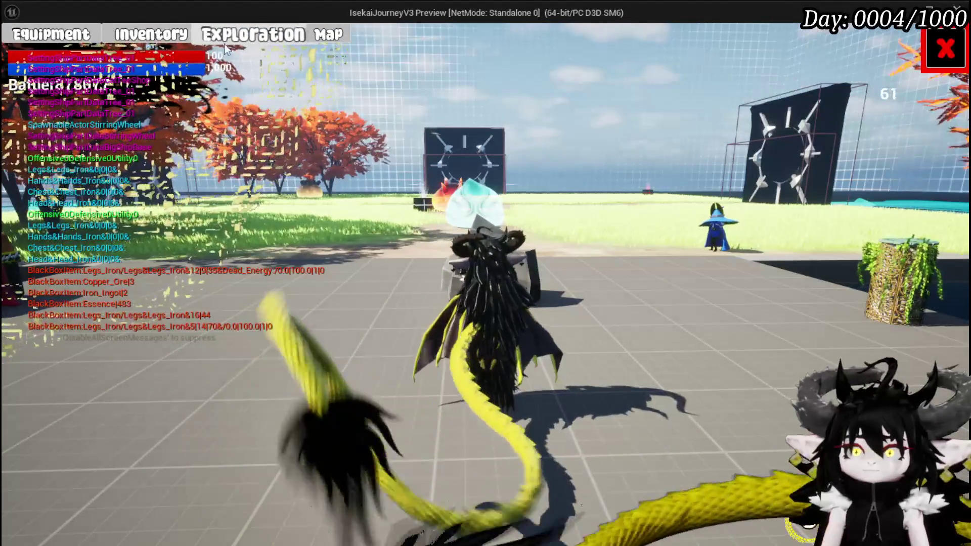
pyautogui.click(155, 42)
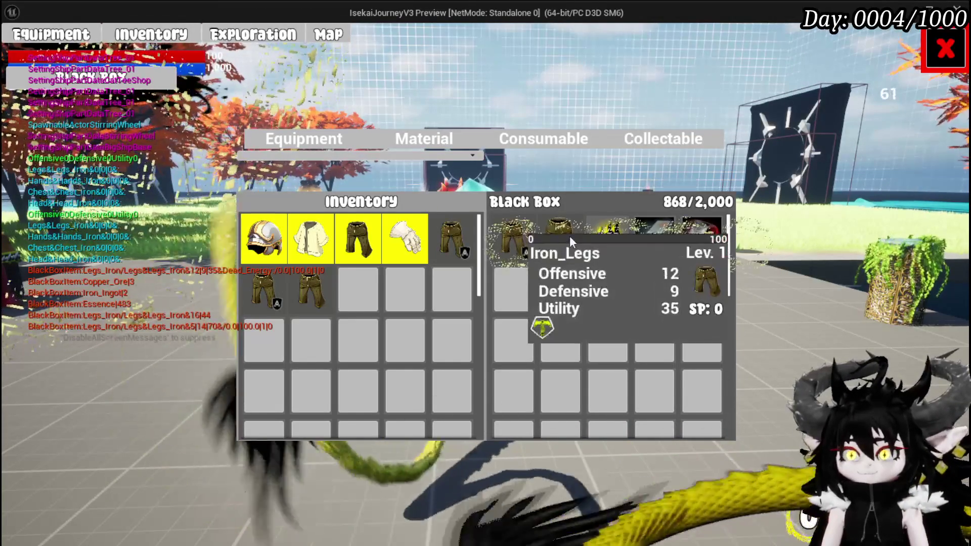
pyautogui.moveTo(529, 248)
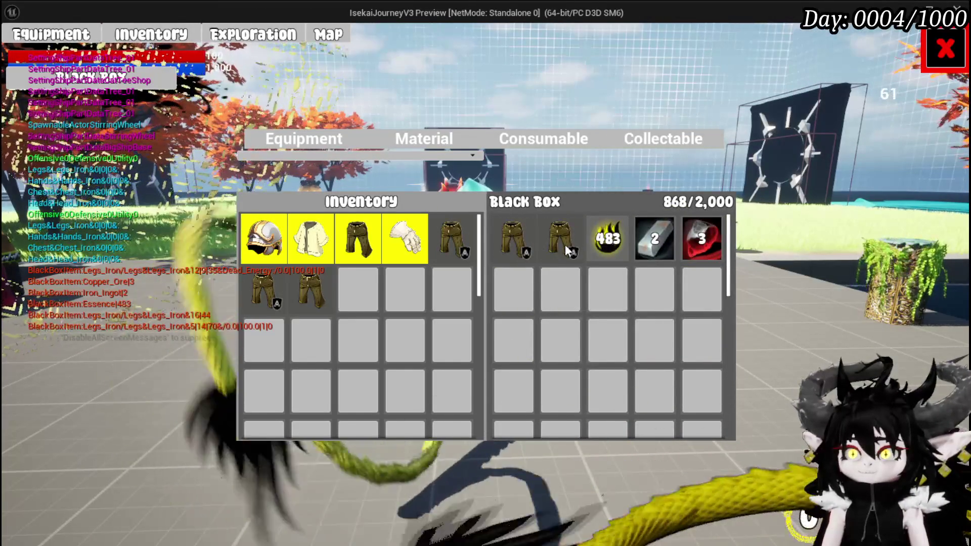
pyautogui.moveTo(566, 249)
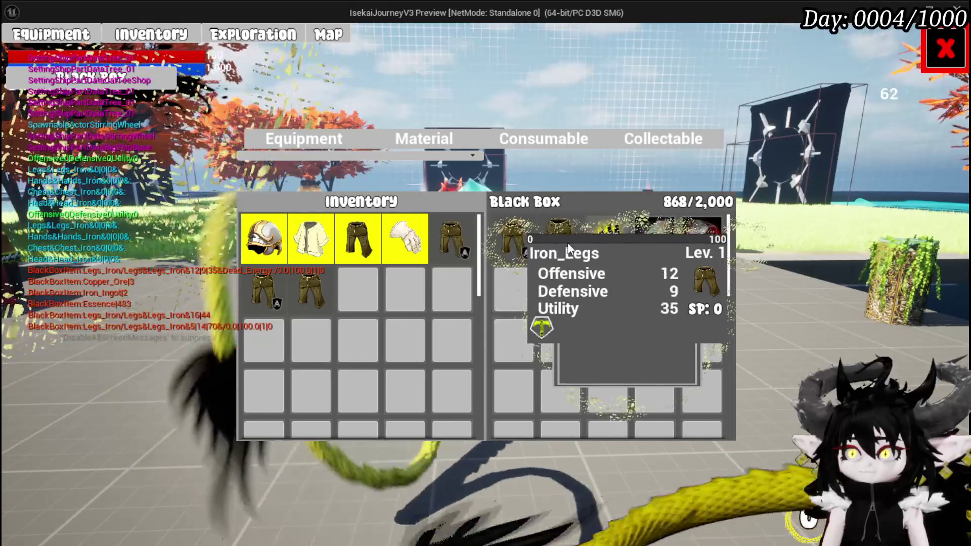
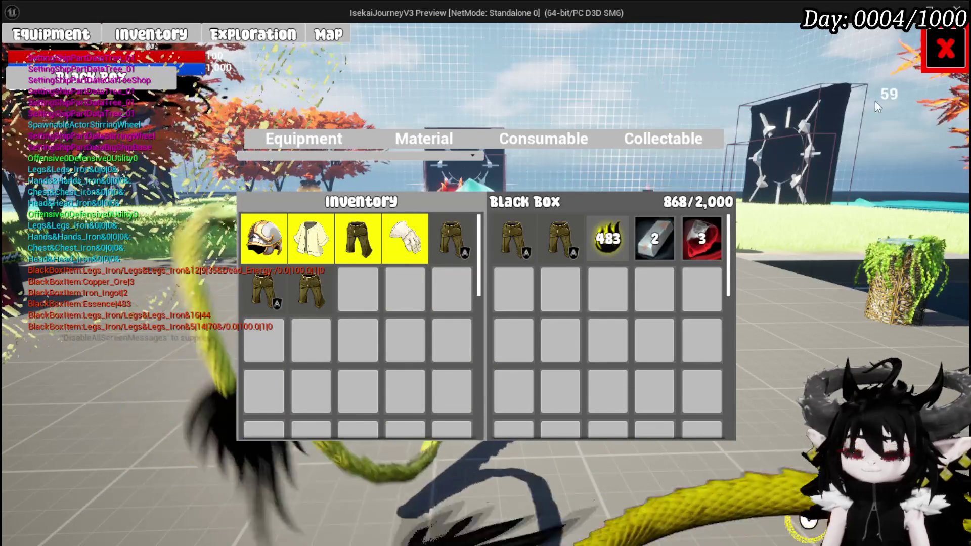
# Walk to the dropped black box and open it to confirm the saved loot is inside.
pyautogui.click(944, 48)
pyautogui.press('space')
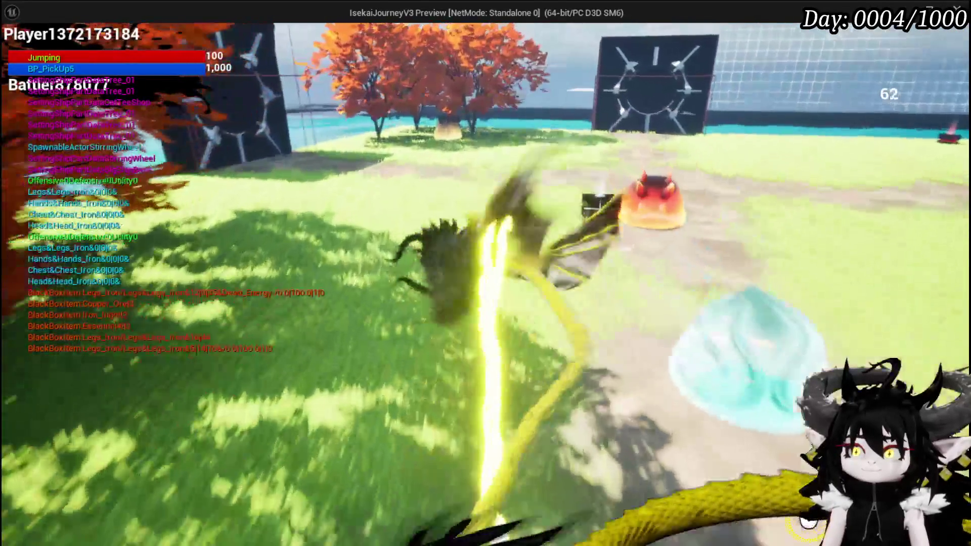
pyautogui.press('w')
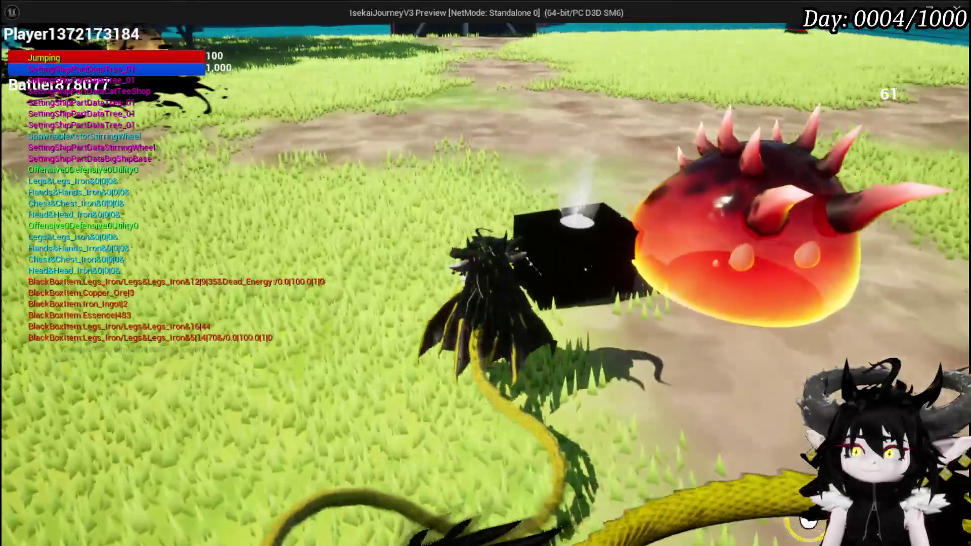
pyautogui.press('e')
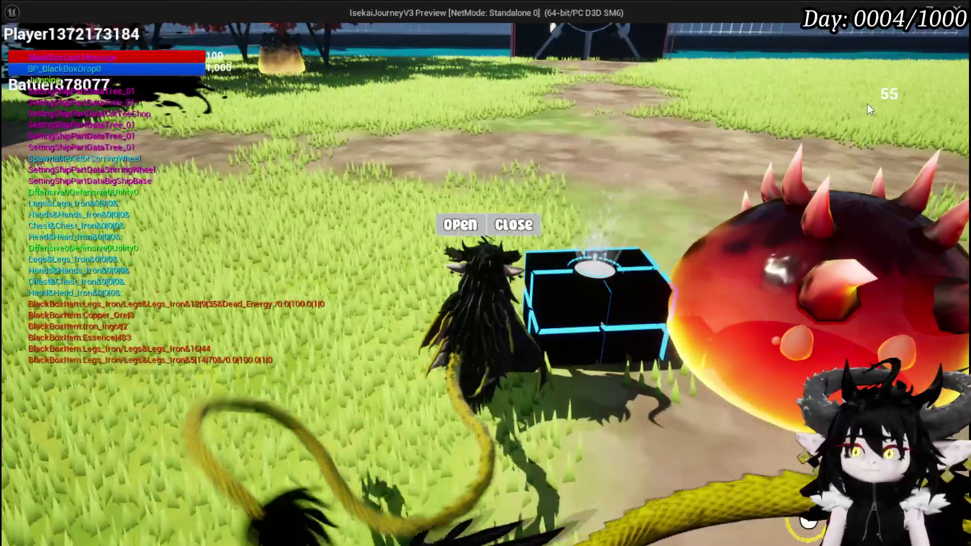
pyautogui.click(460, 222)
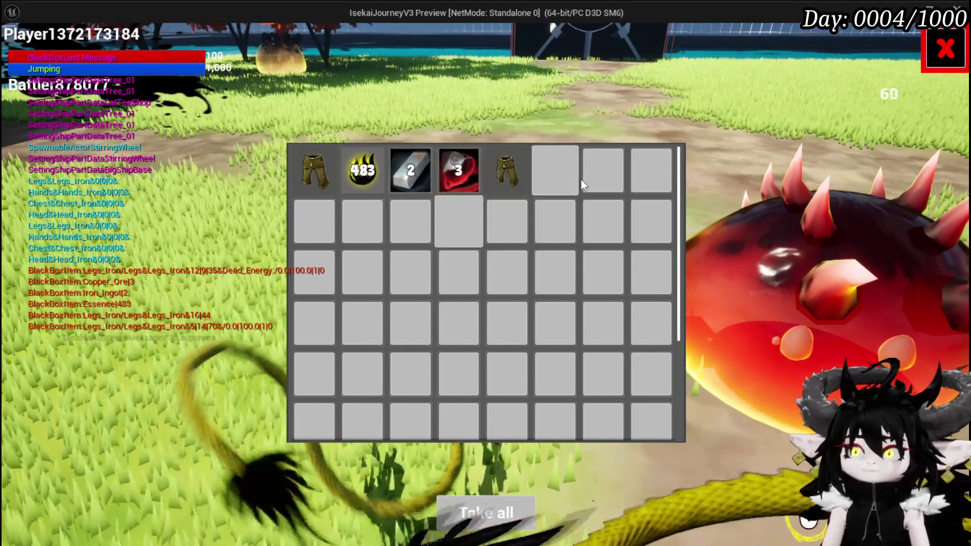
pyautogui.click(945, 48)
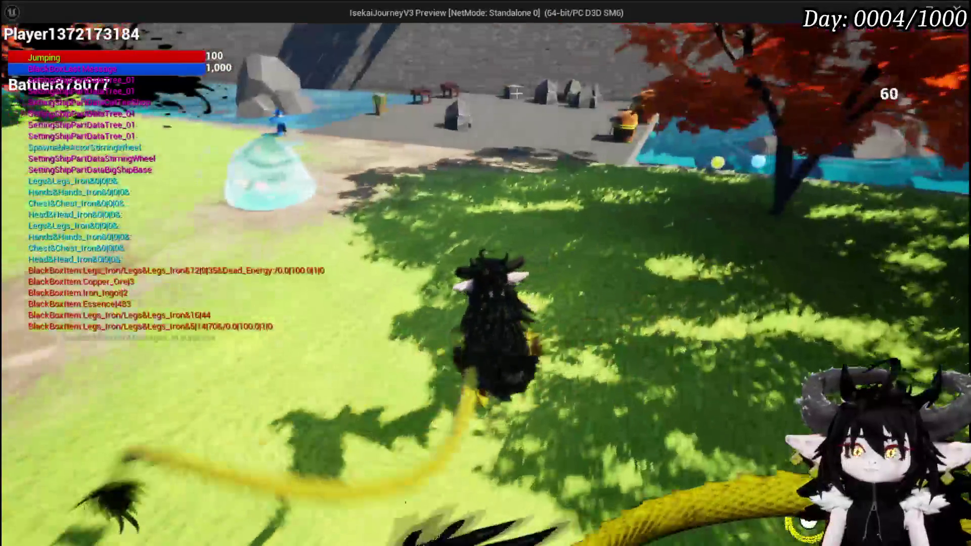
# Return to the editor and stop the play session.
pyautogui.hotkey('alt', 'Tab')
pyautogui.press('Escape')
pyautogui.hotkey('ctrl', 's')
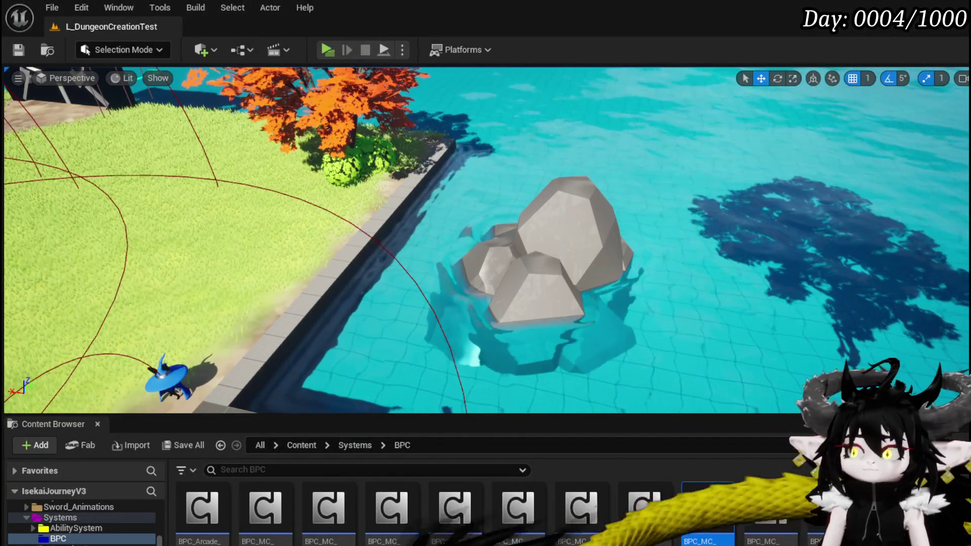
# Close the spare editor tab and show BP_BlackBoxDrop's EventGraph around the Create Save Data and SET nodes.
pyautogui.hotkey('alt', 'Tab')
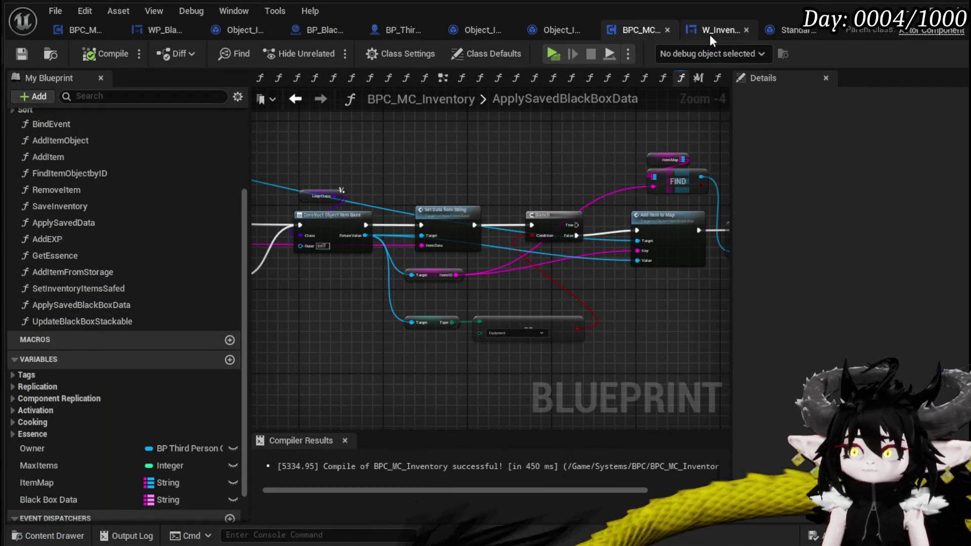
pyautogui.click(818, 31)
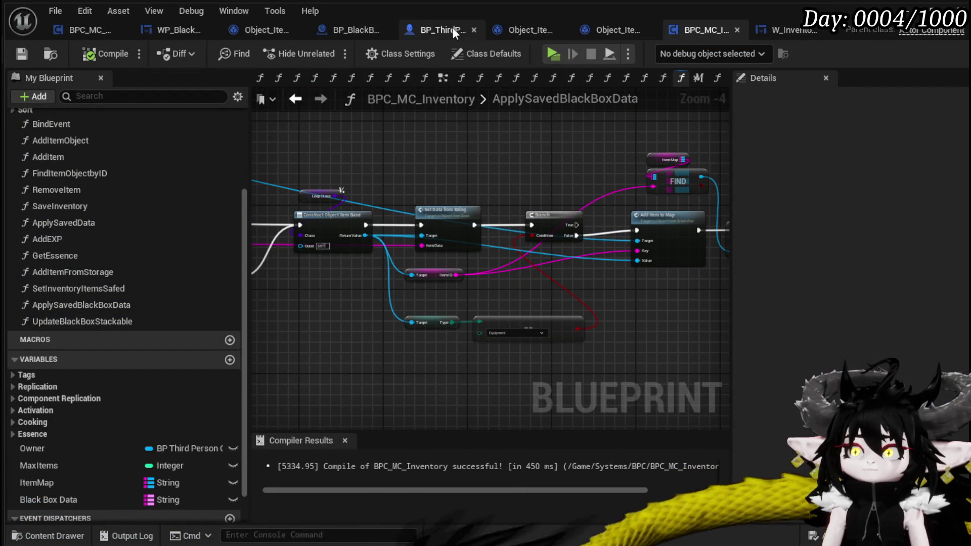
pyautogui.click(364, 28)
pyautogui.moveTo(481, 262); pyautogui.dragTo(203, 261)
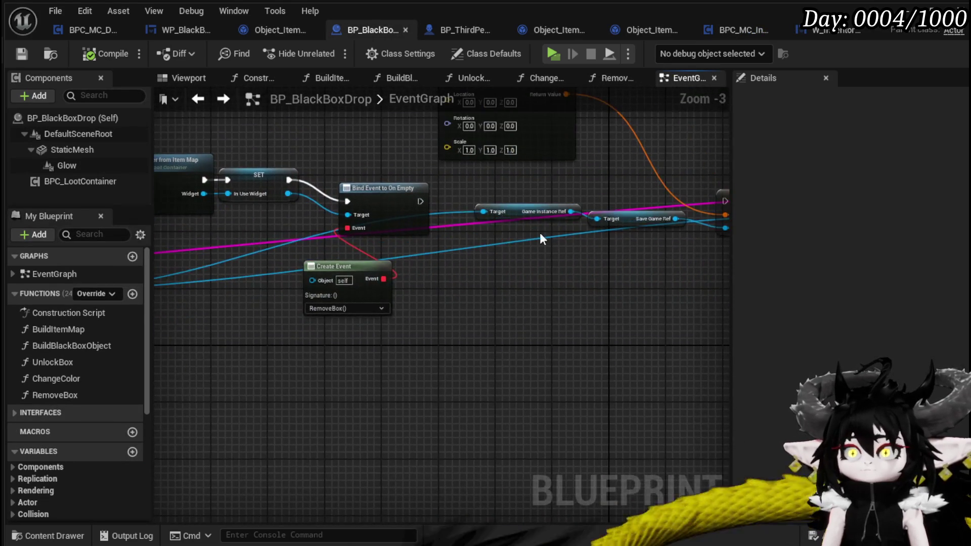
# Wire Bind Event into SET and add a Save Black Box call on the character reference.
pyautogui.moveTo(539, 232); pyautogui.dragTo(316, 241)
pyautogui.moveTo(233, 221)
pyautogui.mouseDown()
pyautogui.moveTo(554, 217)
pyautogui.moveTo(542, 218)
pyautogui.moveTo(561, 188)
pyautogui.moveTo(401, 199)
pyautogui.mouseUp()
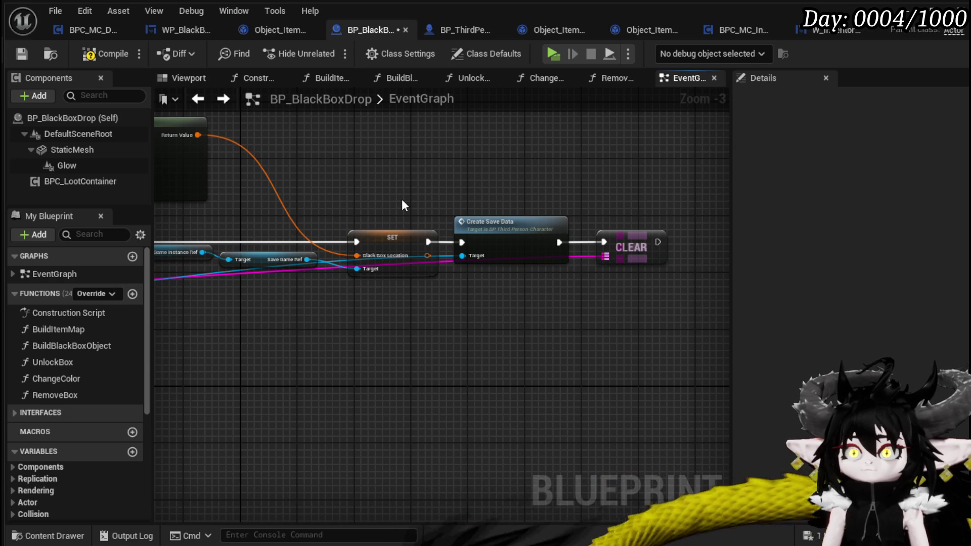
pyautogui.moveTo(462, 255); pyautogui.dragTo(477, 302)
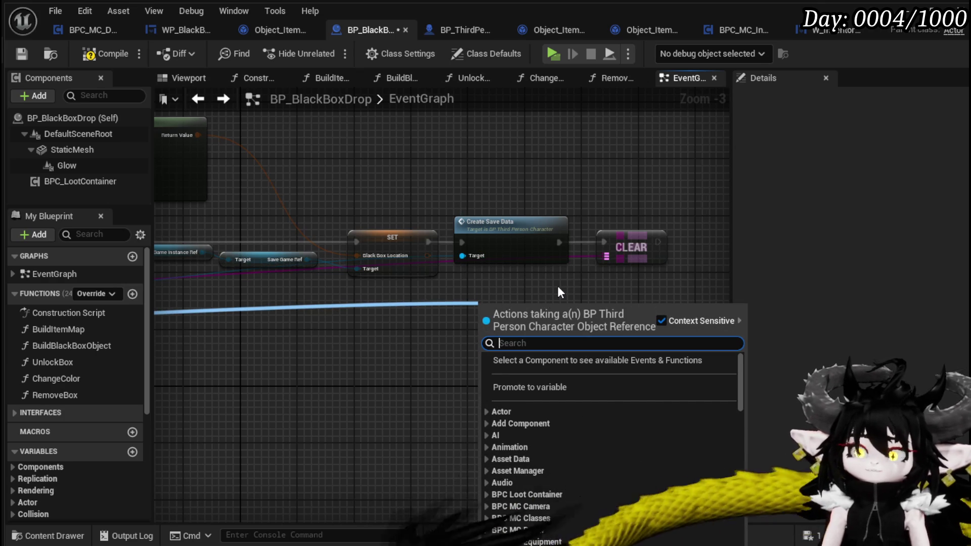
pyautogui.write('SaveB')
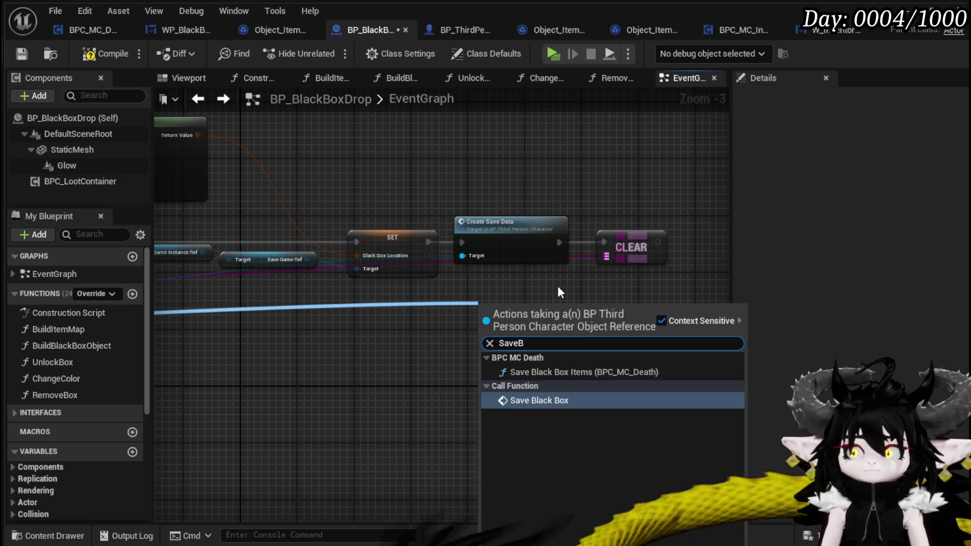
pyautogui.press('Return')
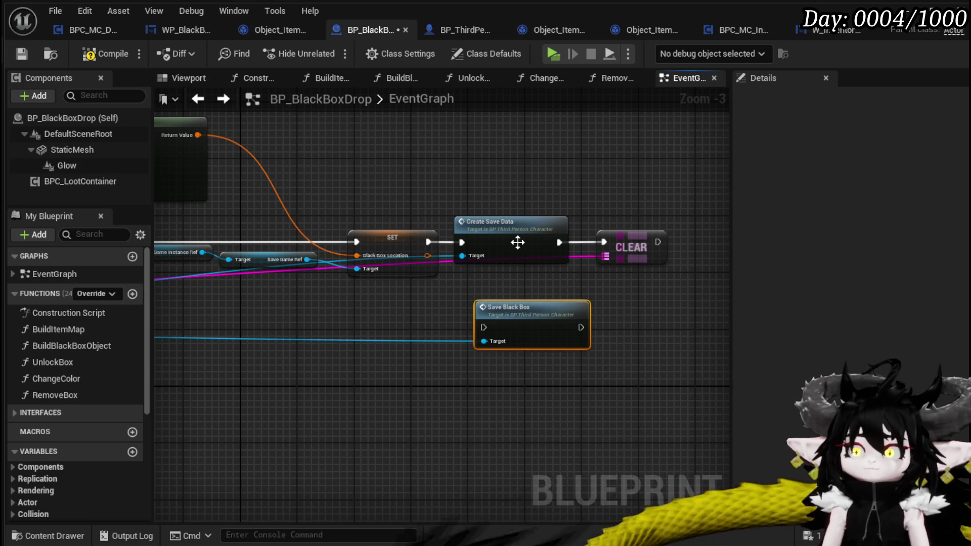
pyautogui.moveTo(512, 237); pyautogui.dragTo(503, 179)
pyautogui.moveTo(528, 307)
pyautogui.mouseDown()
pyautogui.moveTo(511, 238)
pyautogui.moveTo(527, 239)
pyautogui.moveTo(490, 228)
pyautogui.moveTo(563, 212)
pyautogui.moveTo(393, 210)
pyautogui.moveTo(461, 223)
pyautogui.moveTo(522, 252)
pyautogui.mouseUp()
pyautogui.hotkey('ctrl', 'z')
pyautogui.hotkey('ctrl', 'z')
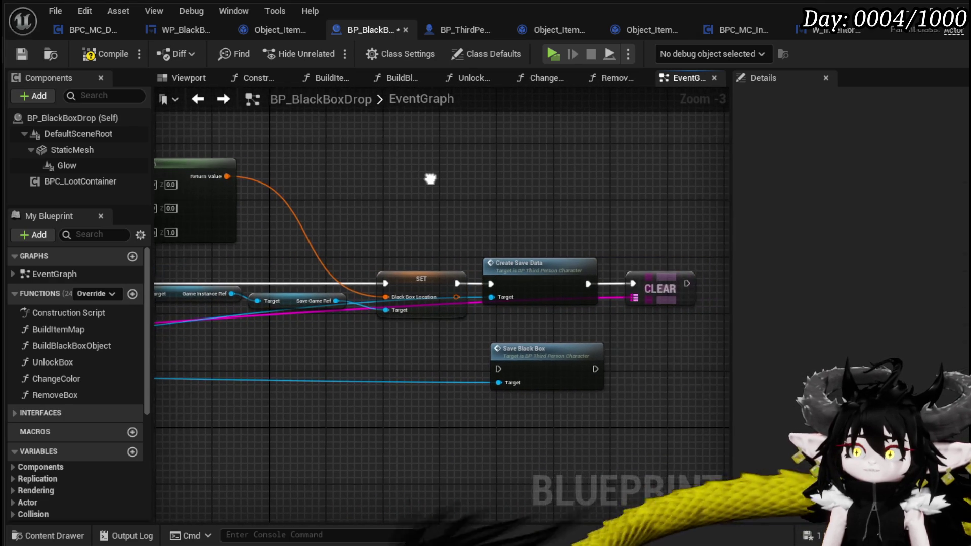
# Inspect the character's SaveBlackBox function, save both blueprints, and launch a playtest.
pyautogui.doubleClick(567, 369)
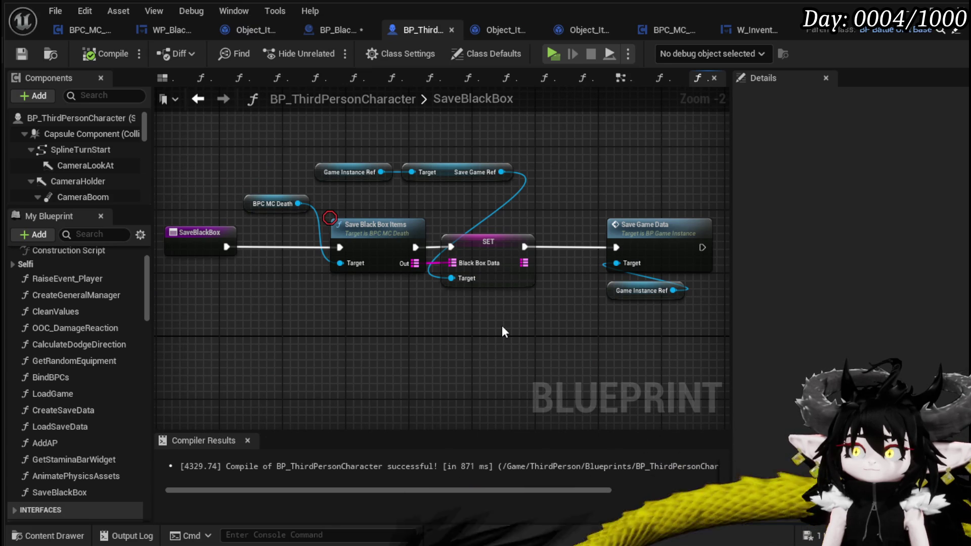
pyautogui.click(20, 54)
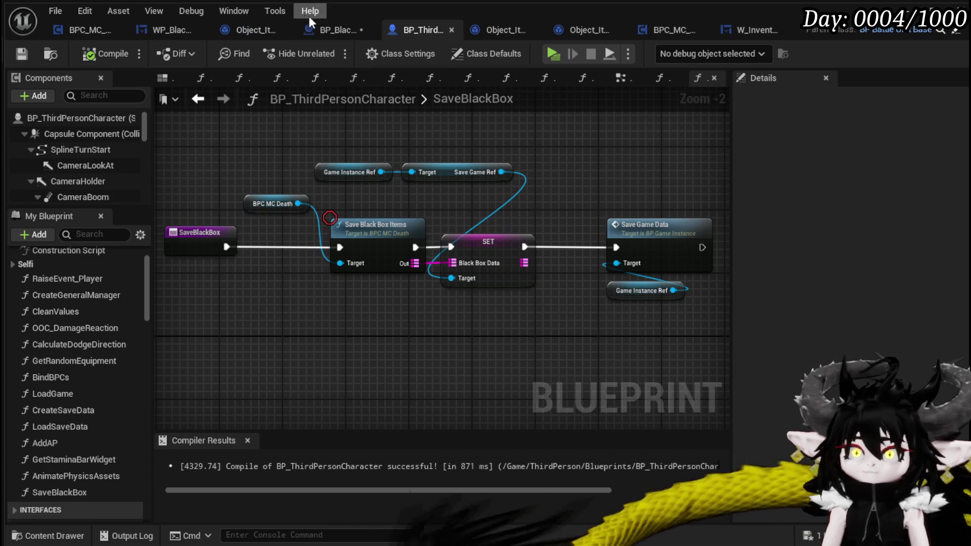
pyautogui.click(329, 30)
pyautogui.click(29, 53)
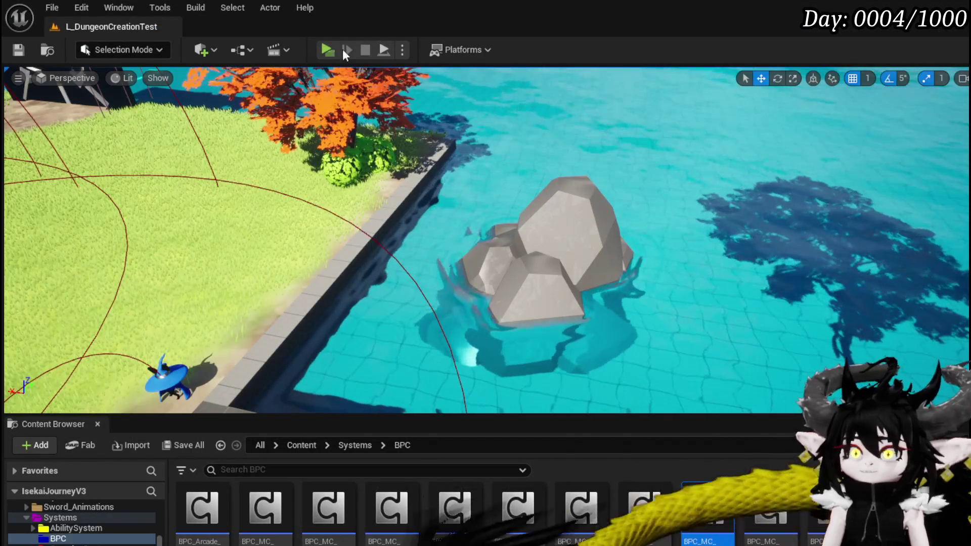
pyautogui.click(342, 49)
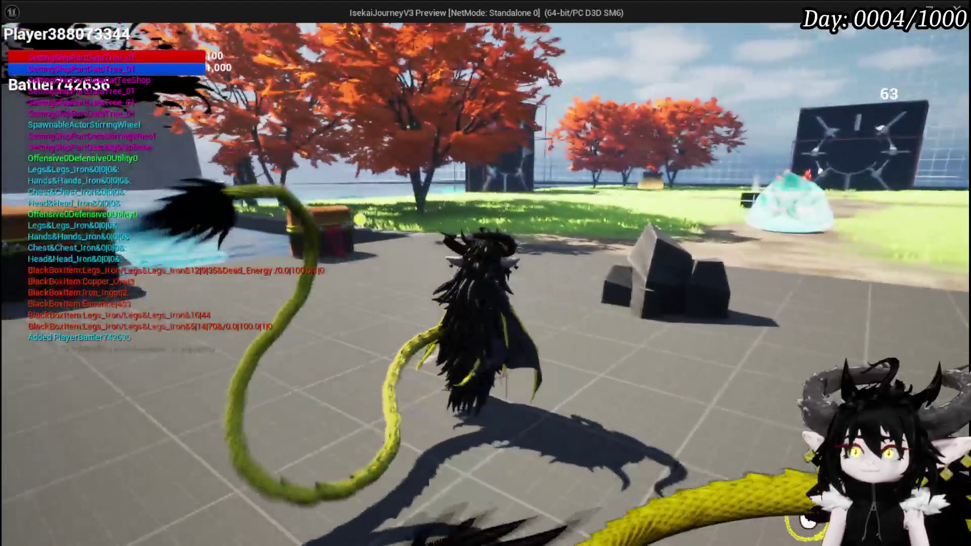
# Walk to the black box, open it, and inspect the loot grid before closing it.
pyautogui.press('w')
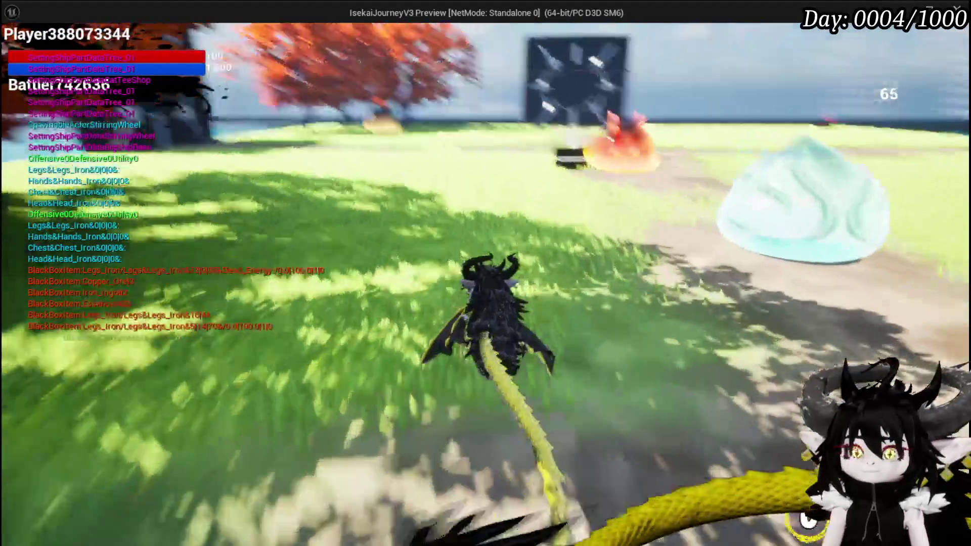
pyautogui.press('w')
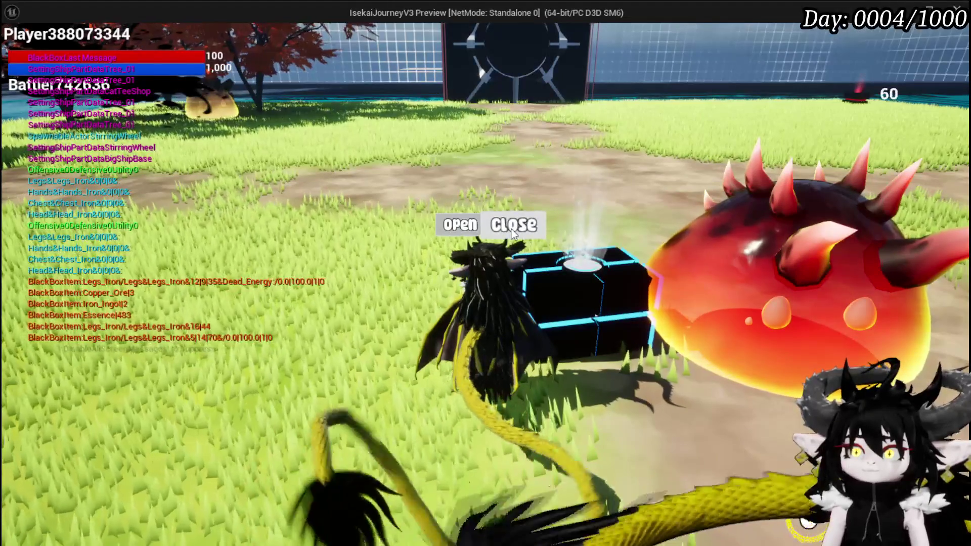
pyautogui.click(512, 229)
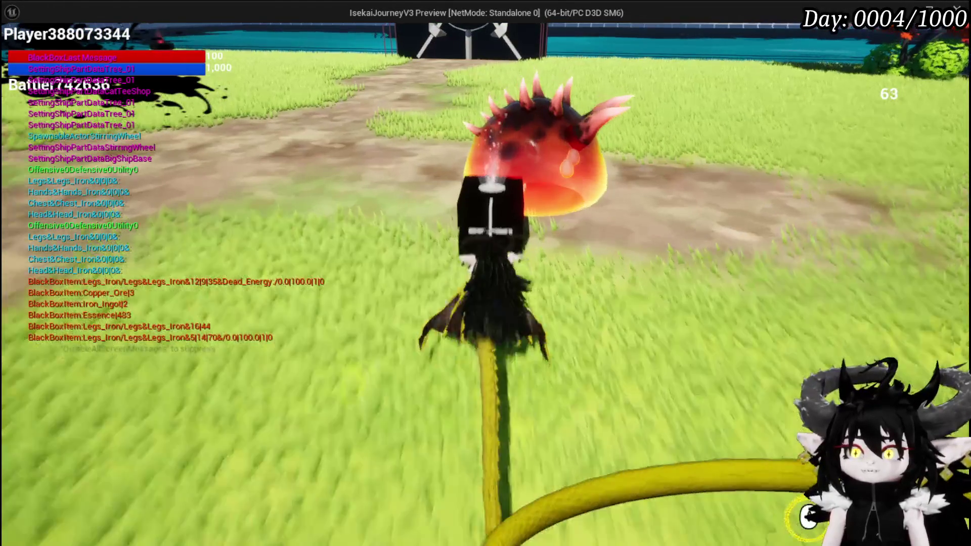
pyautogui.press('e')
pyautogui.click(457, 225)
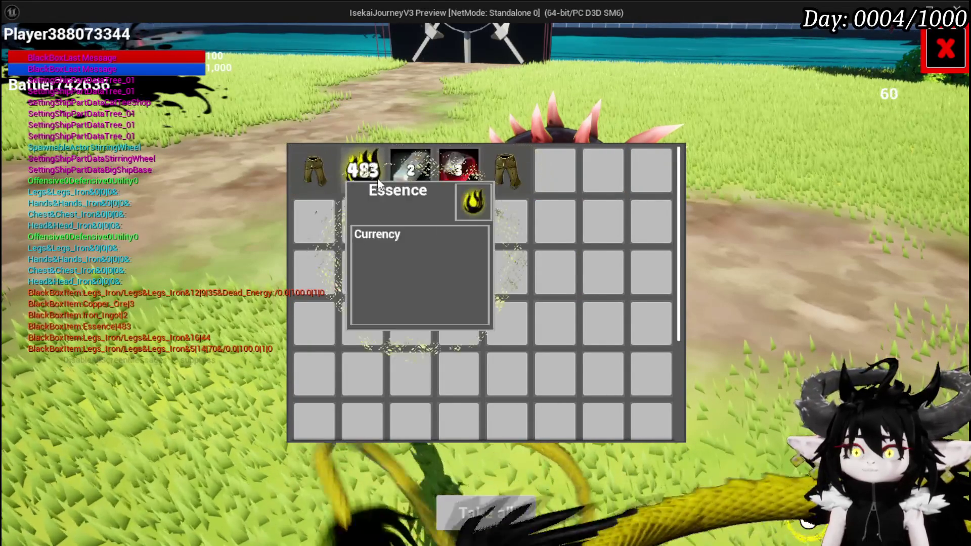
pyautogui.click(944, 49)
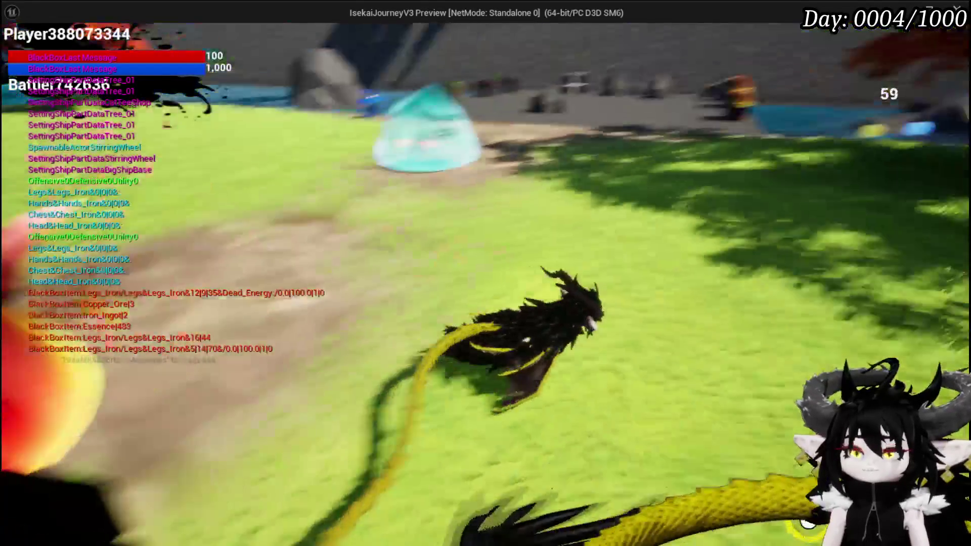
# Run back toward the slime arena, stop the game, and start another playtest.
pyautogui.press('w')
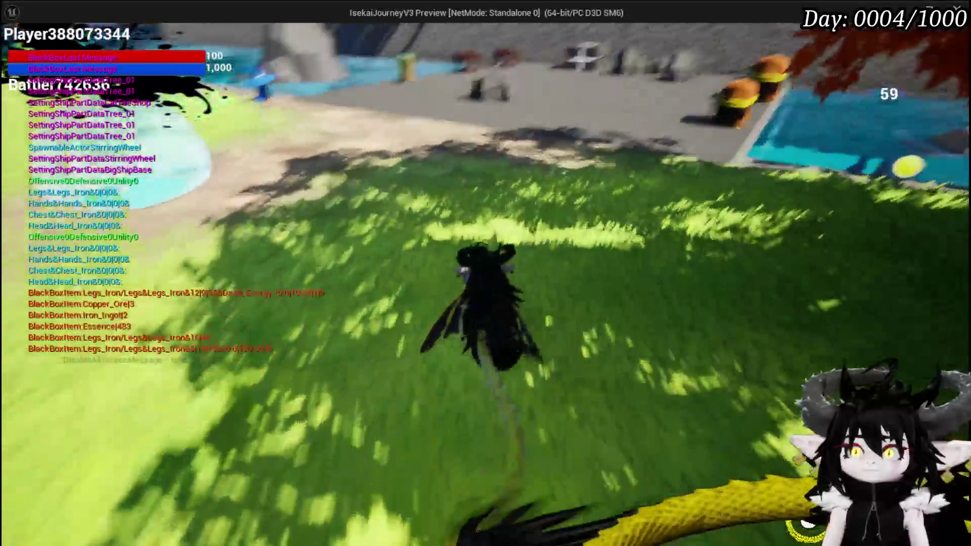
pyautogui.press('w')
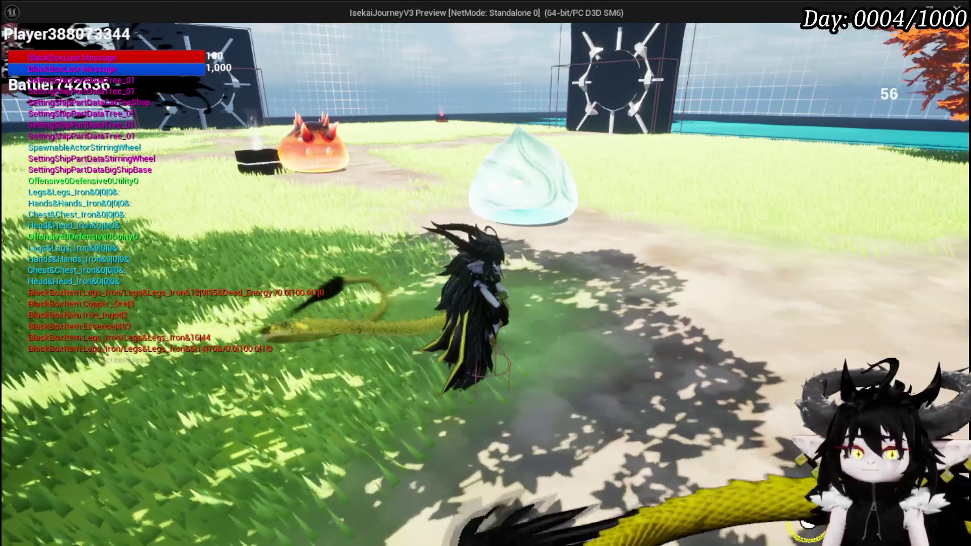
pyautogui.press('Escape')
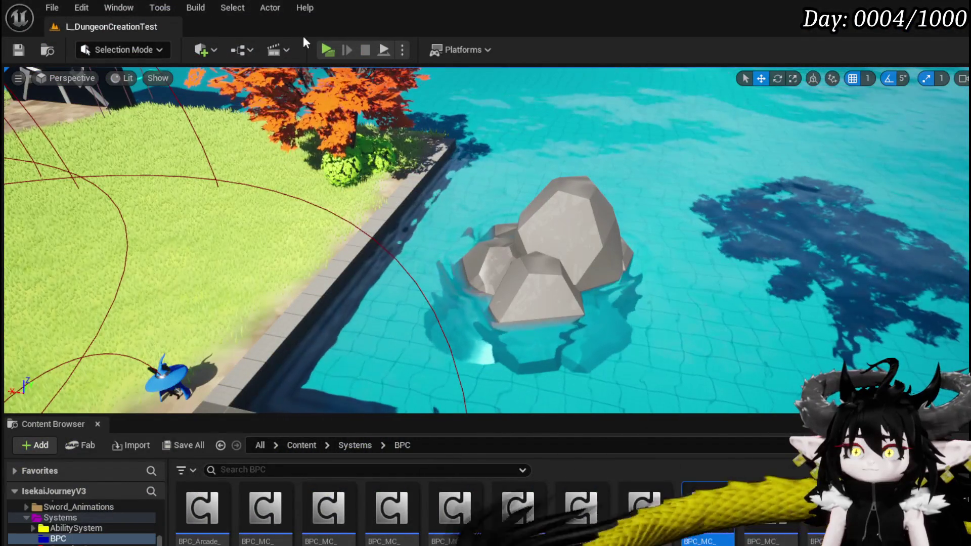
pyautogui.click(329, 49)
# Glance at the inventory, then jump across the plaza and charge the red slime until the player dies.
pyautogui.press('w')
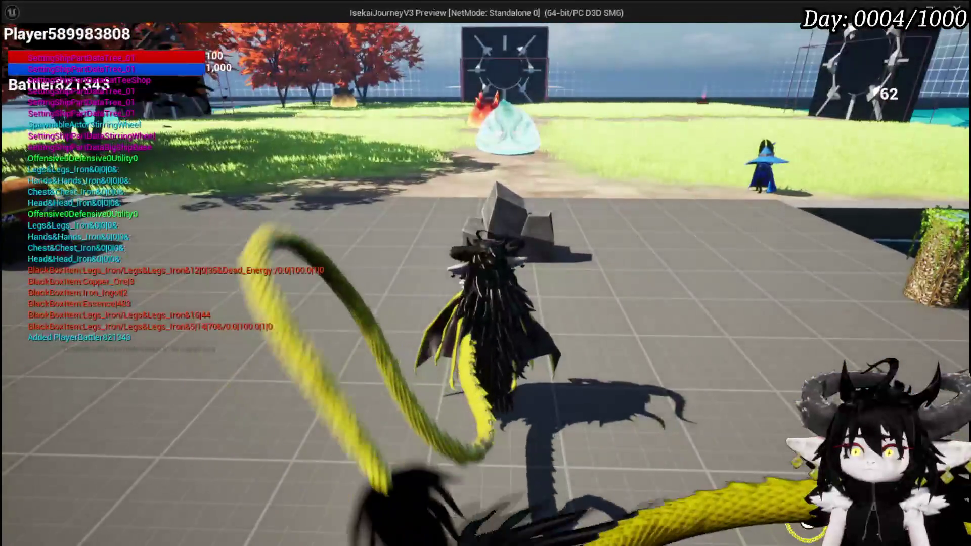
pyautogui.press('Tab')
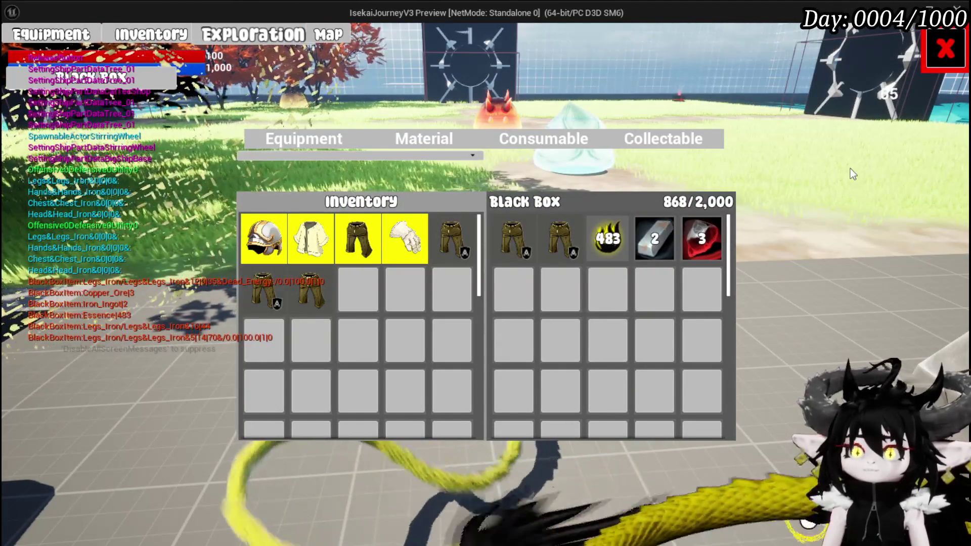
pyautogui.press('Tab')
pyautogui.press('space')
pyautogui.press('space')
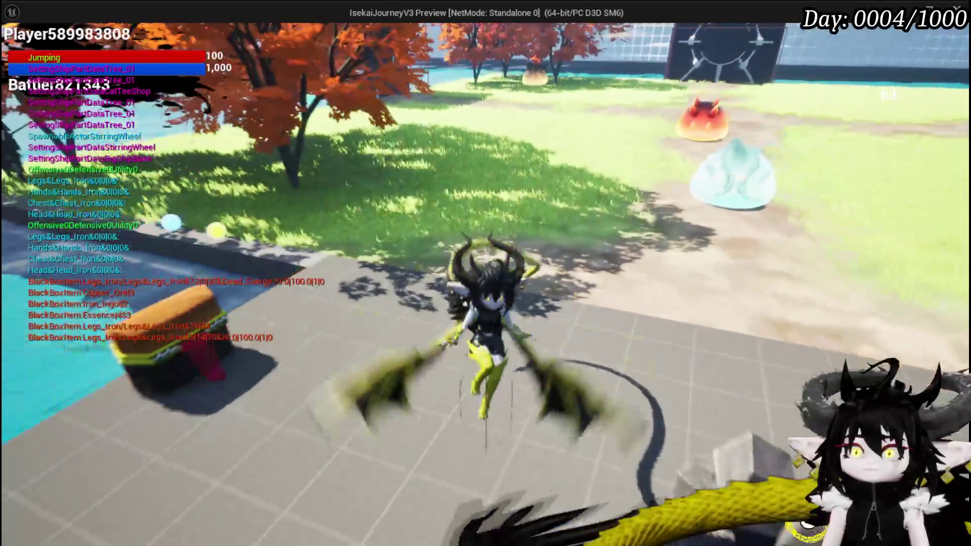
pyautogui.press('space')
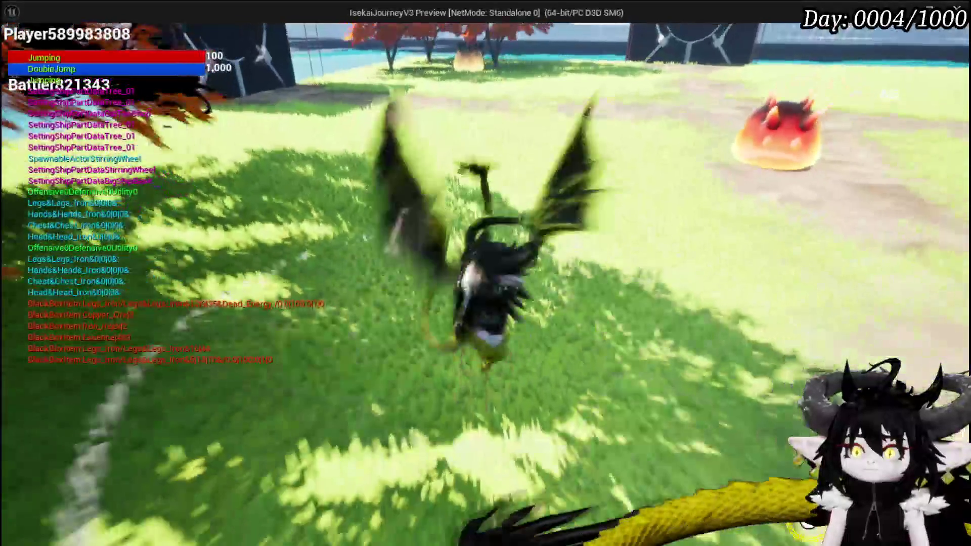
pyautogui.press('space')
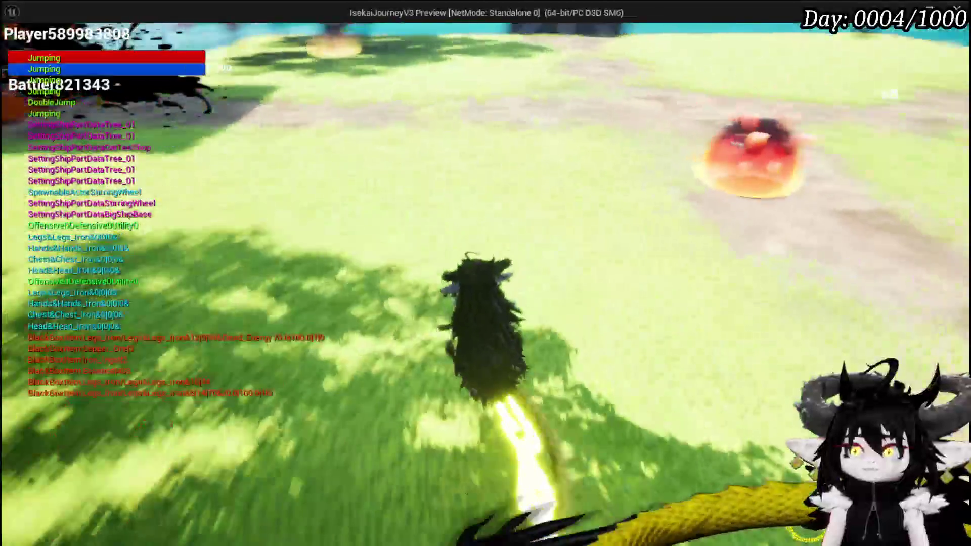
pyautogui.press('space')
pyautogui.press('w')
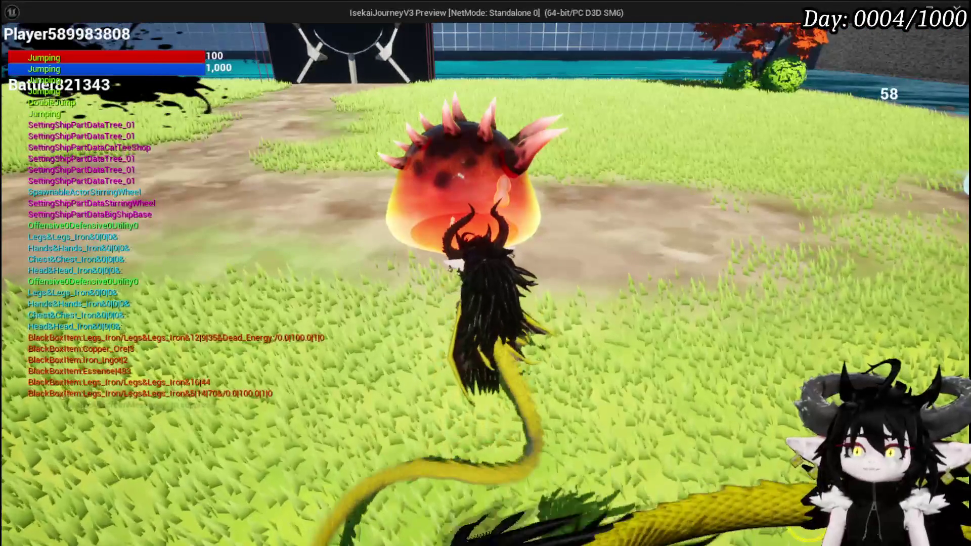
pyautogui.press('w')
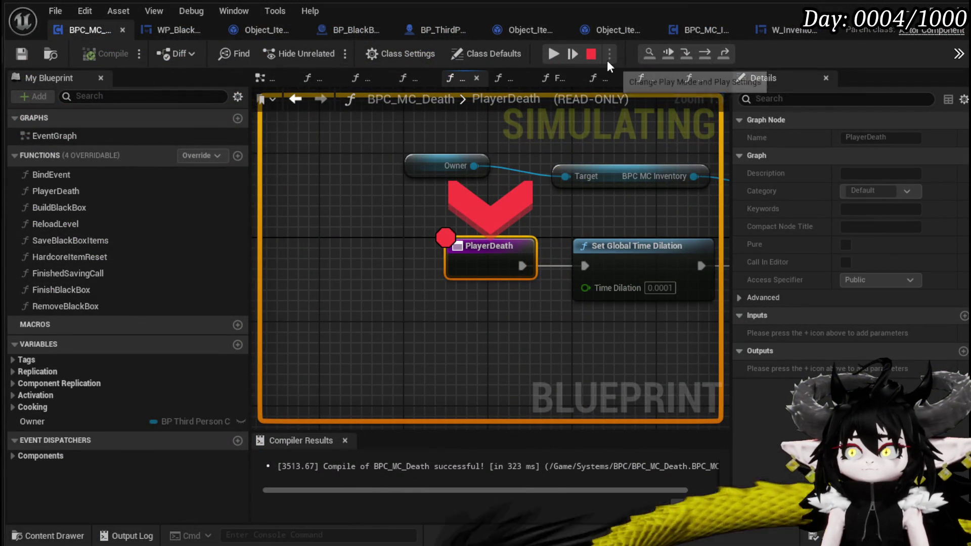
# Resume past PlayerDeath, submit black box message 'Test', and continue through the FinishBlackBox breakpoint.
pyautogui.click(553, 53)
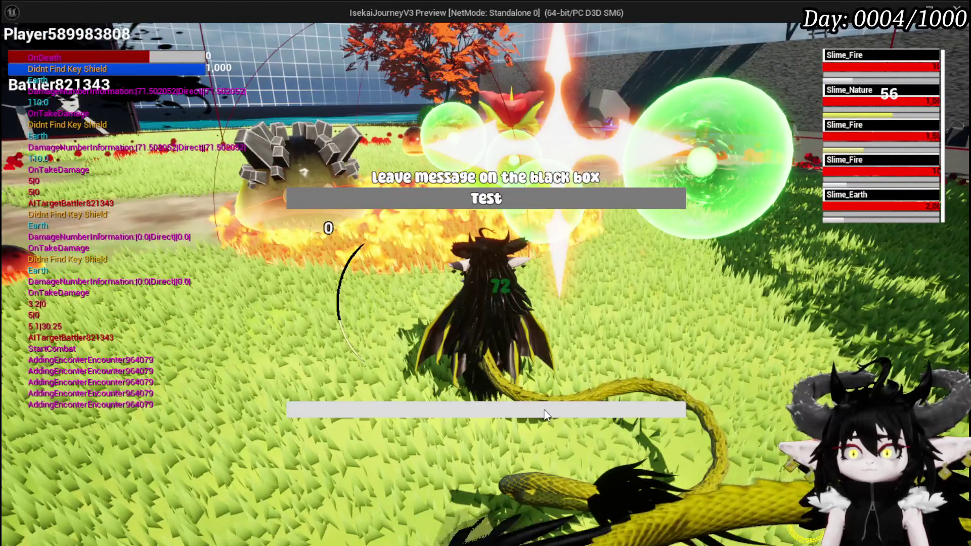
pyautogui.click(544, 412)
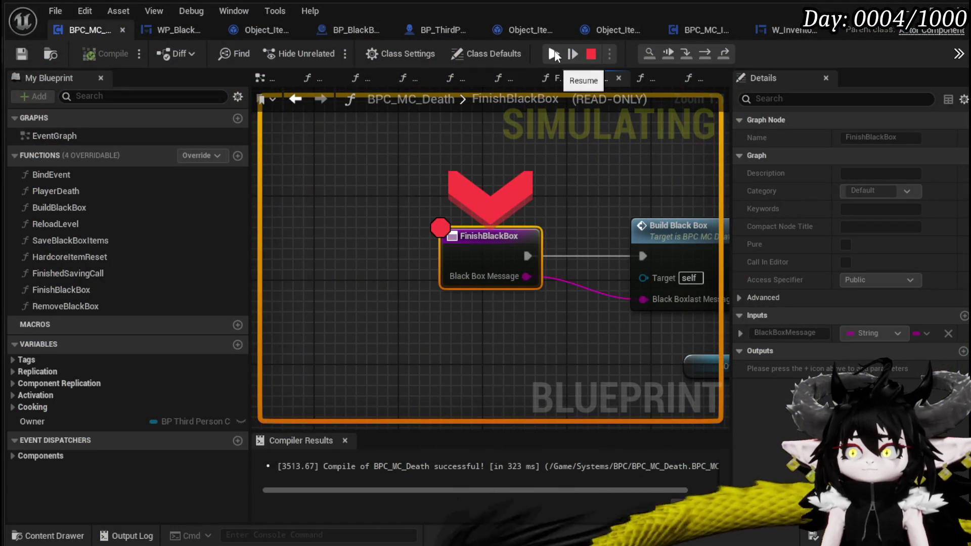
pyautogui.click(553, 54)
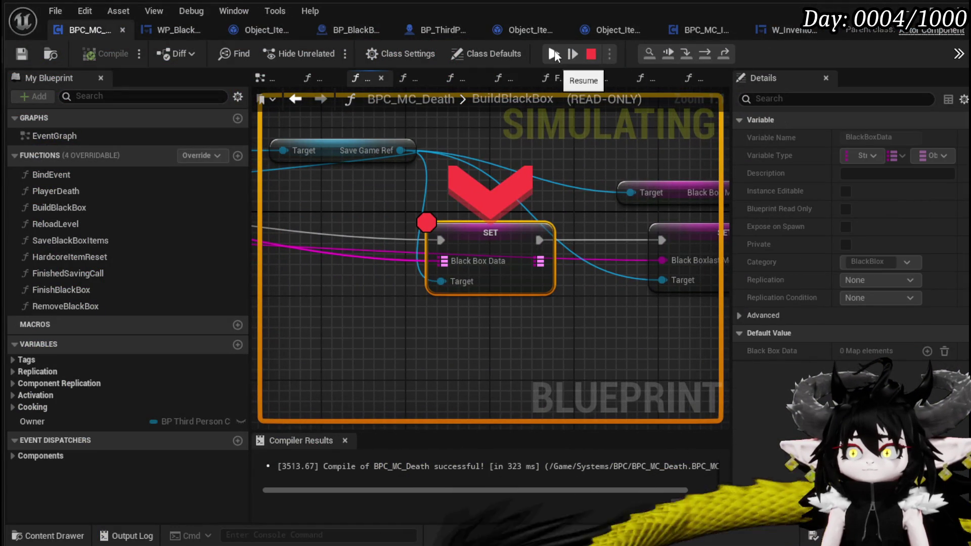
pyautogui.click(554, 54)
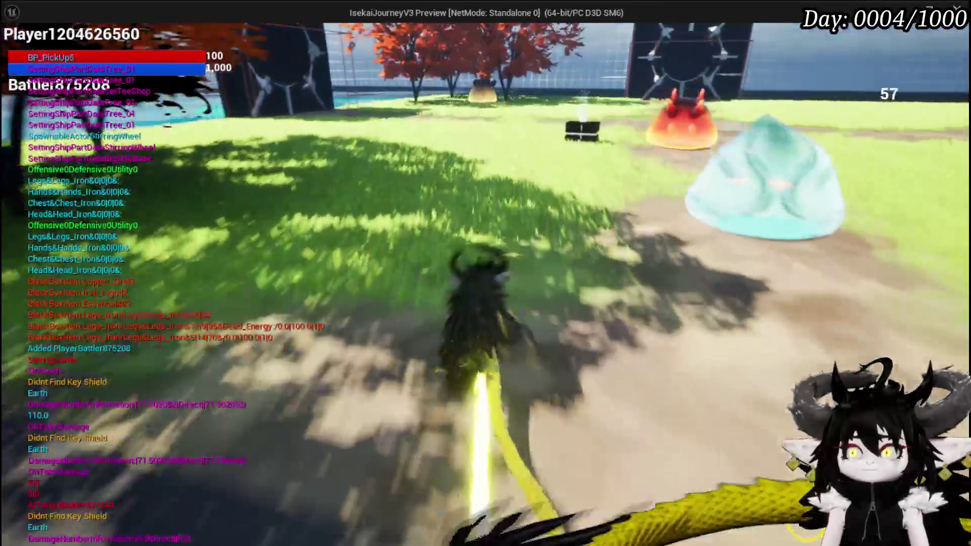
# Go to the black box and check the inventory's Equipment items before looting.
pyautogui.press('w')
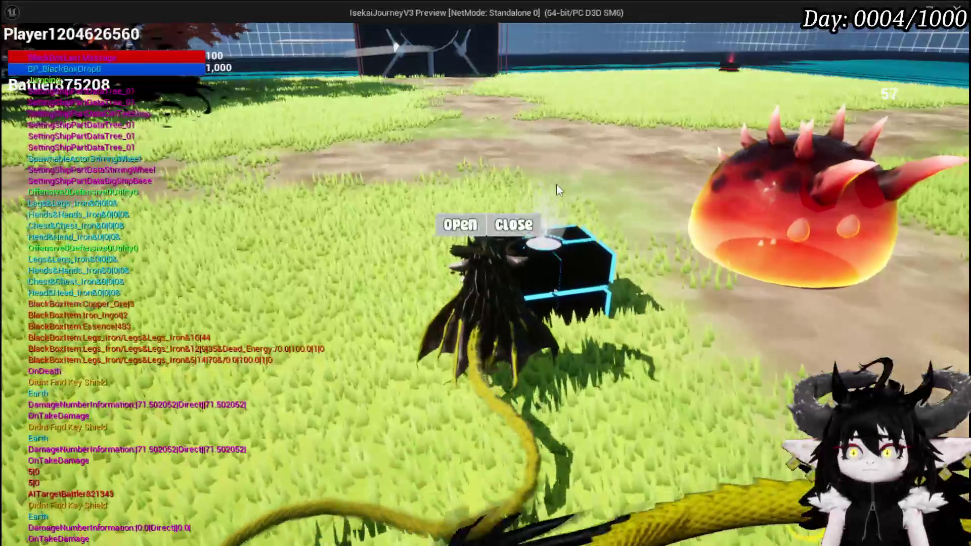
pyautogui.click(513, 224)
pyautogui.press('Tab')
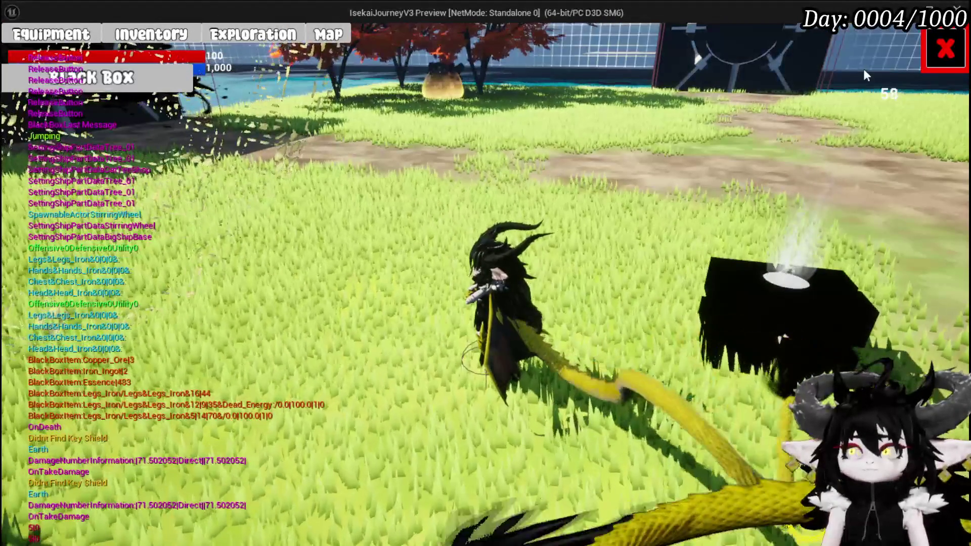
pyautogui.click(924, 62)
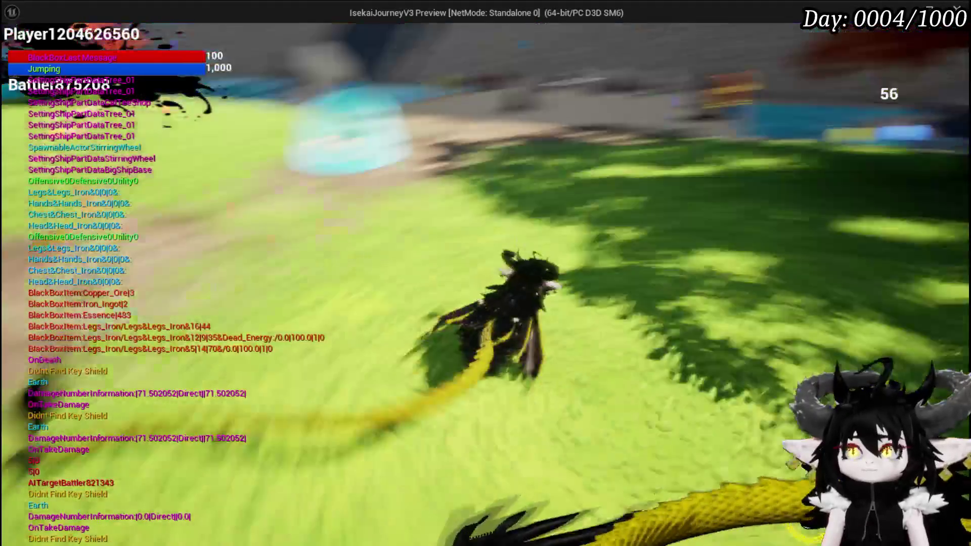
pyautogui.press('w')
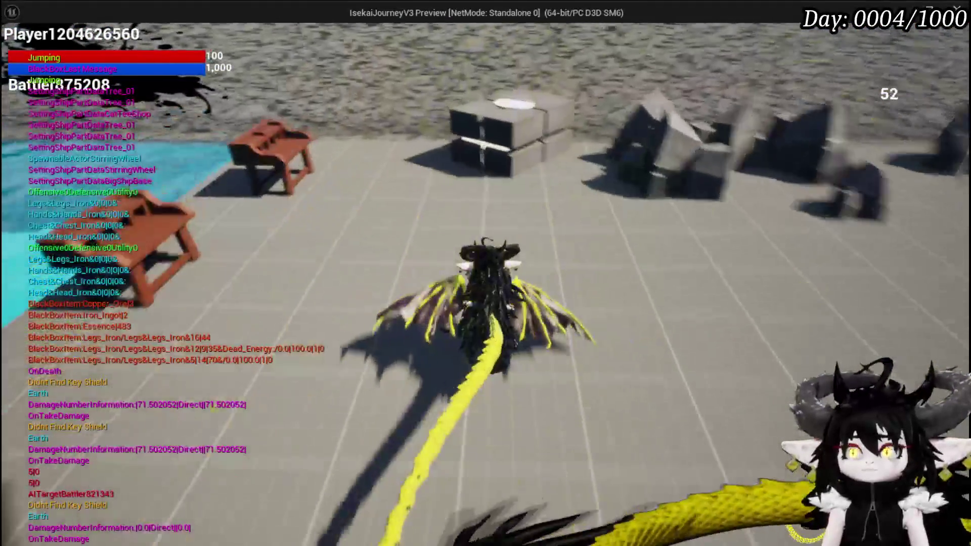
pyautogui.press('Tab')
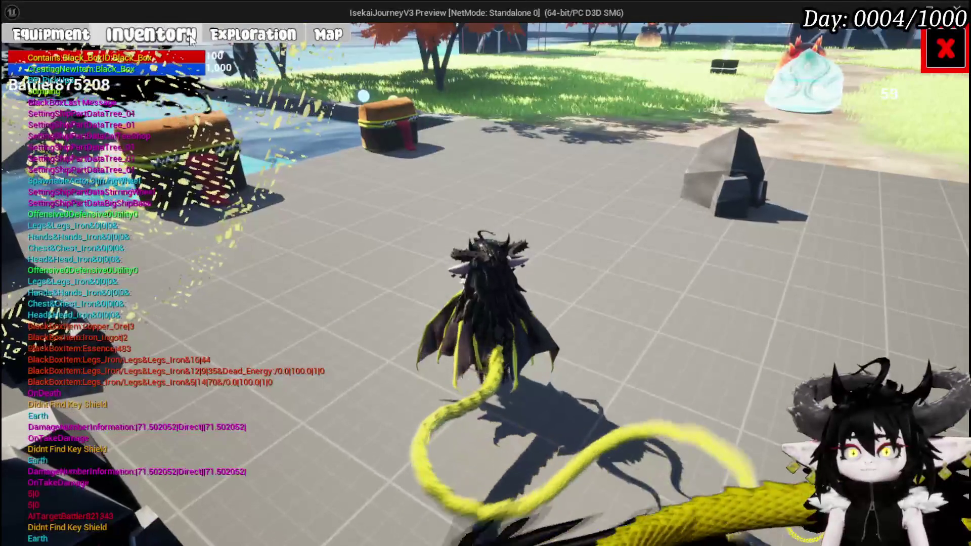
pyautogui.click(191, 39)
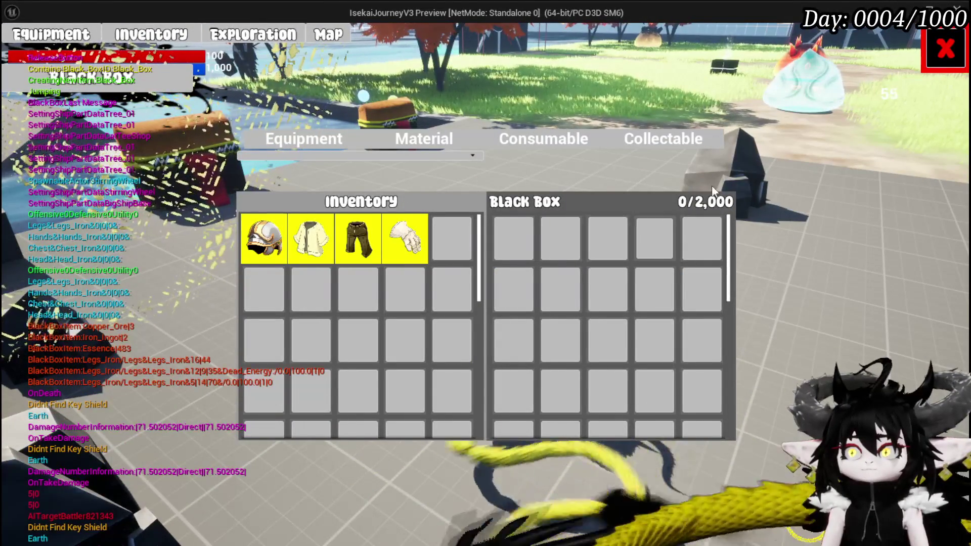
pyautogui.click(253, 140)
pyautogui.click(304, 139)
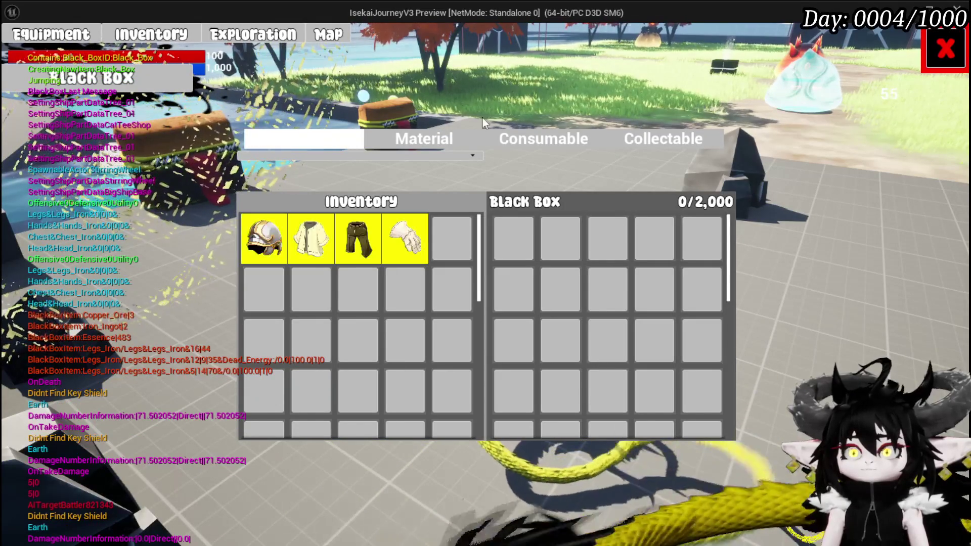
pyautogui.click(944, 49)
# Take all loot from the black box and verify the Material and Equipment inventory tabs.
pyautogui.press('w')
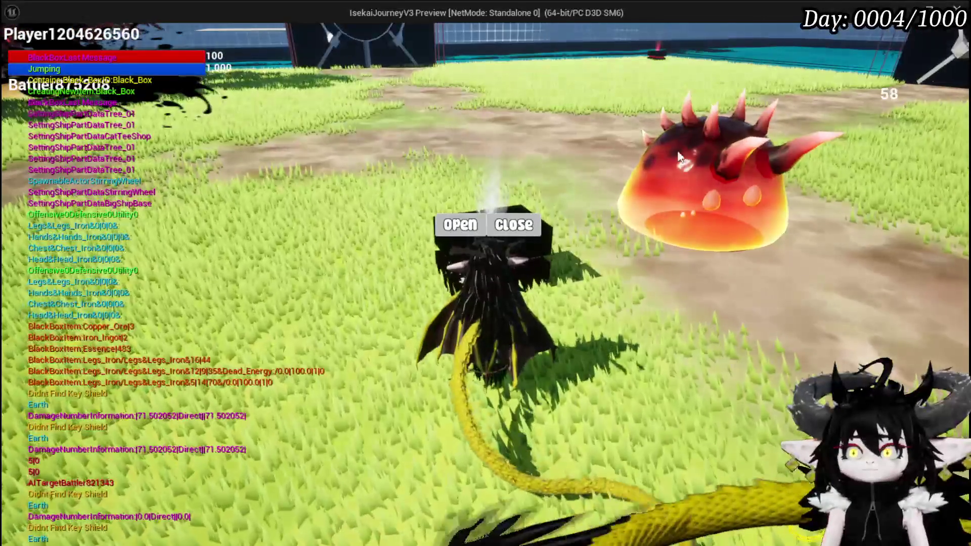
pyautogui.click(438, 222)
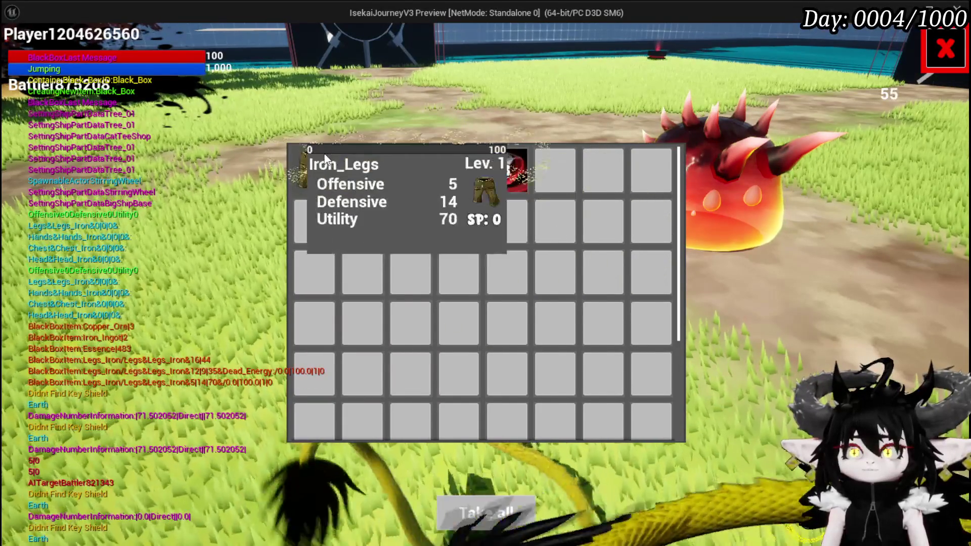
pyautogui.click(502, 516)
pyautogui.press('Tab')
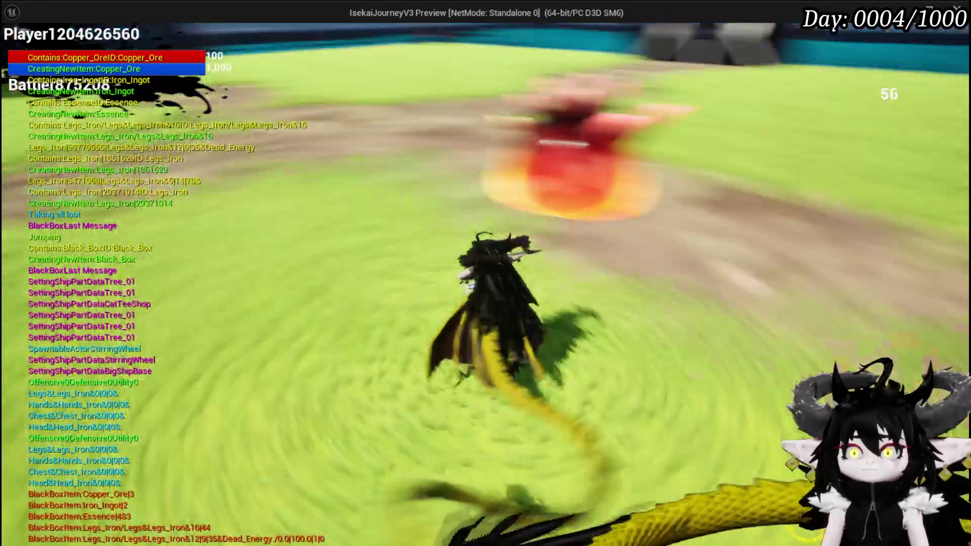
pyautogui.press('Tab')
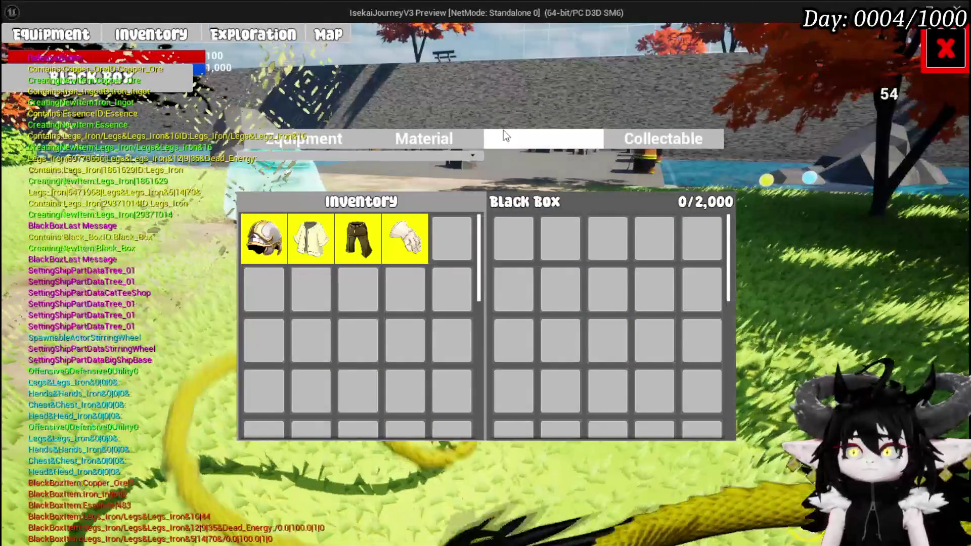
pyautogui.click(441, 142)
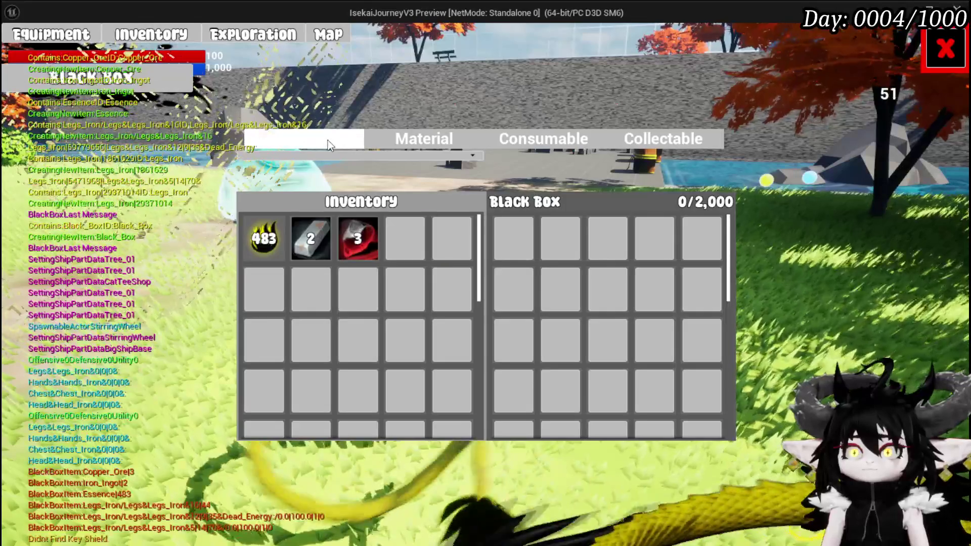
pyautogui.click(328, 140)
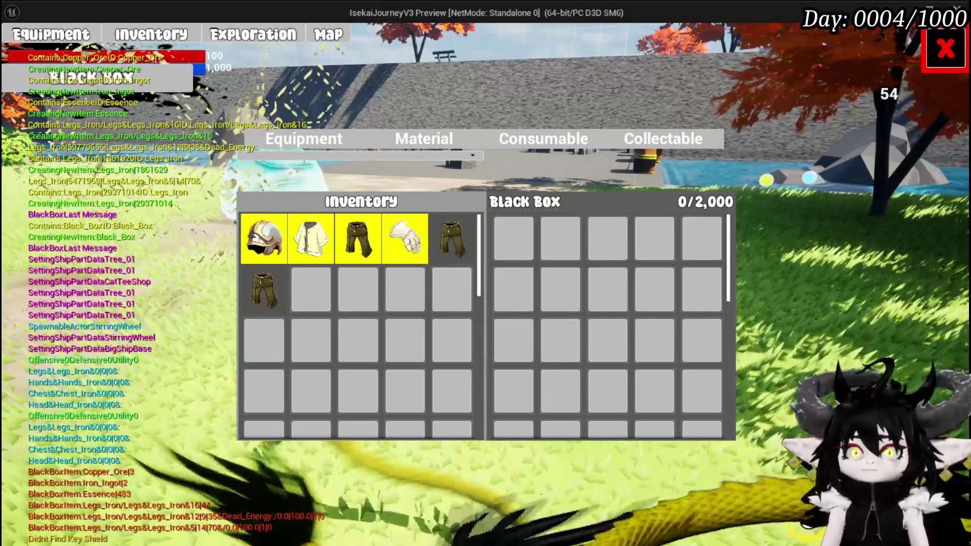
pyautogui.click(945, 49)
pyautogui.press('space')
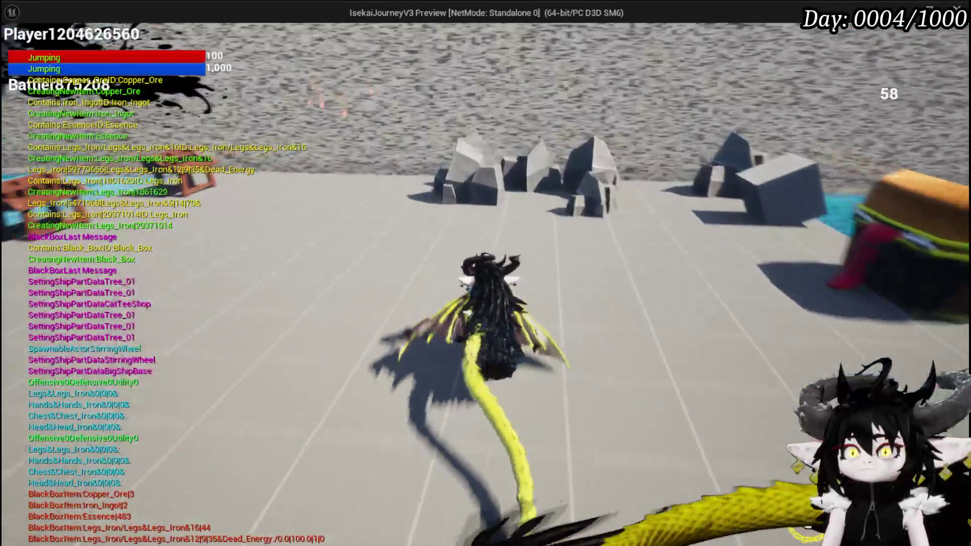
pyautogui.press('Tab')
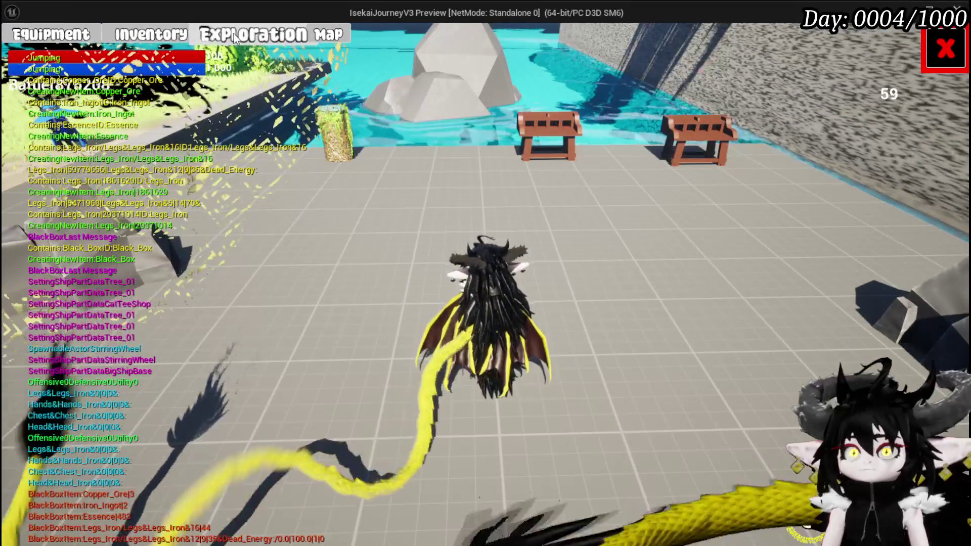
# Move Iron_Legs and the 483 Essence from the inventory into the black box.
pyautogui.press('e')
pyautogui.click(283, 292)
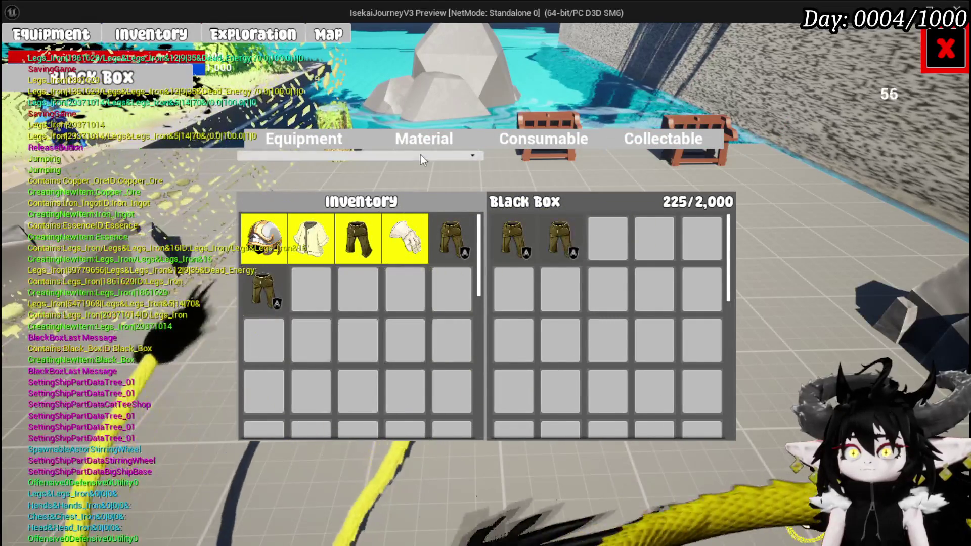
pyautogui.click(421, 145)
pyautogui.click(268, 240)
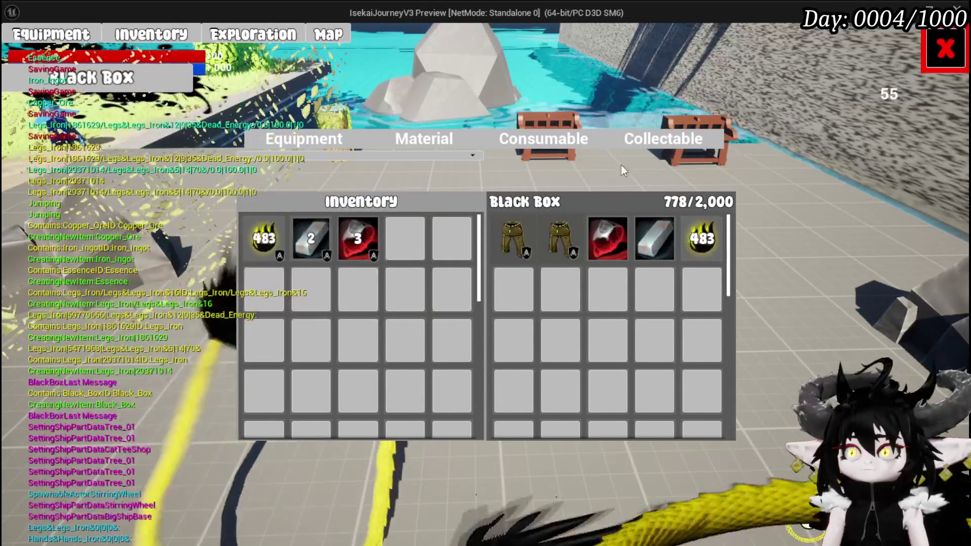
pyautogui.click(317, 145)
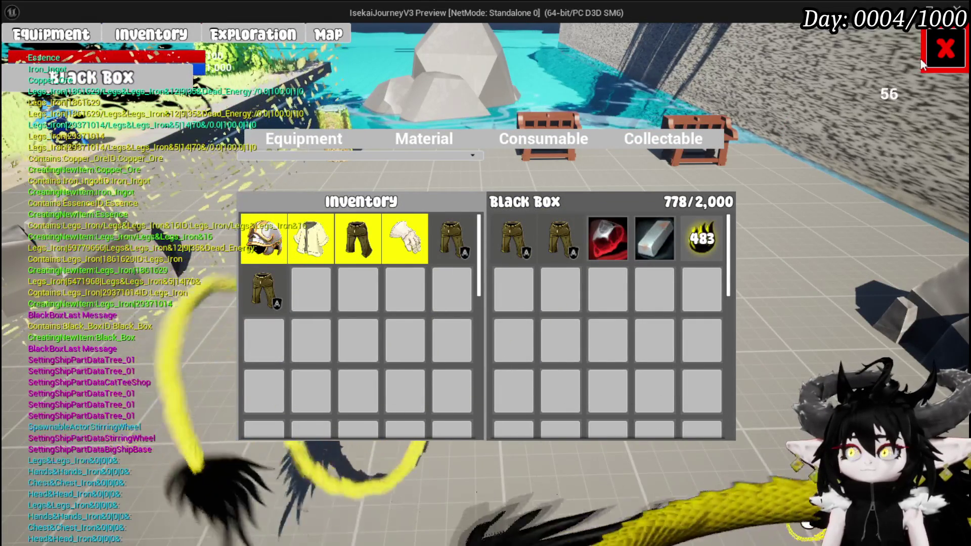
pyautogui.click(922, 60)
# Save the game from the settings menu and stop the play session.
pyautogui.press('Escape')
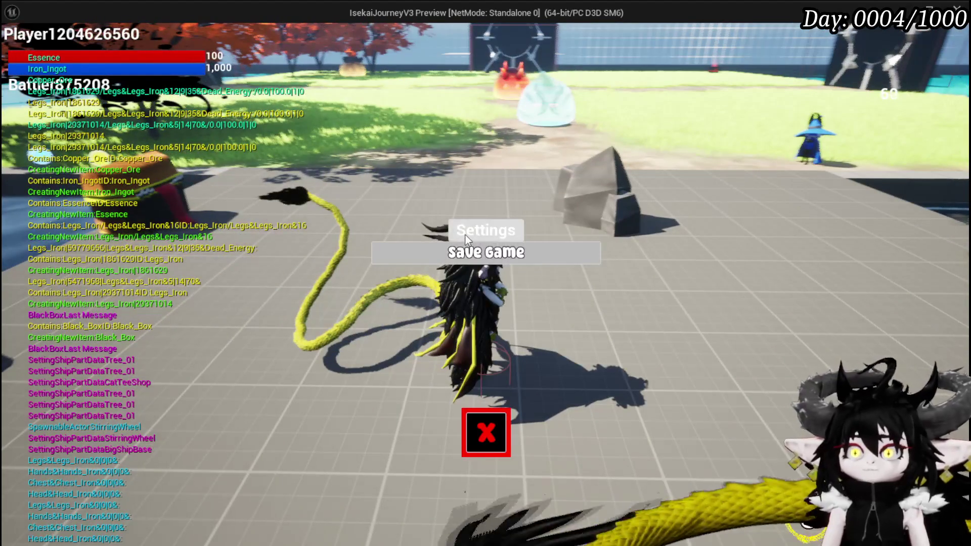
pyautogui.click(466, 248)
pyautogui.click(504, 413)
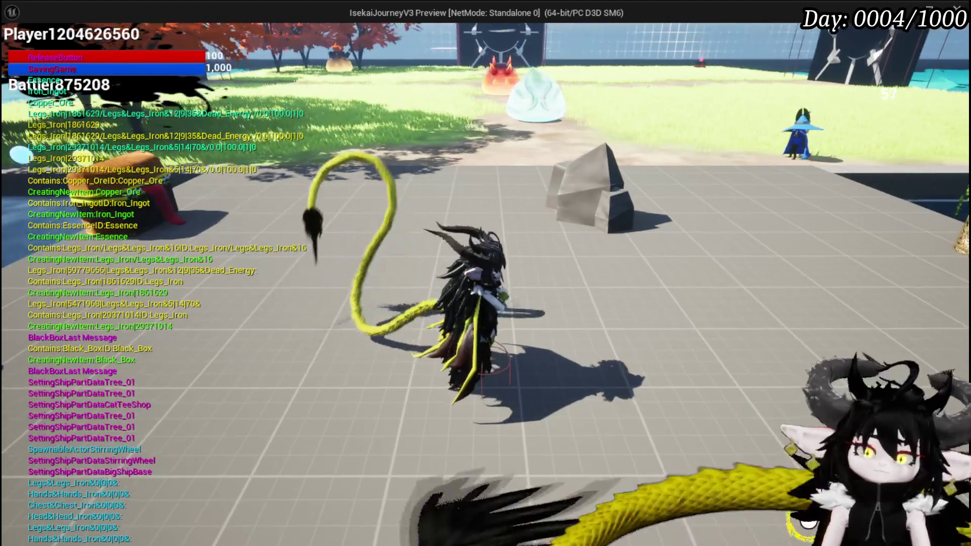
pyautogui.press('Escape')
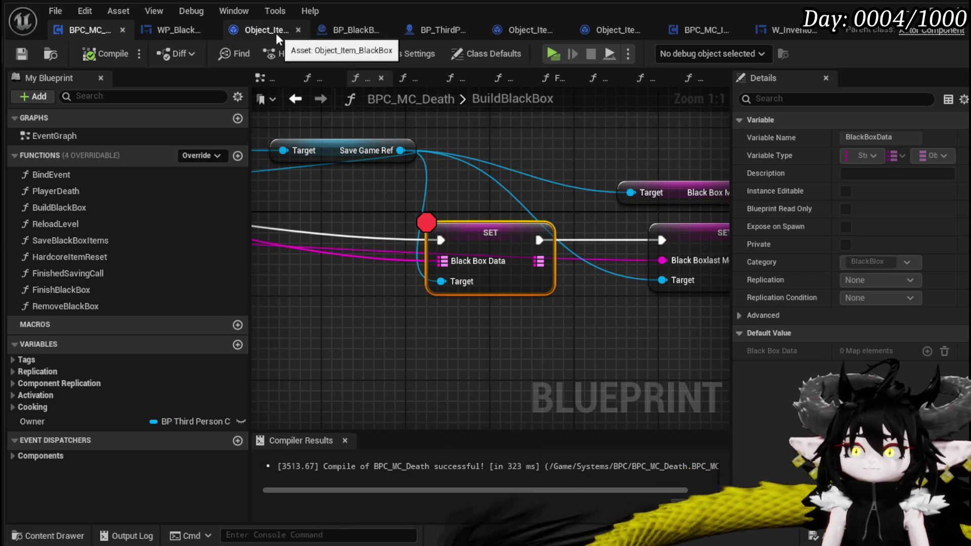
# Look over Object_Item_BlackBox's AddItemToMap entry and Branch, then switch to BPC_MC_Inventory.
pyautogui.click(258, 31)
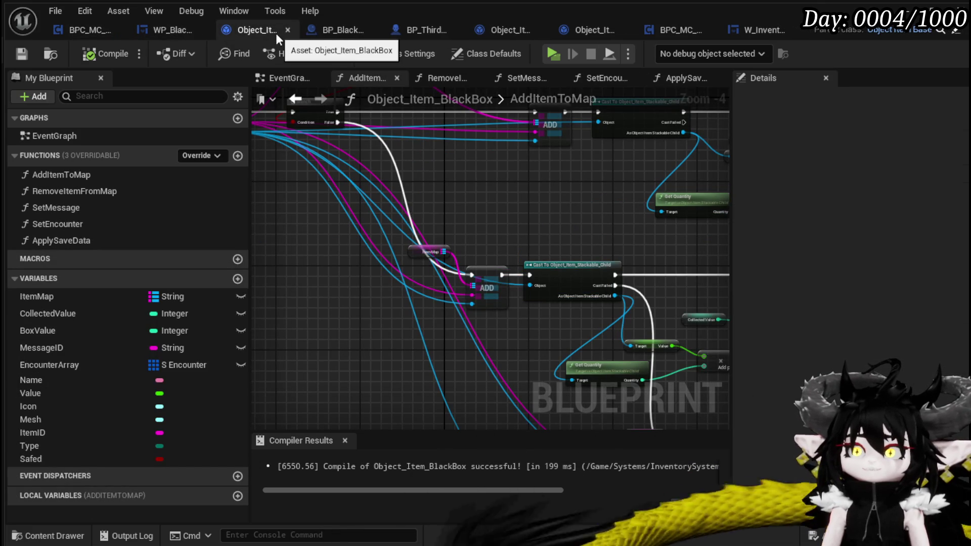
pyautogui.moveTo(566, 193)
pyautogui.mouseDown()
pyautogui.moveTo(278, 219)
pyautogui.moveTo(594, 230)
pyautogui.mouseUp()
pyautogui.moveTo(547, 253); pyautogui.dragTo(548, 254)
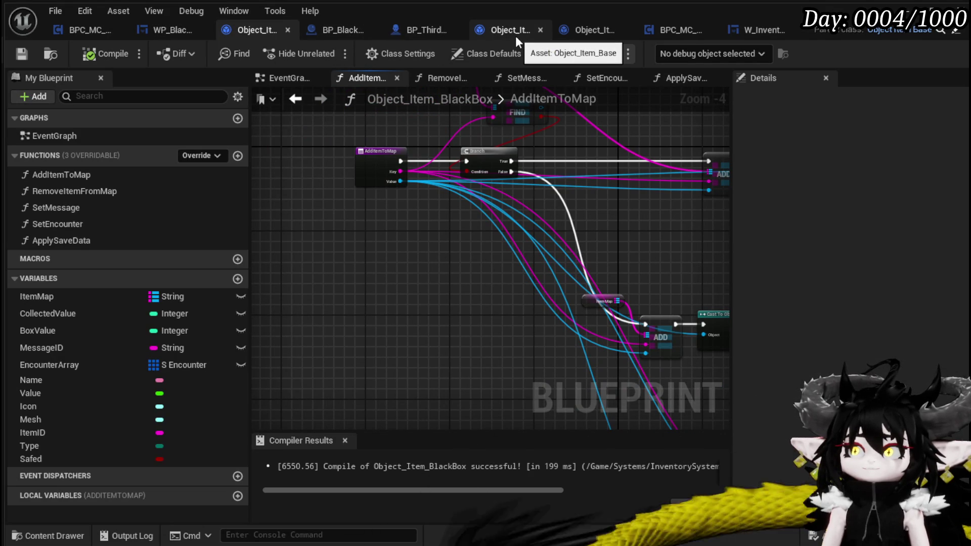
pyautogui.click(668, 29)
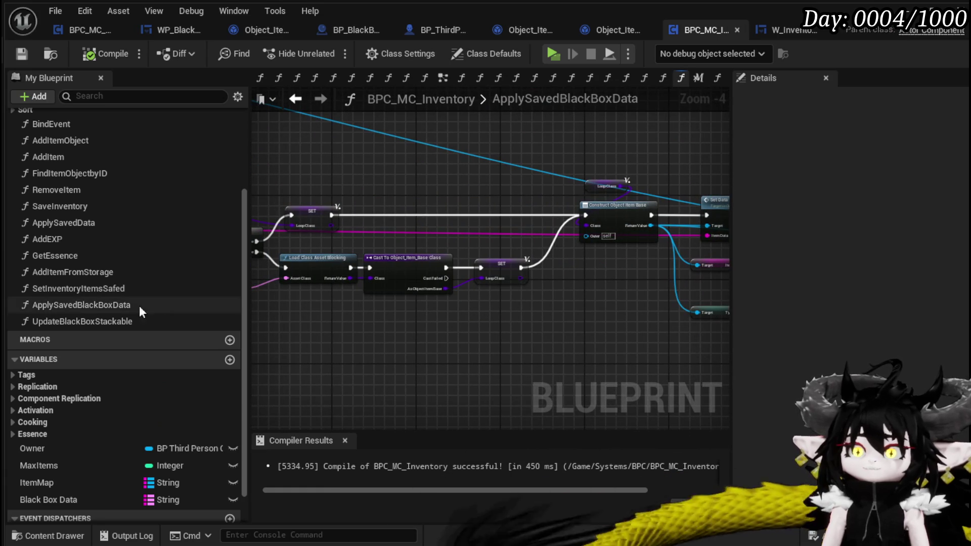
# Tidy the UpdateBlackBoxStackable graph's entry, Item Map, FIND and cast nodes, then save BPC_MC_Inventory.
pyautogui.doubleClick(133, 322)
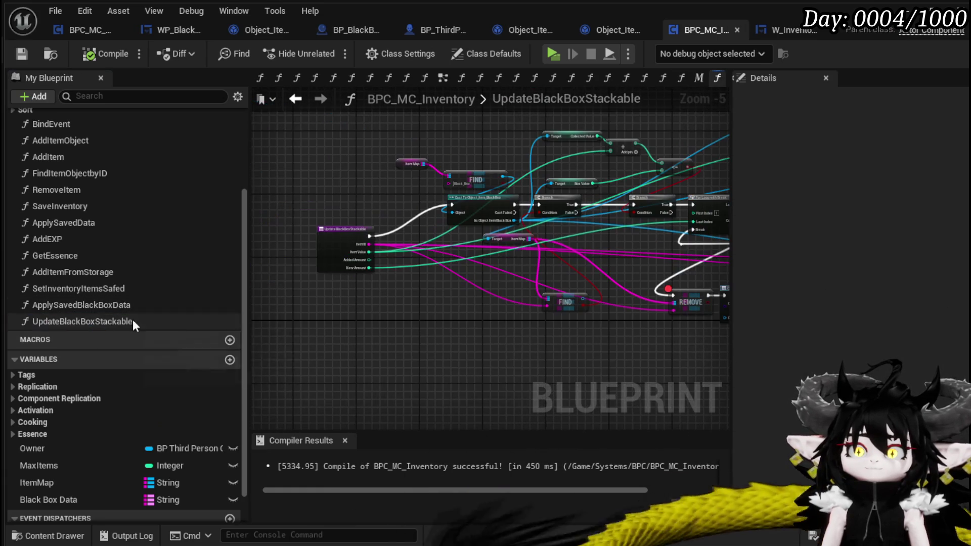
pyautogui.moveTo(561, 255)
pyautogui.mouseDown()
pyautogui.moveTo(166, 259)
pyautogui.moveTo(693, 238)
pyautogui.moveTo(594, 282)
pyautogui.mouseUp()
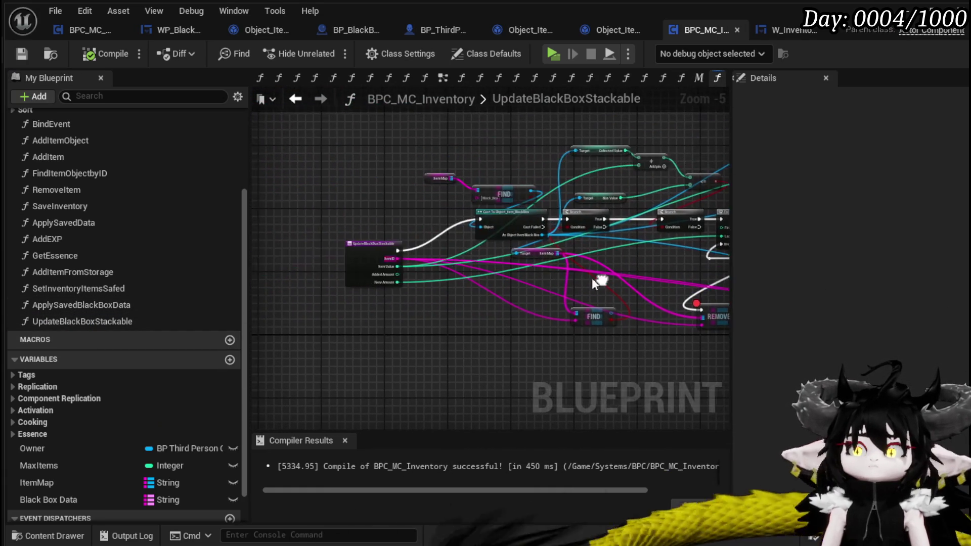
pyautogui.scroll(2, 451, 252)
pyautogui.moveTo(347, 235)
pyautogui.mouseDown()
pyautogui.moveTo(326, 177)
pyautogui.moveTo(329, 186)
pyautogui.moveTo(337, 175)
pyautogui.mouseUp()
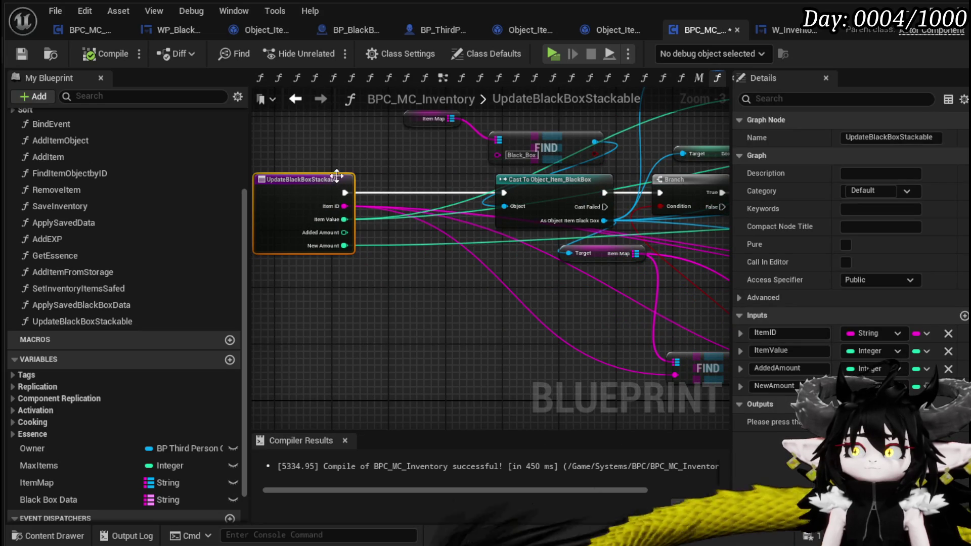
pyautogui.click(385, 304)
pyautogui.scroll(-1, 399, 233)
pyautogui.moveTo(400, 233); pyautogui.dragTo(366, 222)
pyautogui.scroll(1, 577, 272)
pyautogui.moveTo(348, 295); pyautogui.dragTo(457, 356)
pyautogui.moveTo(415, 171)
pyautogui.mouseDown()
pyautogui.moveTo(514, 289)
pyautogui.moveTo(448, 209)
pyautogui.moveTo(487, 280)
pyautogui.mouseUp()
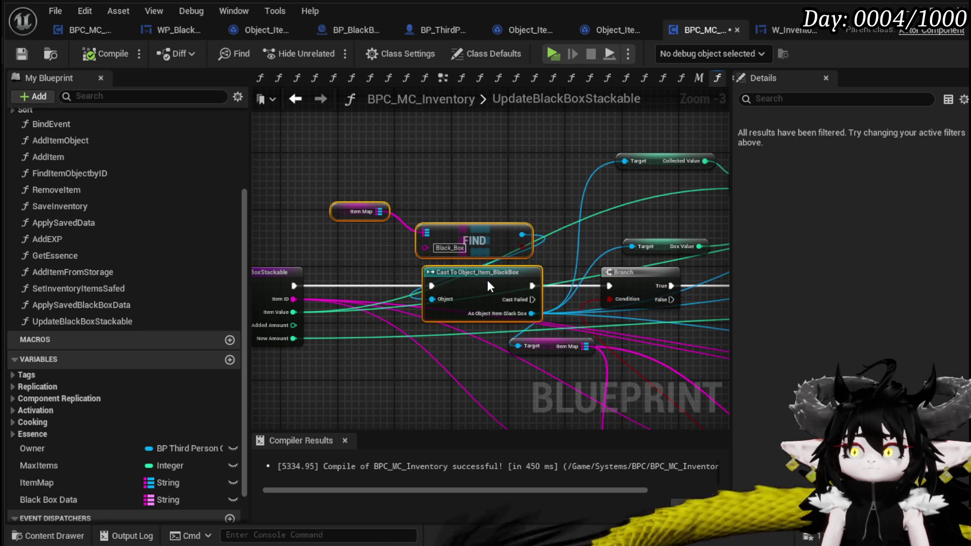
pyautogui.moveTo(341, 144); pyautogui.dragTo(473, 241)
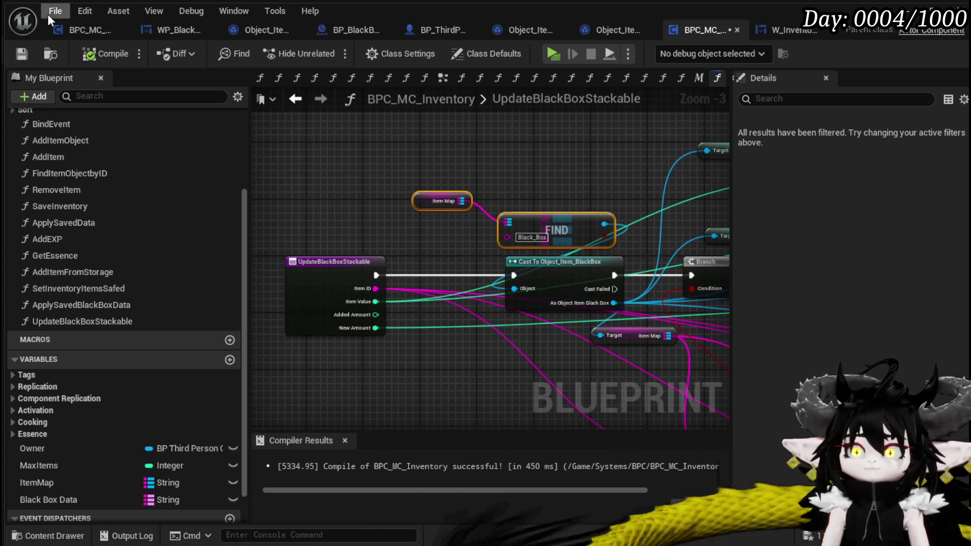
pyautogui.click(21, 53)
# In the AddItem function, connect the Branch's True output to Update Black Box Stackable.
pyautogui.click(301, 103)
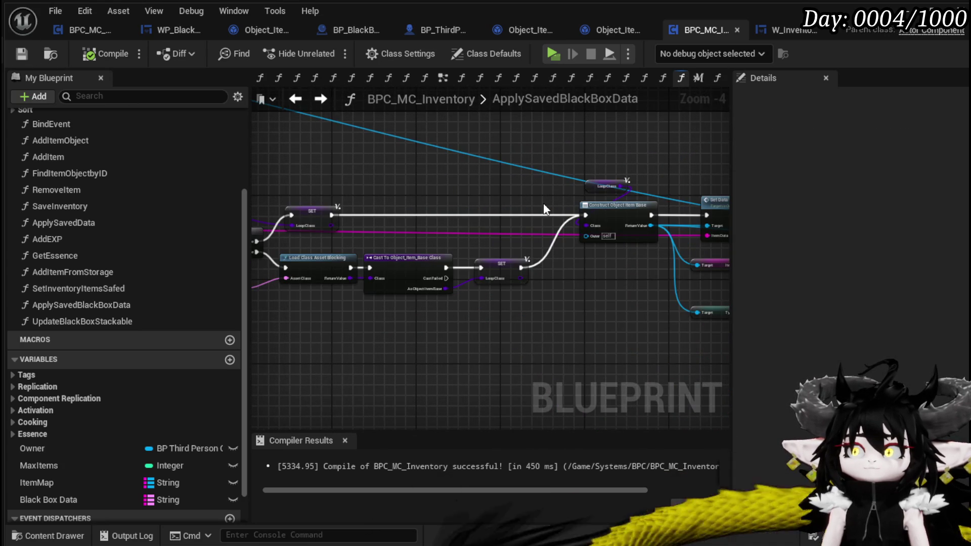
pyautogui.moveTo(543, 202); pyautogui.dragTo(229, 206)
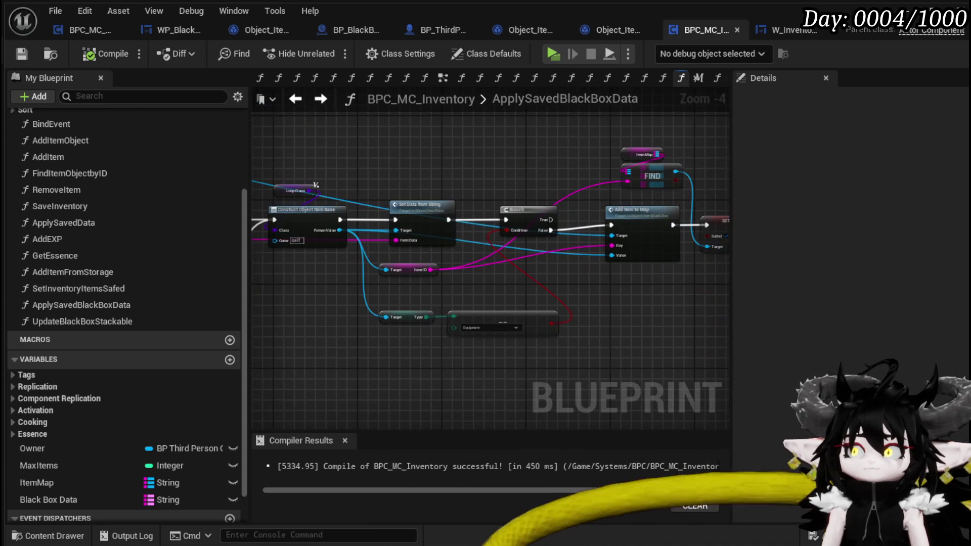
pyautogui.doubleClick(104, 159)
pyautogui.moveTo(436, 194)
pyautogui.mouseDown()
pyautogui.moveTo(631, 207)
pyautogui.moveTo(745, 235)
pyautogui.mouseUp()
pyautogui.moveTo(343, 147)
pyautogui.mouseDown()
pyautogui.moveTo(524, 193)
pyautogui.moveTo(648, 203)
pyautogui.moveTo(485, 216)
pyautogui.mouseUp()
pyautogui.moveTo(399, 232)
pyautogui.mouseDown()
pyautogui.moveTo(510, 264)
pyautogui.moveTo(404, 301)
pyautogui.moveTo(521, 144)
pyautogui.mouseUp()
pyautogui.moveTo(338, 152)
pyautogui.mouseDown()
pyautogui.moveTo(423, 174)
pyautogui.moveTo(477, 173)
pyautogui.mouseUp()
# Place the Branch below FIND and bring the Return Node into view.
pyautogui.scroll(-3, 477, 173)
pyautogui.moveTo(369, 165)
pyautogui.mouseDown()
pyautogui.moveTo(366, 232)
pyautogui.moveTo(348, 231)
pyautogui.mouseUp()
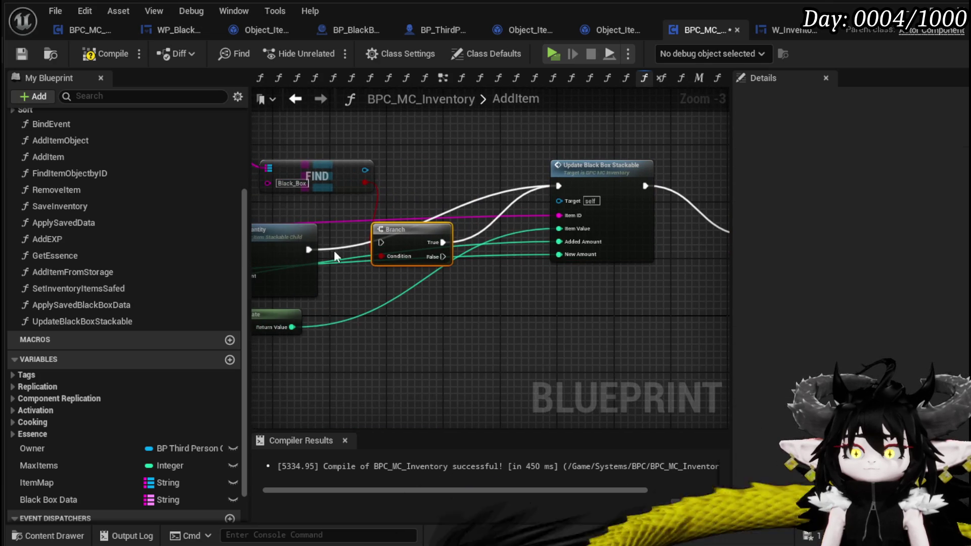
pyautogui.moveTo(453, 266)
pyautogui.mouseDown()
pyautogui.moveTo(314, 266)
pyautogui.moveTo(605, 232)
pyautogui.moveTo(648, 251)
pyautogui.mouseUp()
pyautogui.click(627, 217)
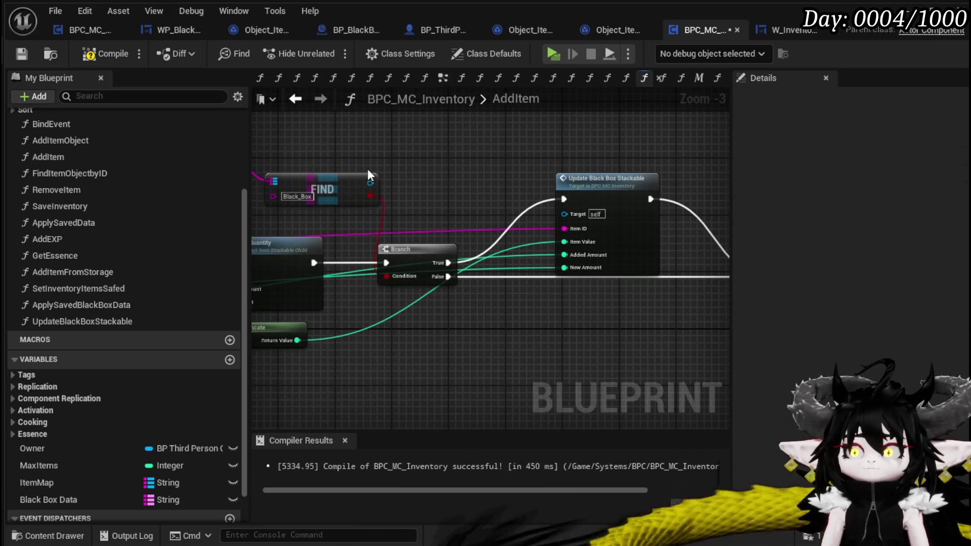
pyautogui.moveTo(367, 168); pyautogui.dragTo(428, 155)
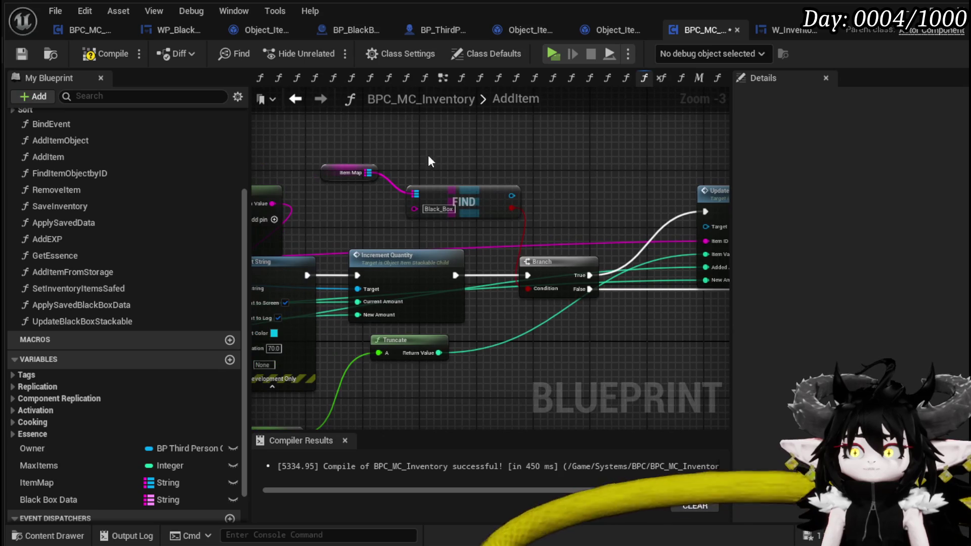
# Delete the AddedAmount input from the UpdateBlackBoxStackable function's entry node.
pyautogui.click(19, 54)
pyautogui.moveTo(620, 191)
pyautogui.mouseDown()
pyautogui.moveTo(381, 182)
pyautogui.moveTo(559, 191)
pyautogui.mouseUp()
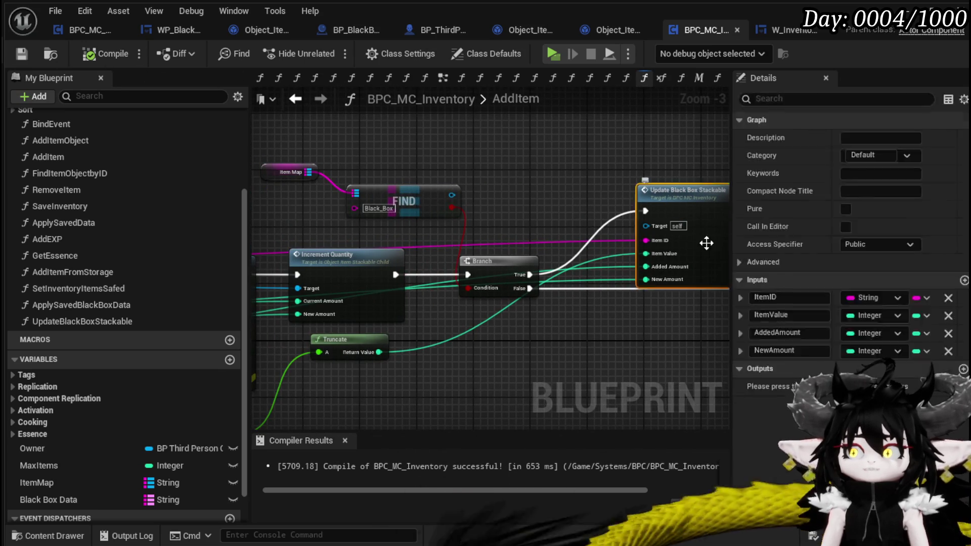
pyautogui.doubleClick(706, 230)
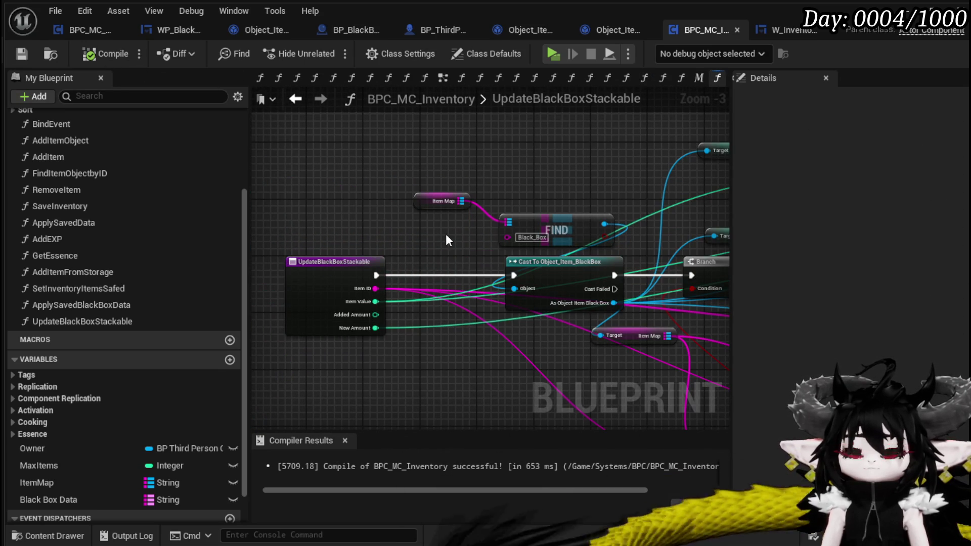
pyautogui.click(325, 276)
pyautogui.click(947, 369)
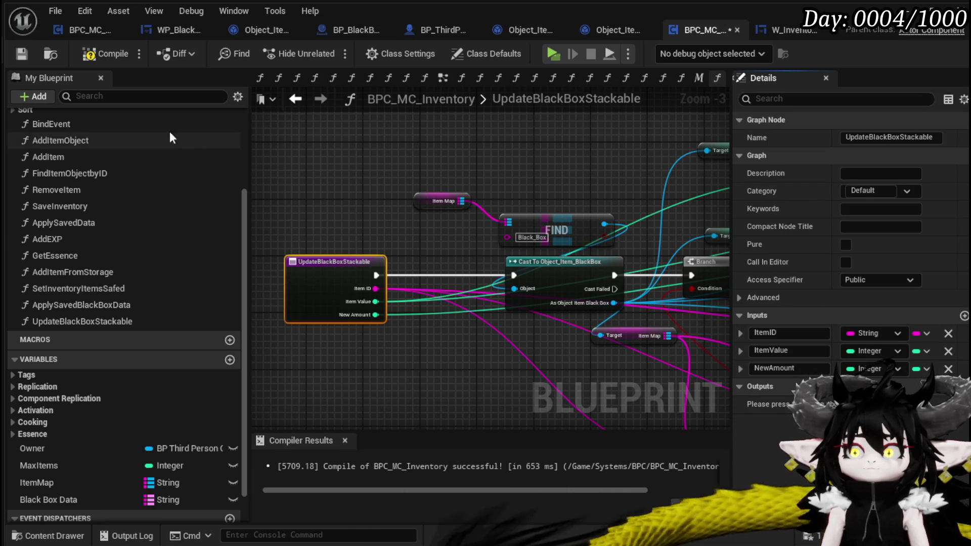
# Refresh the broken Update Black Box Stackable call in AddItem and recompile BPC_MC_Inventory cleanly.
pyautogui.click(21, 54)
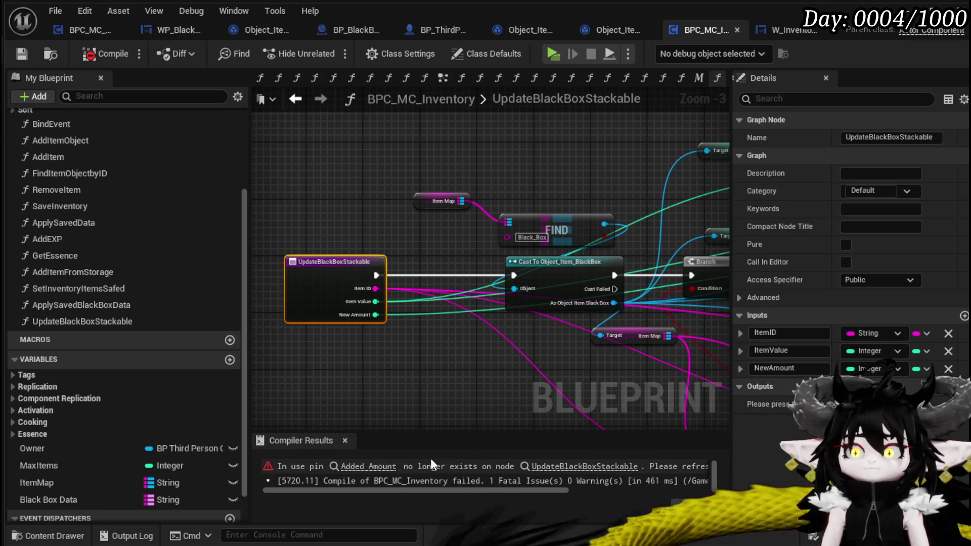
pyautogui.click(368, 466)
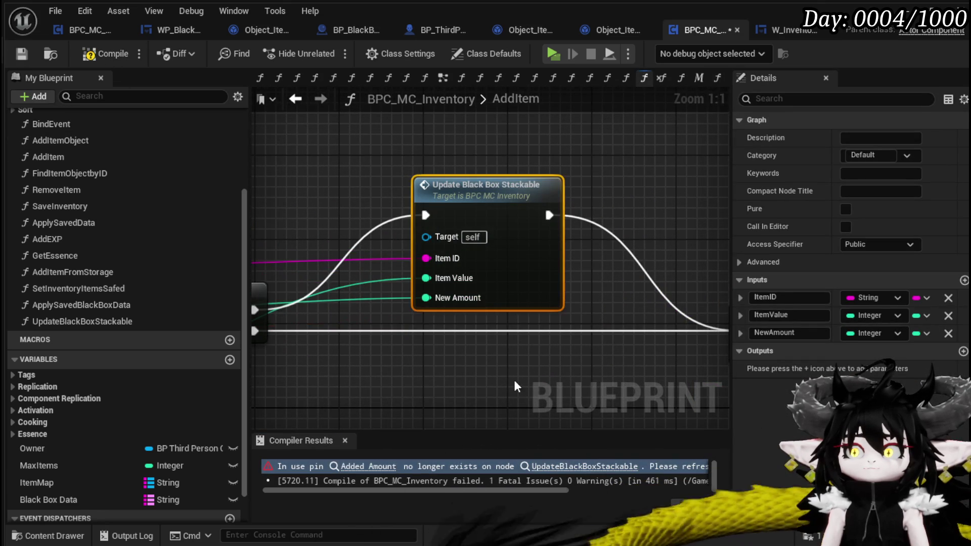
pyautogui.click(329, 216)
pyautogui.click(20, 53)
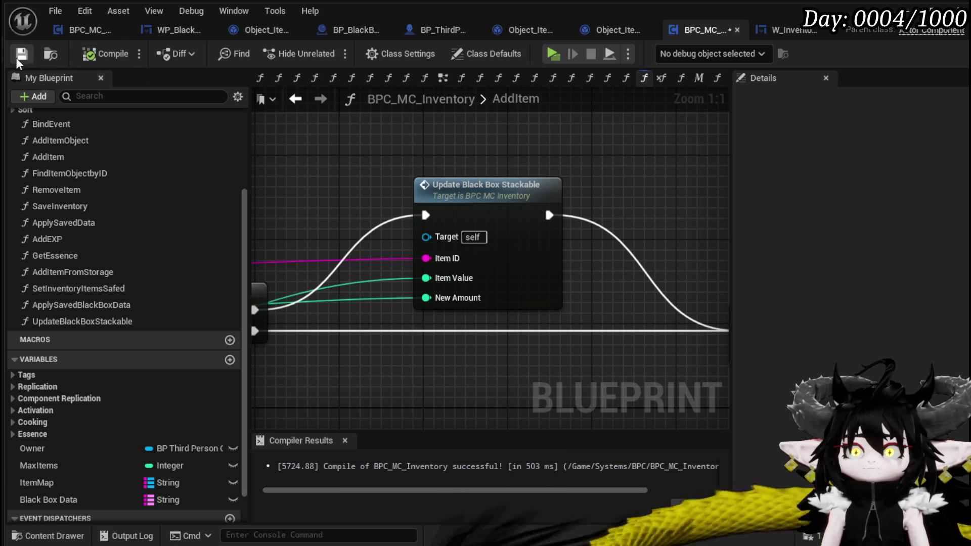
pyautogui.doubleClick(467, 187)
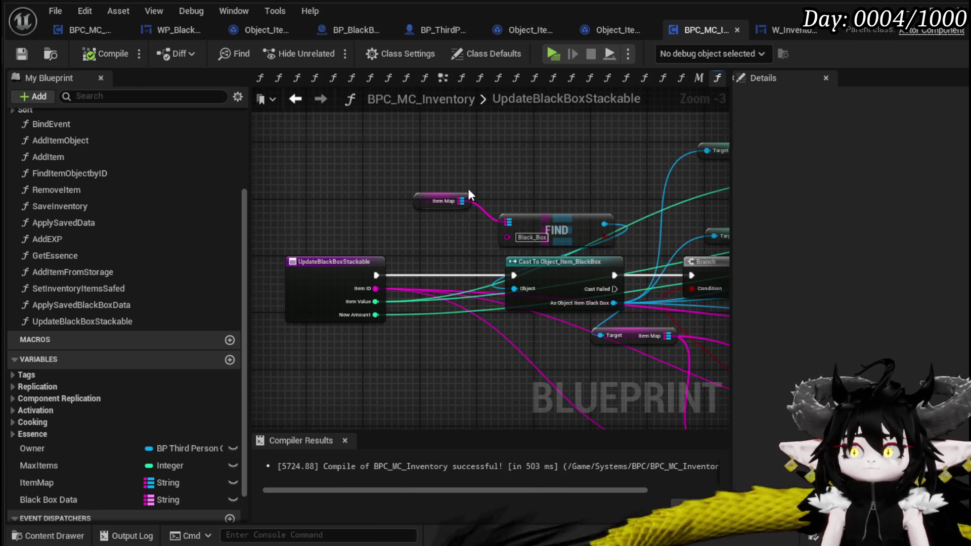
# Rearrange the Item Map, FIND, cast, Branch, Box Value, Collected Value, Add and <= nodes.
pyautogui.moveTo(530, 196)
pyautogui.mouseDown()
pyautogui.moveTo(444, 183)
pyautogui.moveTo(469, 182)
pyautogui.mouseUp()
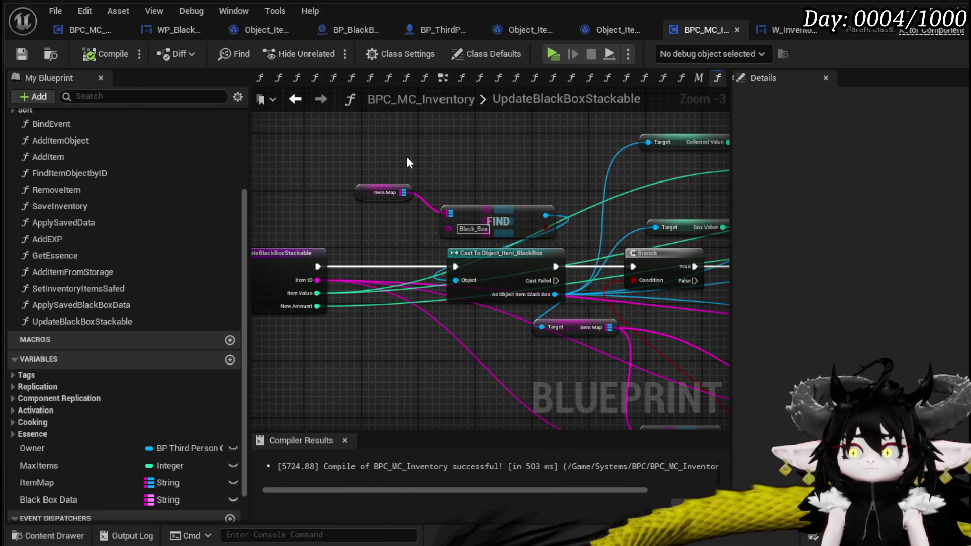
pyautogui.moveTo(407, 162)
pyautogui.mouseDown()
pyautogui.moveTo(513, 255)
pyautogui.moveTo(429, 187)
pyautogui.moveTo(466, 229)
pyautogui.mouseUp()
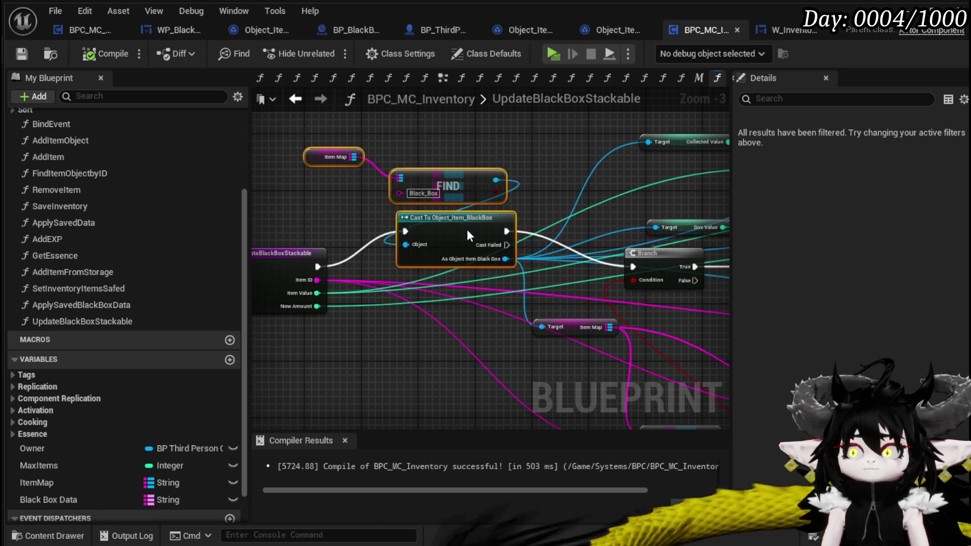
pyautogui.moveTo(592, 260)
pyautogui.mouseDown()
pyautogui.moveTo(511, 260)
pyautogui.moveTo(433, 235)
pyautogui.mouseUp()
pyautogui.moveTo(603, 343)
pyautogui.mouseDown()
pyautogui.moveTo(473, 283)
pyautogui.moveTo(549, 334)
pyautogui.moveTo(539, 313)
pyautogui.moveTo(545, 407)
pyautogui.mouseUp()
pyautogui.moveTo(332, 286); pyautogui.dragTo(445, 171)
pyautogui.moveTo(453, 245)
pyautogui.mouseDown()
pyautogui.moveTo(433, 202)
pyautogui.moveTo(417, 236)
pyautogui.moveTo(437, 277)
pyautogui.moveTo(460, 289)
pyautogui.mouseUp()
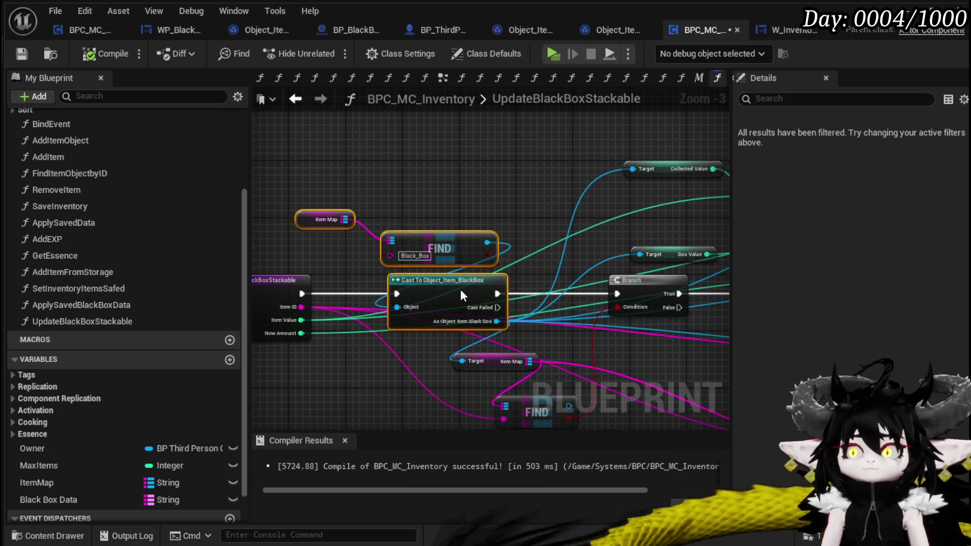
pyautogui.moveTo(642, 279)
pyautogui.mouseDown()
pyautogui.moveTo(612, 279)
pyautogui.moveTo(433, 223)
pyautogui.moveTo(344, 217)
pyautogui.moveTo(531, 263)
pyautogui.moveTo(530, 351)
pyautogui.moveTo(429, 303)
pyautogui.moveTo(436, 304)
pyautogui.mouseUp()
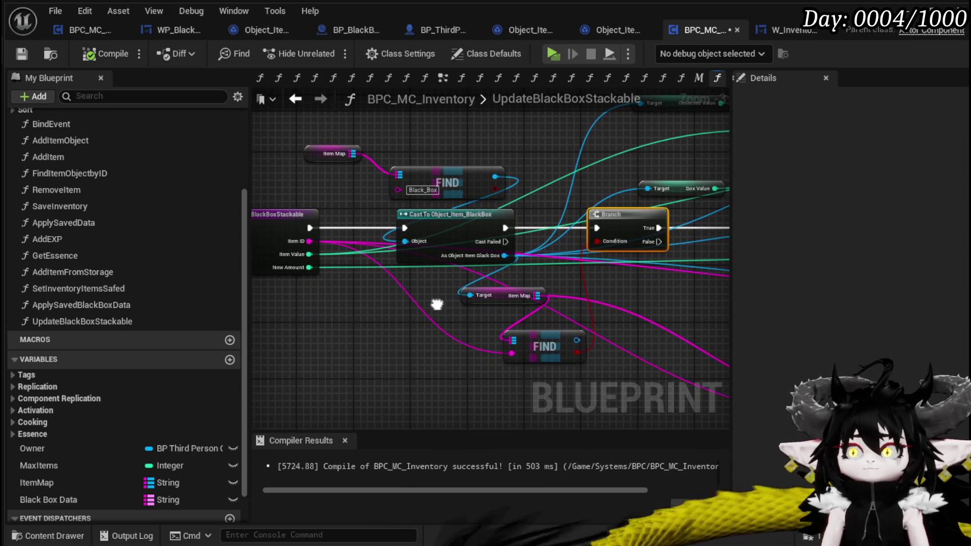
pyautogui.moveTo(595, 331)
pyautogui.mouseDown()
pyautogui.moveTo(380, 292)
pyautogui.moveTo(374, 330)
pyautogui.mouseUp()
pyautogui.moveTo(521, 265)
pyautogui.mouseDown()
pyautogui.moveTo(466, 262)
pyautogui.moveTo(592, 279)
pyautogui.mouseUp()
pyautogui.moveTo(390, 229)
pyautogui.mouseDown()
pyautogui.moveTo(526, 256)
pyautogui.moveTo(474, 250)
pyautogui.mouseUp()
pyautogui.moveTo(493, 163); pyautogui.dragTo(446, 118)
pyautogui.moveTo(595, 190); pyautogui.dragTo(458, 162)
pyautogui.moveTo(696, 230)
pyautogui.mouseDown()
pyautogui.moveTo(618, 238)
pyautogui.moveTo(450, 206)
pyautogui.moveTo(511, 216)
pyautogui.moveTo(476, 212)
pyautogui.mouseUp()
pyautogui.moveTo(392, 224)
pyautogui.mouseDown()
pyautogui.moveTo(599, 239)
pyautogui.moveTo(678, 216)
pyautogui.moveTo(581, 219)
pyautogui.mouseUp()
# Move the Branch off the For Loop with Break node and nudge the upper Temp Int left.
pyautogui.moveTo(511, 213)
pyautogui.mouseDown()
pyautogui.moveTo(624, 138)
pyautogui.moveTo(650, 145)
pyautogui.mouseUp()
pyautogui.moveTo(541, 281); pyautogui.dragTo(371, 260)
pyautogui.click(460, 201)
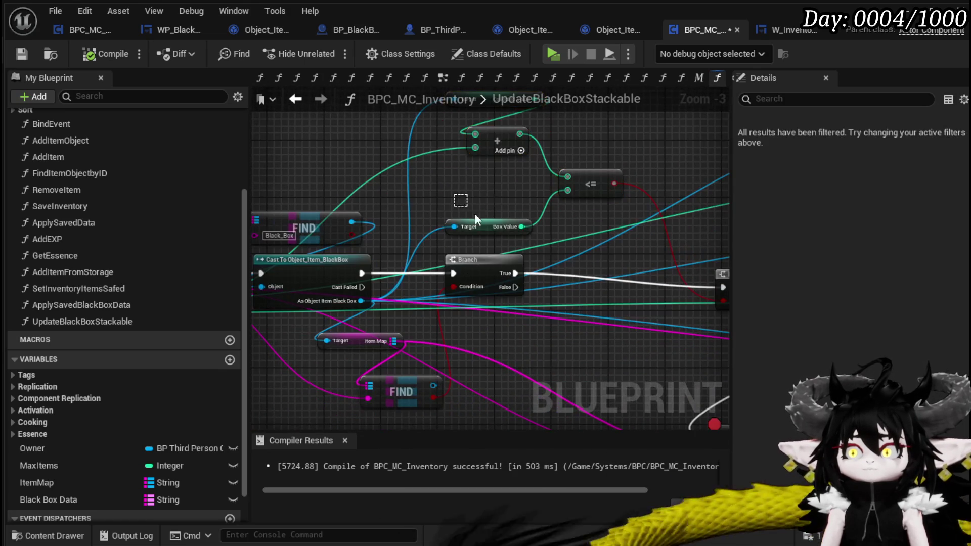
pyautogui.click(477, 225)
pyautogui.moveTo(574, 222); pyautogui.dragTo(376, 203)
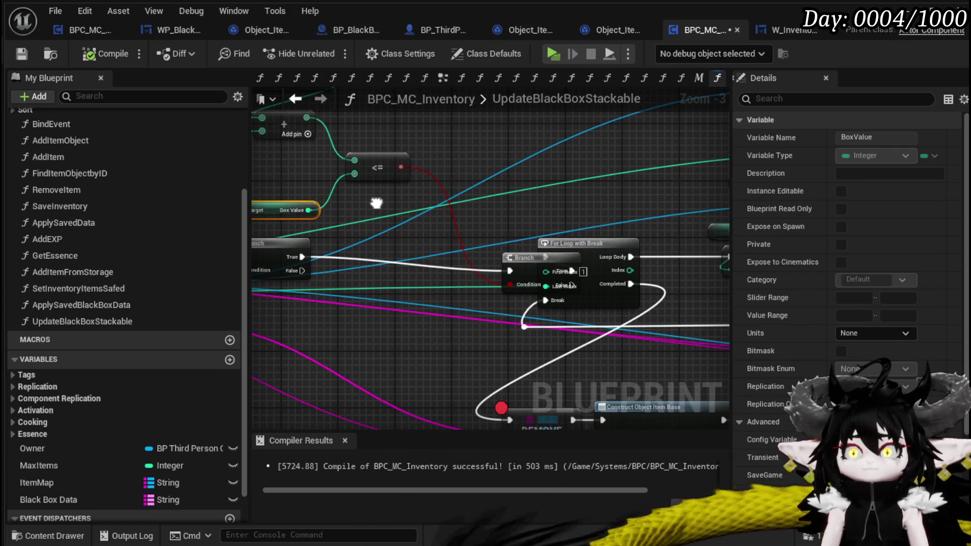
pyautogui.moveTo(511, 246)
pyautogui.mouseDown()
pyautogui.moveTo(377, 241)
pyautogui.moveTo(427, 250)
pyautogui.mouseUp()
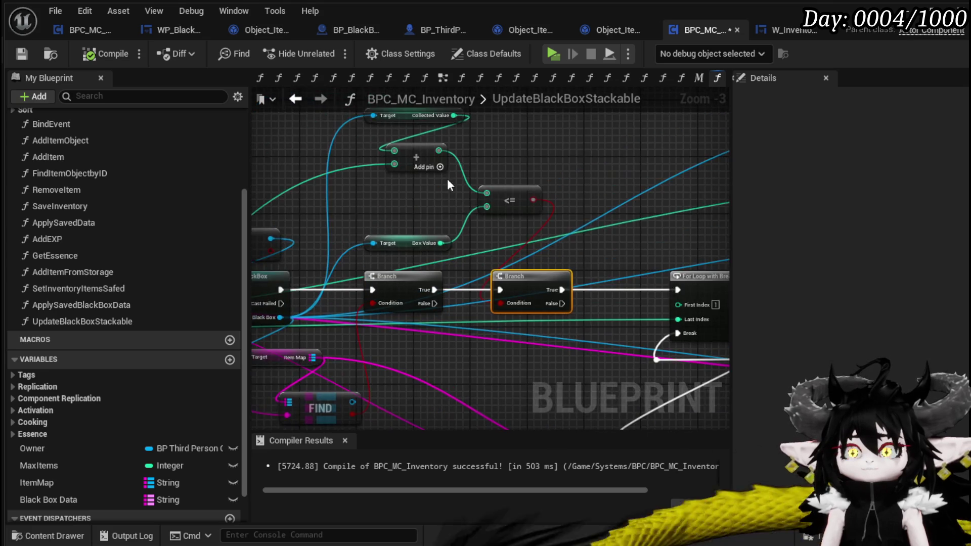
pyautogui.moveTo(393, 235); pyautogui.dragTo(519, 169)
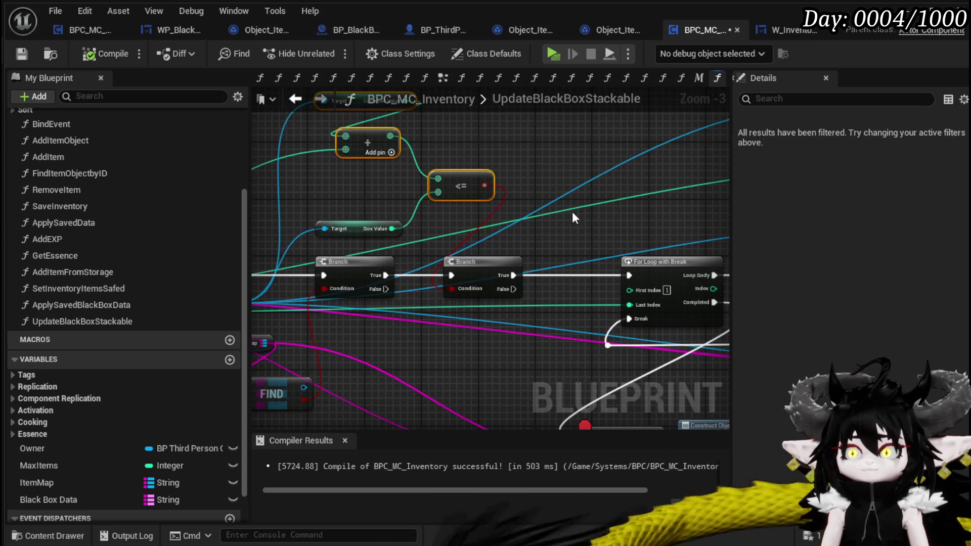
pyautogui.moveTo(377, 213); pyautogui.dragTo(414, 257)
pyautogui.moveTo(505, 243); pyautogui.dragTo(412, 269)
pyautogui.moveTo(526, 257)
pyautogui.mouseDown()
pyautogui.moveTo(449, 195)
pyautogui.moveTo(335, 218)
pyautogui.mouseUp()
pyautogui.click(449, 195)
pyautogui.moveTo(427, 198)
pyautogui.mouseDown()
pyautogui.moveTo(425, 209)
pyautogui.moveTo(332, 223)
pyautogui.moveTo(318, 240)
pyautogui.moveTo(452, 221)
pyautogui.mouseUp()
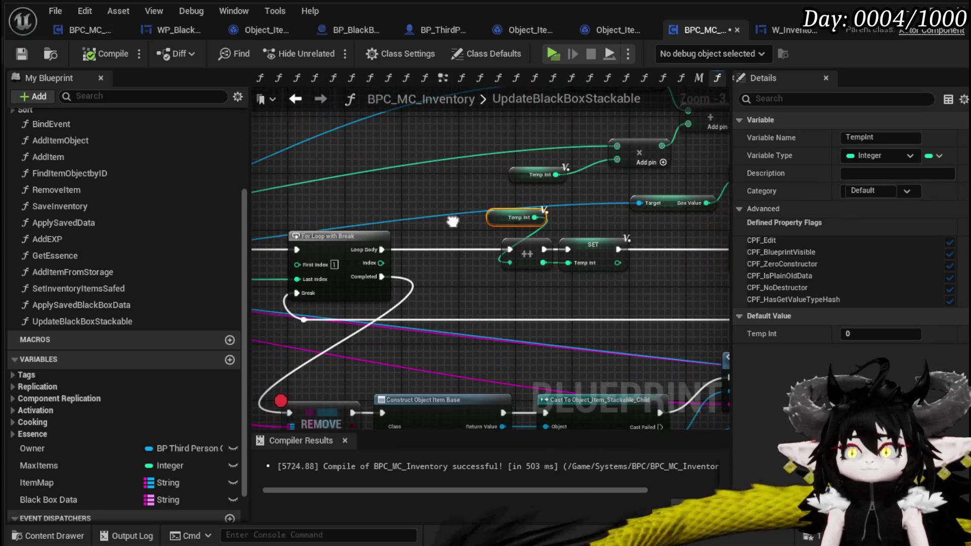
pyautogui.moveTo(497, 182)
pyautogui.mouseDown()
pyautogui.moveTo(416, 233)
pyautogui.moveTo(430, 216)
pyautogui.moveTo(364, 237)
pyautogui.moveTo(358, 257)
pyautogui.moveTo(442, 326)
pyautogui.mouseUp()
# Arrange the REMOVE, Cast, Set Data, Set Quantity, Temp Int and Add Item to Map nodes, then save.
pyautogui.moveTo(551, 284)
pyautogui.mouseDown()
pyautogui.moveTo(555, 206)
pyautogui.moveTo(424, 195)
pyautogui.mouseUp()
pyautogui.moveTo(422, 145)
pyautogui.mouseDown()
pyautogui.moveTo(535, 243)
pyautogui.moveTo(470, 210)
pyautogui.mouseUp()
pyautogui.click(447, 235)
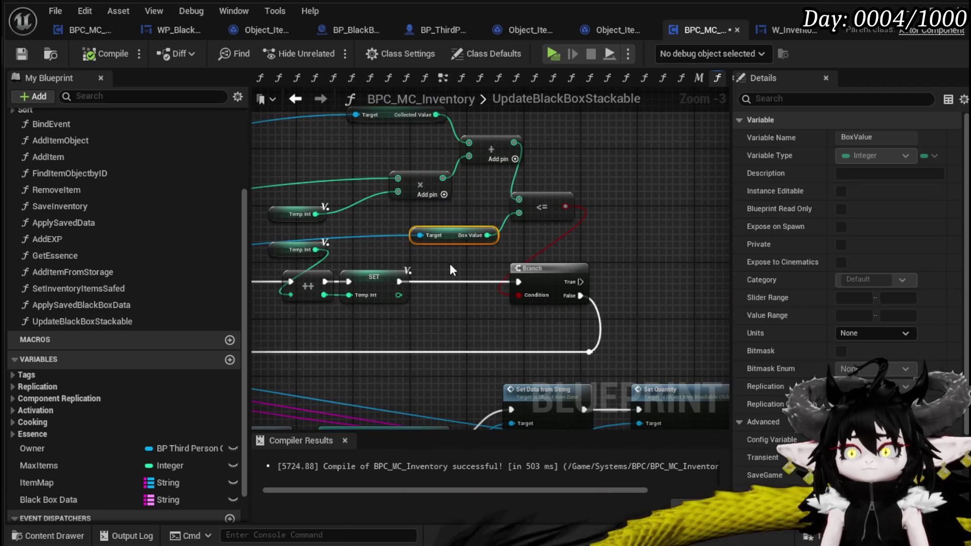
pyautogui.moveTo(450, 263); pyautogui.dragTo(514, 220)
pyautogui.moveTo(614, 204); pyautogui.dragTo(676, 299)
pyautogui.moveTo(676, 299)
pyautogui.mouseDown()
pyautogui.moveTo(283, 253)
pyautogui.moveTo(422, 252)
pyautogui.mouseUp()
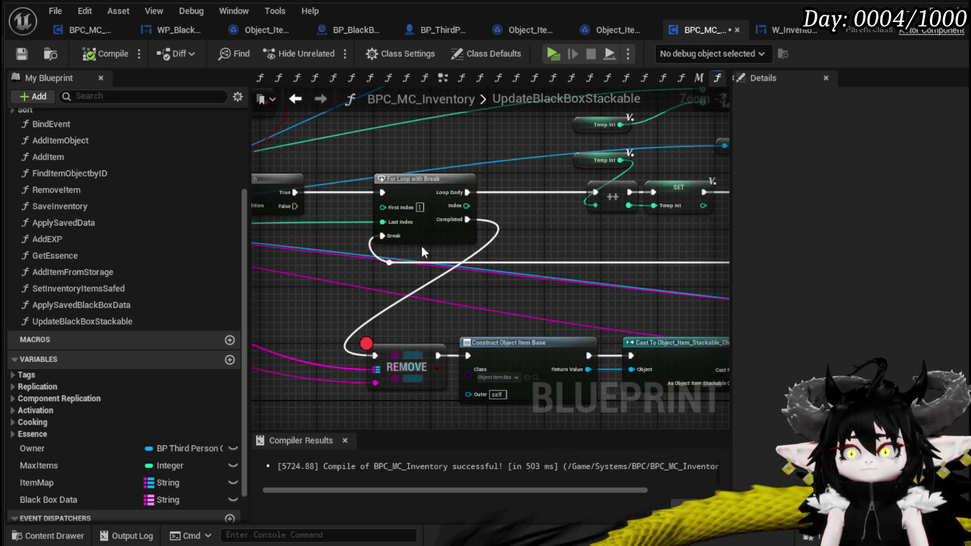
pyautogui.moveTo(412, 208)
pyautogui.mouseDown()
pyautogui.moveTo(341, 151)
pyautogui.moveTo(335, 127)
pyautogui.mouseUp()
pyautogui.moveTo(321, 243)
pyautogui.mouseDown()
pyautogui.moveTo(611, 347)
pyautogui.moveTo(414, 326)
pyautogui.mouseUp()
pyautogui.moveTo(676, 325)
pyautogui.mouseDown()
pyautogui.moveTo(411, 206)
pyautogui.moveTo(418, 238)
pyautogui.mouseUp()
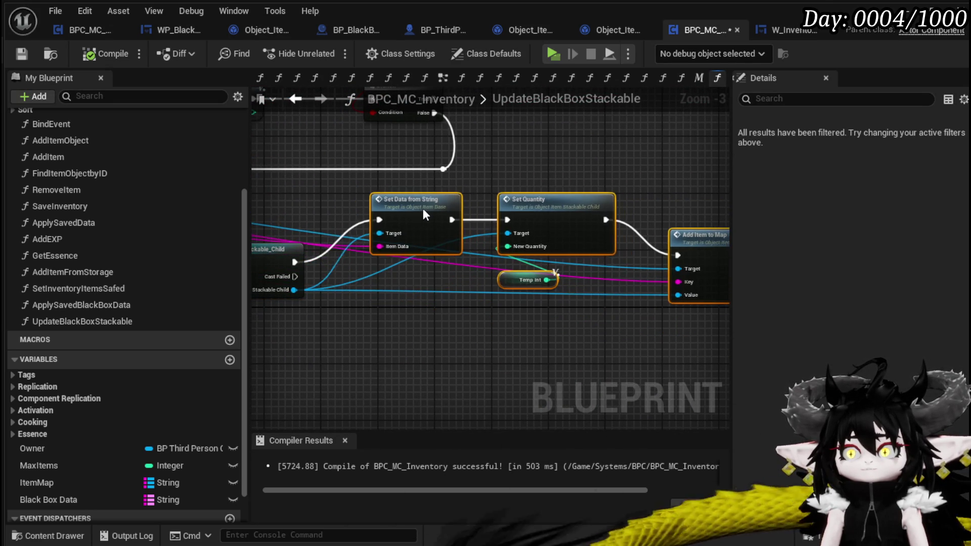
pyautogui.moveTo(694, 244)
pyautogui.mouseDown()
pyautogui.moveTo(656, 244)
pyautogui.moveTo(672, 244)
pyautogui.mouseUp()
pyautogui.moveTo(631, 195)
pyautogui.mouseDown()
pyautogui.moveTo(516, 217)
pyautogui.moveTo(639, 208)
pyautogui.mouseUp()
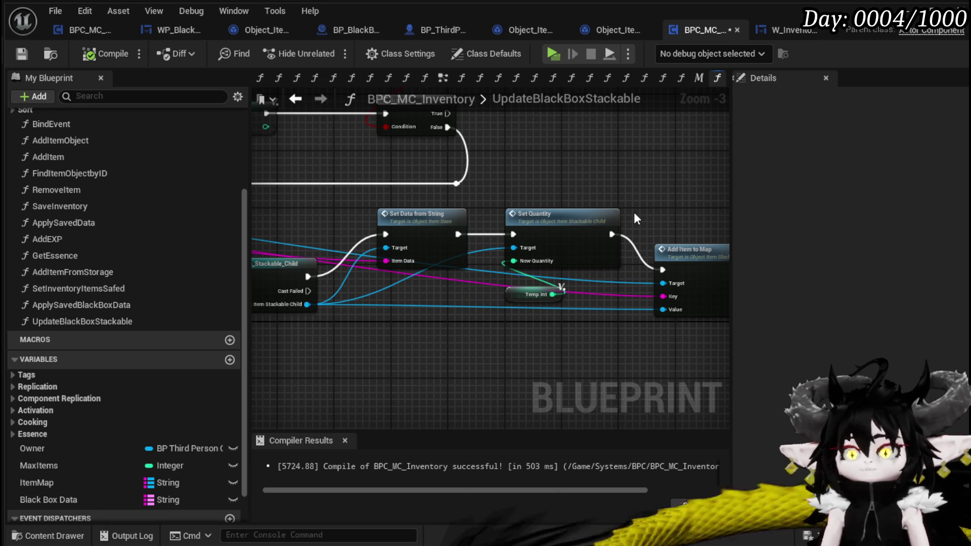
pyautogui.click(23, 54)
pyautogui.moveTo(584, 260)
pyautogui.mouseDown()
pyautogui.moveTo(453, 191)
pyautogui.moveTo(844, 205)
pyautogui.moveTo(963, 197)
pyautogui.mouseUp()
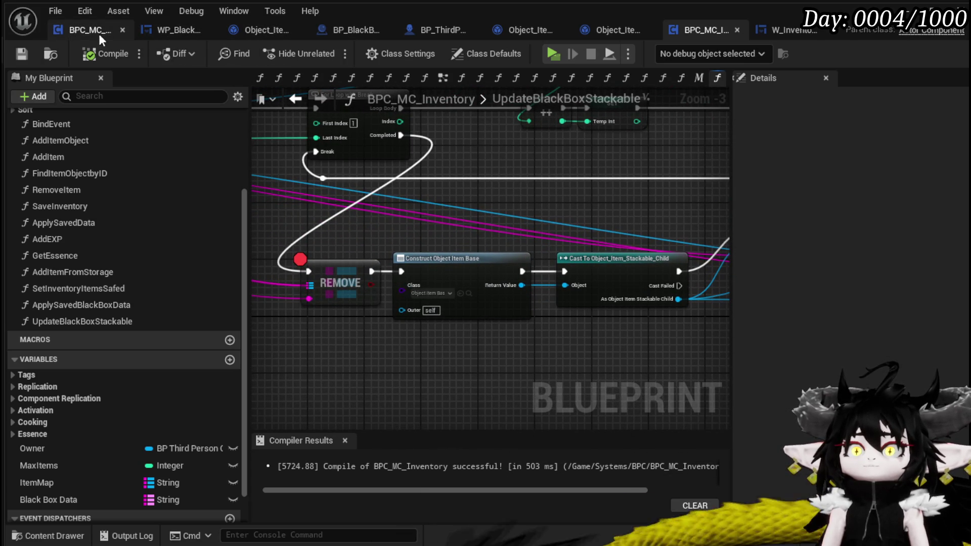
# Open WP_BlackBoxUI's SortBy function and find the Black Box Grid Add Equipment from Inventory node.
pyautogui.click(172, 30)
pyautogui.moveTo(384, 192)
pyautogui.mouseDown()
pyautogui.moveTo(539, 194)
pyautogui.moveTo(733, 222)
pyautogui.mouseUp()
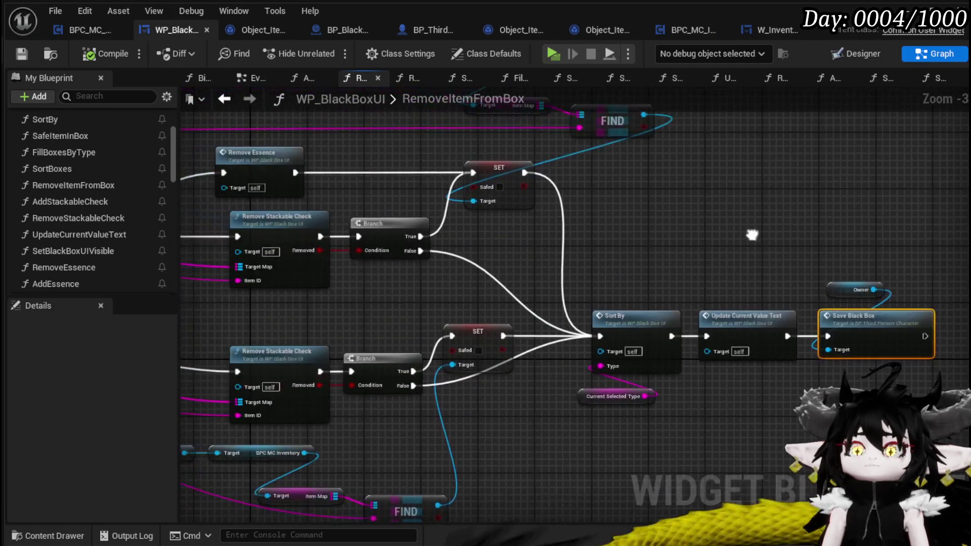
pyautogui.scroll(-1, 730, 231)
pyautogui.moveTo(316, 189); pyautogui.dragTo(501, 143)
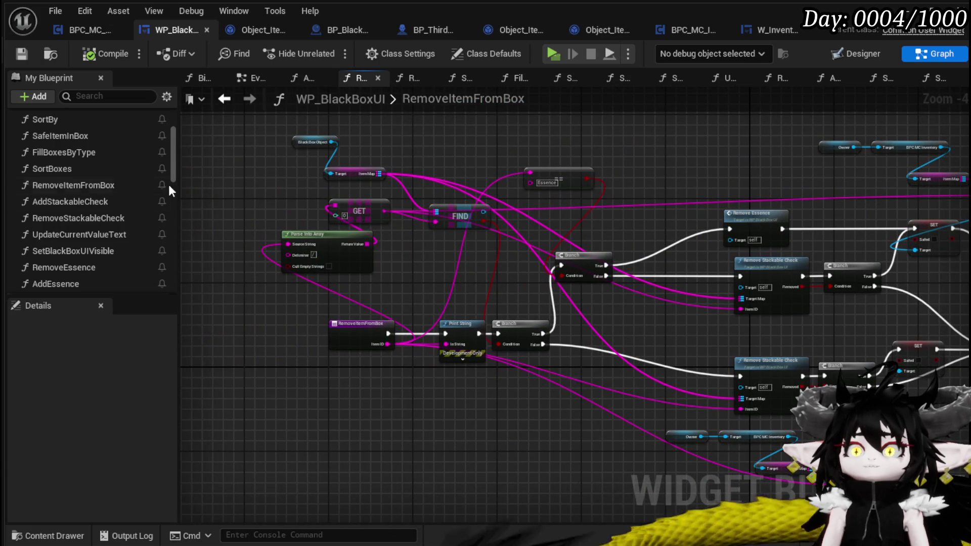
pyautogui.scroll(3, 122, 171)
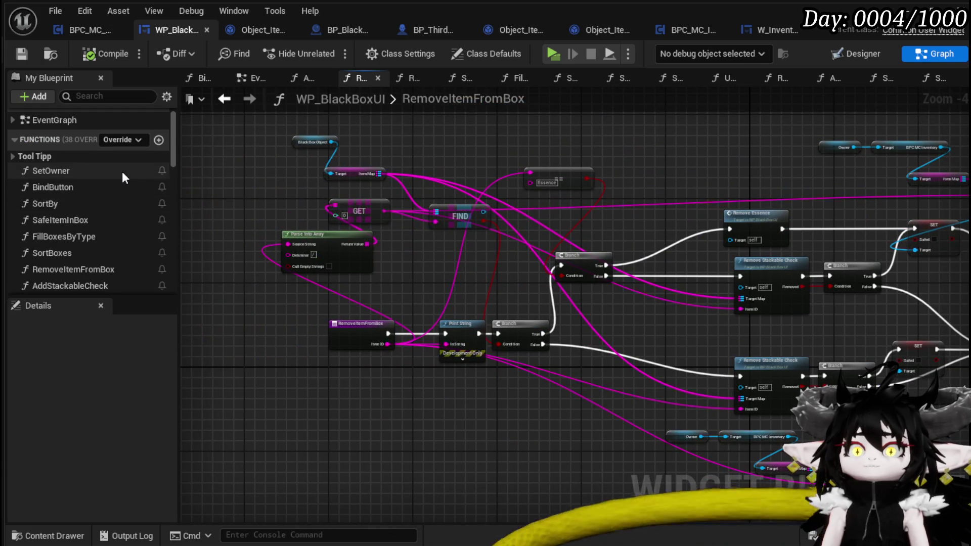
pyautogui.doubleClick(62, 202)
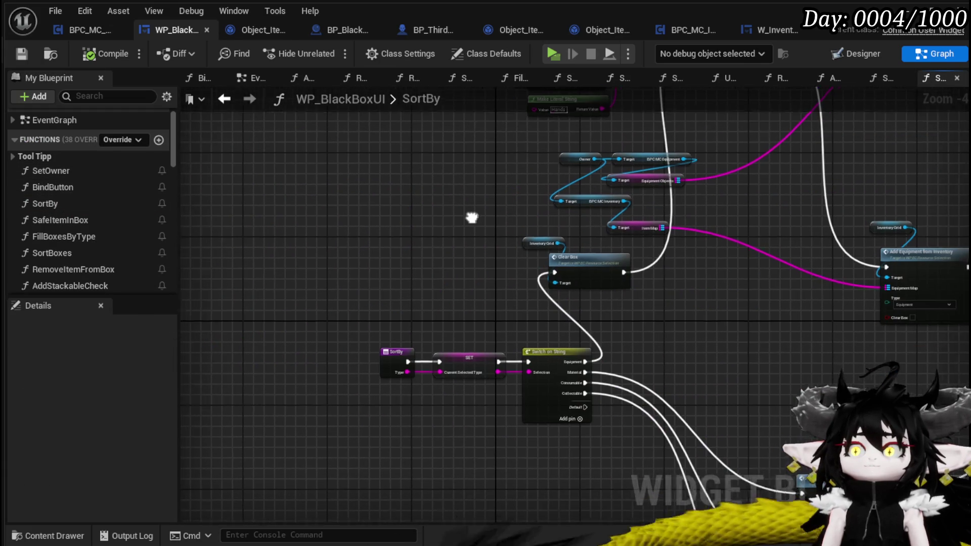
pyautogui.moveTo(472, 218); pyautogui.dragTo(301, 188)
pyautogui.moveTo(750, 336); pyautogui.dragTo(349, 278)
pyautogui.scroll(3, 668, 310)
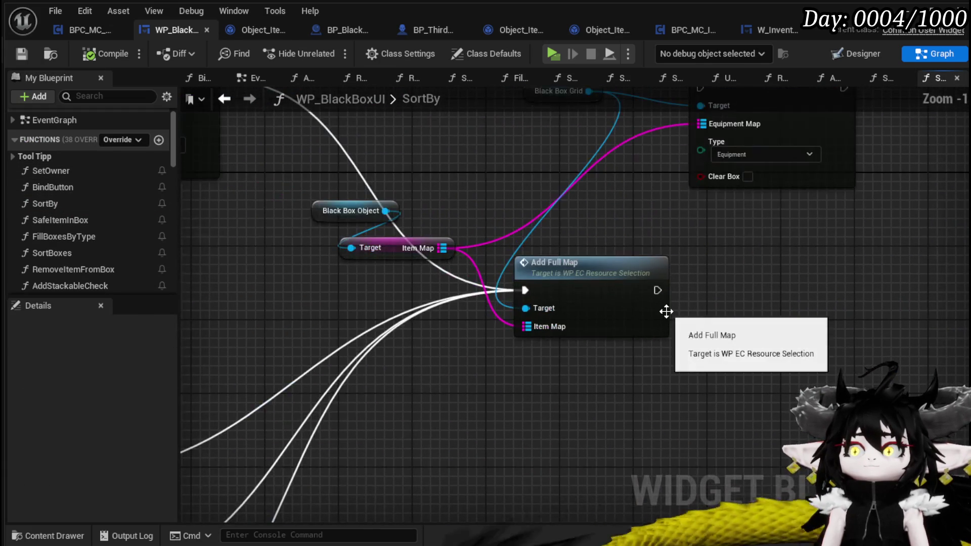
pyautogui.moveTo(636, 228); pyautogui.dragTo(570, 328)
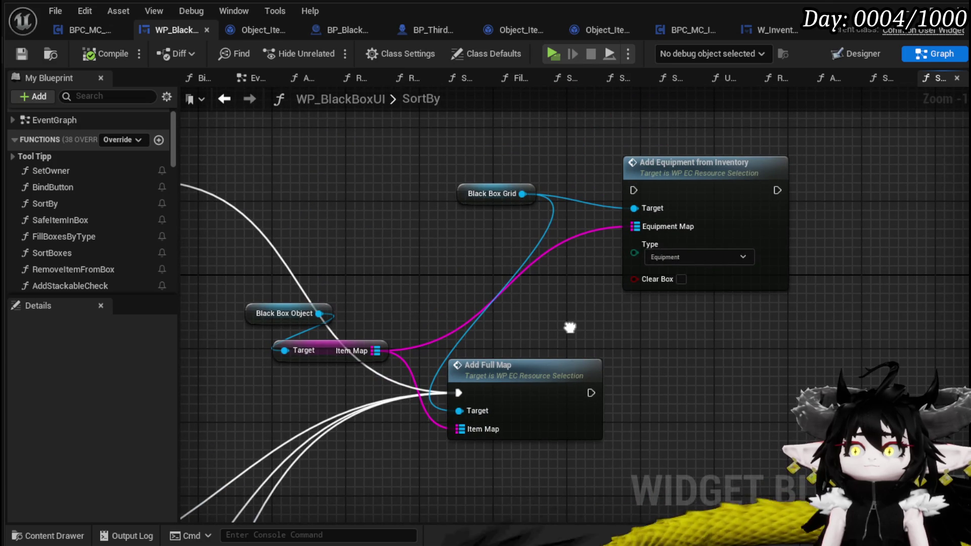
# Delete Black Box Grid together with its Add Equipment from Inventory node and compile.
pyautogui.moveTo(474, 262); pyautogui.dragTo(707, 173)
pyautogui.scroll(-1, 468, 254)
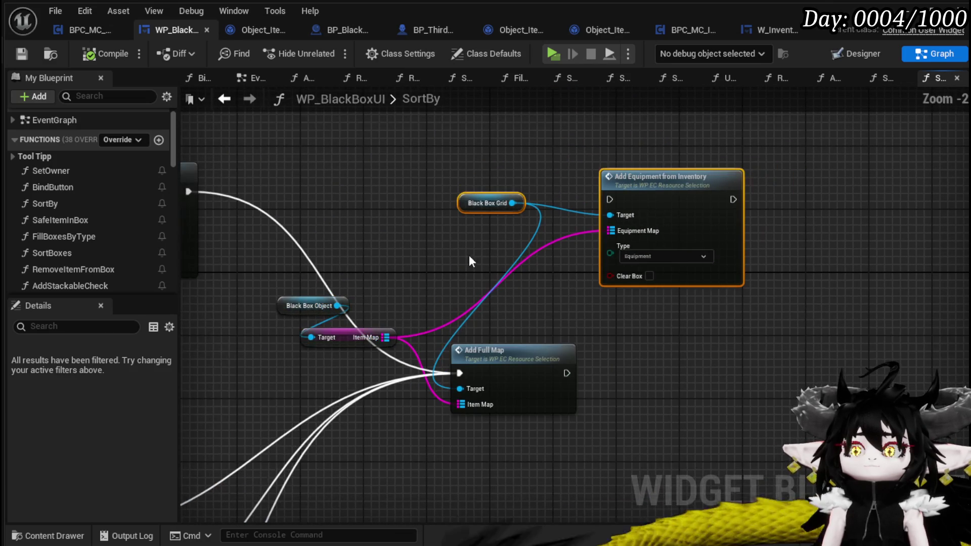
pyautogui.press('Delete')
pyautogui.scroll(-3, 533, 274)
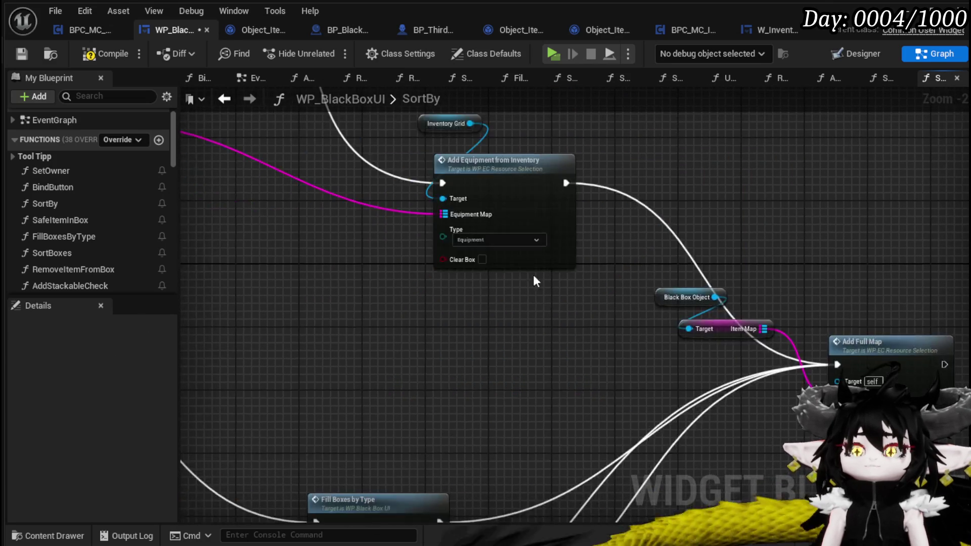
pyautogui.scroll(1, 401, 221)
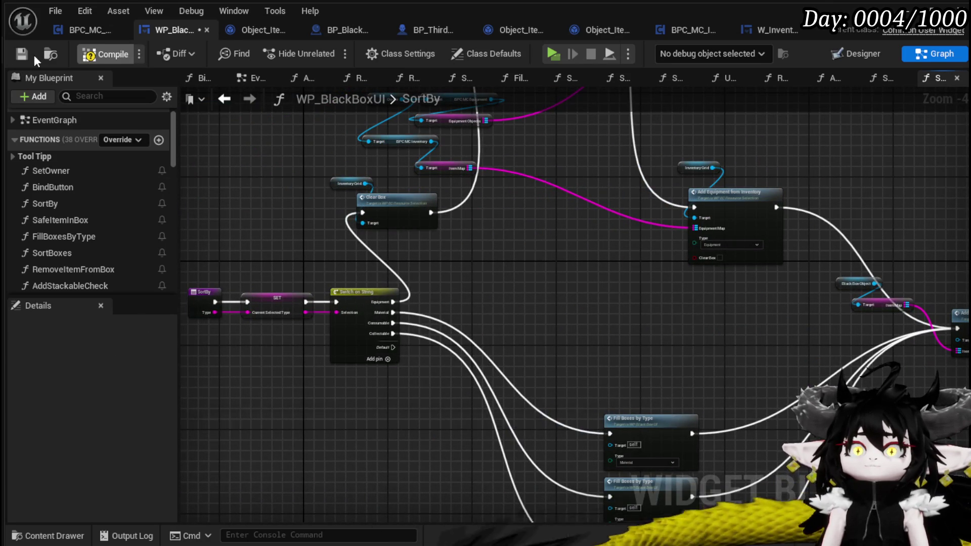
pyautogui.click(26, 57)
# Restore Black Box Grid, delete only the extra Add Equipment node, and wire Black Box Grid into Add Full Map.
pyautogui.moveTo(592, 316); pyautogui.dragTo(321, 287)
pyautogui.hotkey('ctrl', 'z')
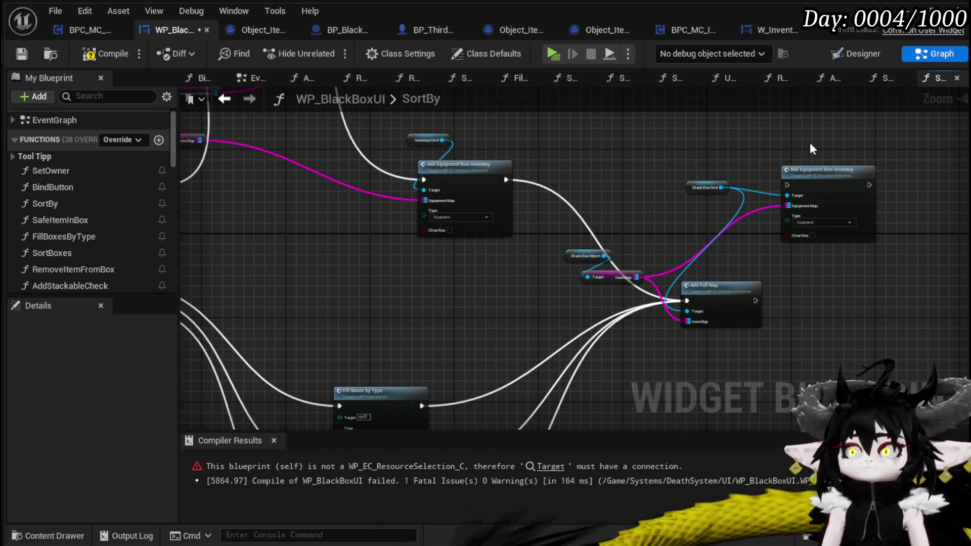
pyautogui.press('Delete')
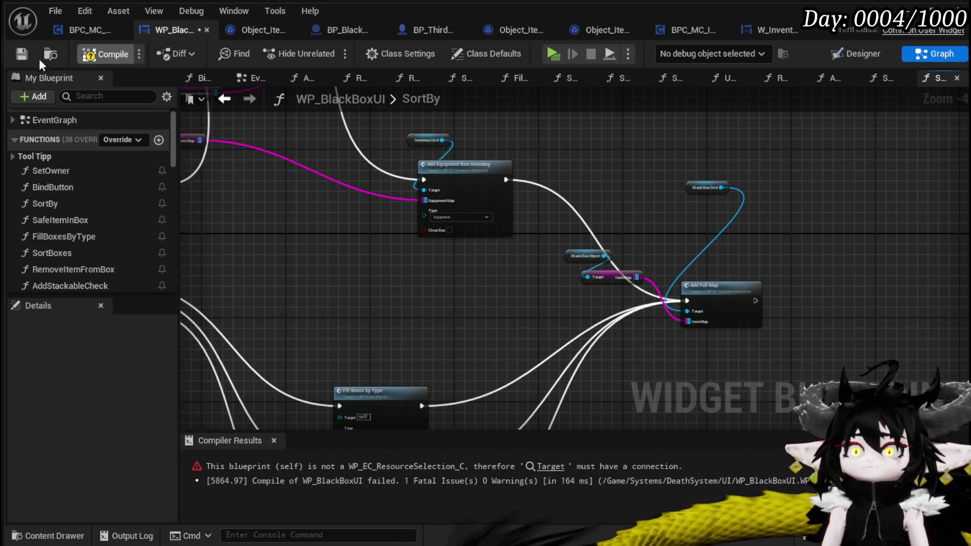
pyautogui.moveTo(688, 189); pyautogui.dragTo(592, 300)
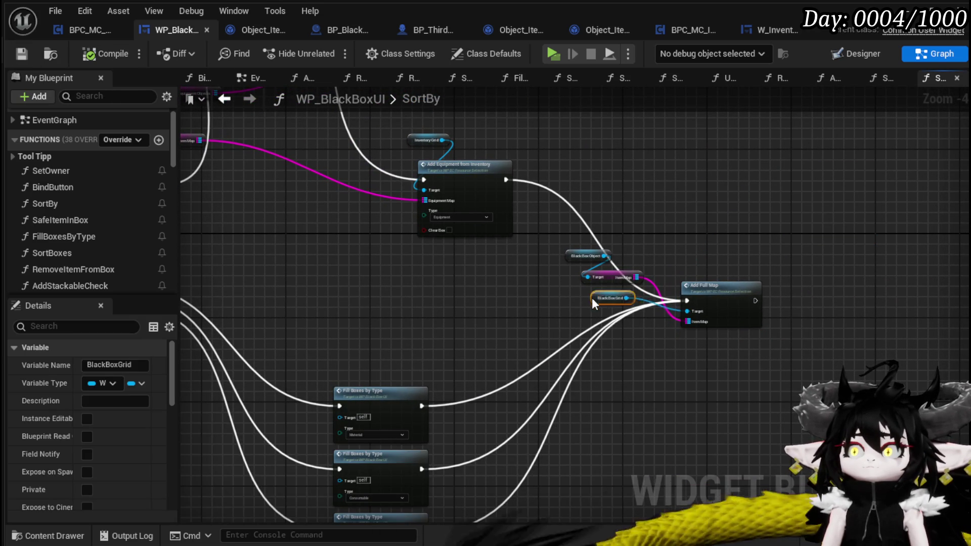
pyautogui.moveTo(493, 291); pyautogui.dragTo(699, 299)
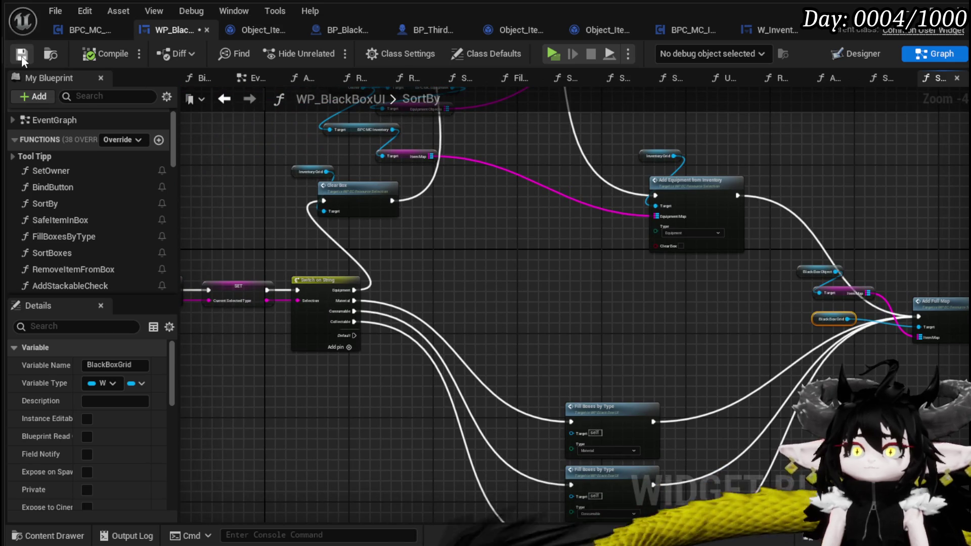
pyautogui.scroll(-5, 131, 204)
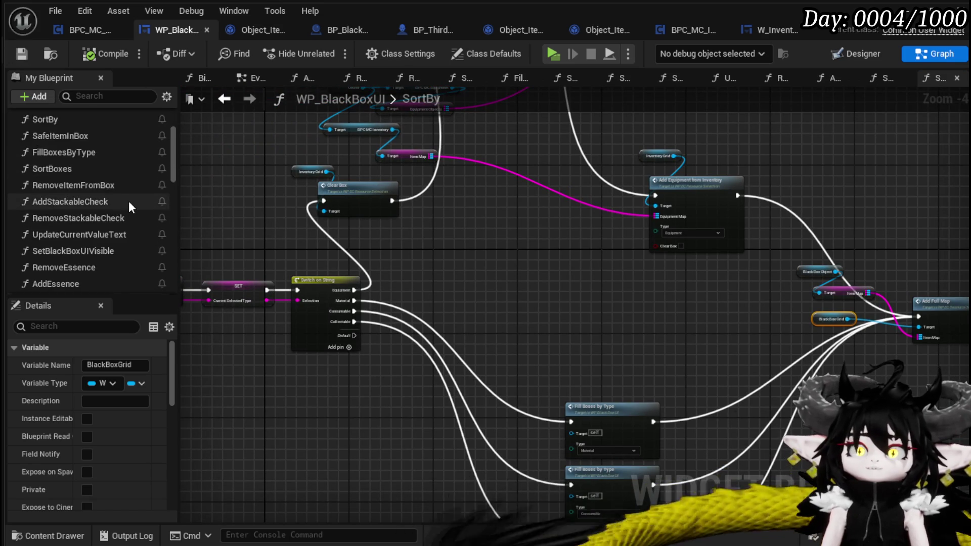
pyautogui.moveTo(513, 252); pyautogui.dragTo(681, 252)
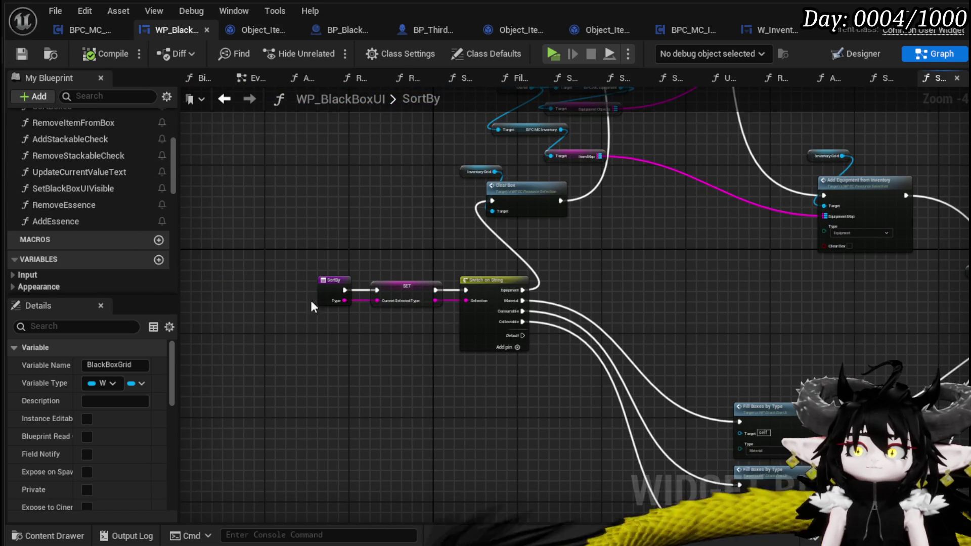
pyautogui.moveTo(419, 161); pyautogui.dragTo(480, 249)
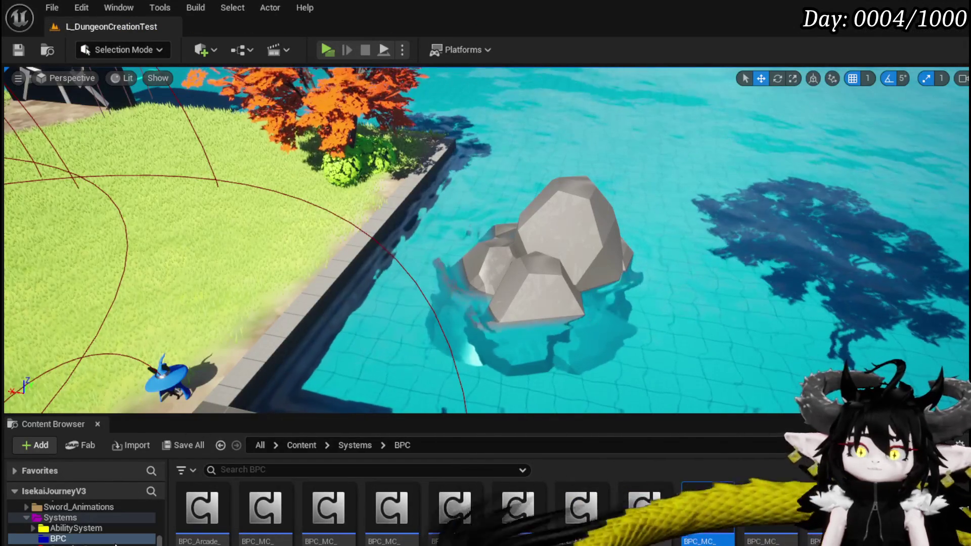
# Open the W_Exploration_HUD widget blueprint from the CampingSystem UI folder.
pyautogui.scroll(-1, 81, 525)
pyautogui.click(33, 528)
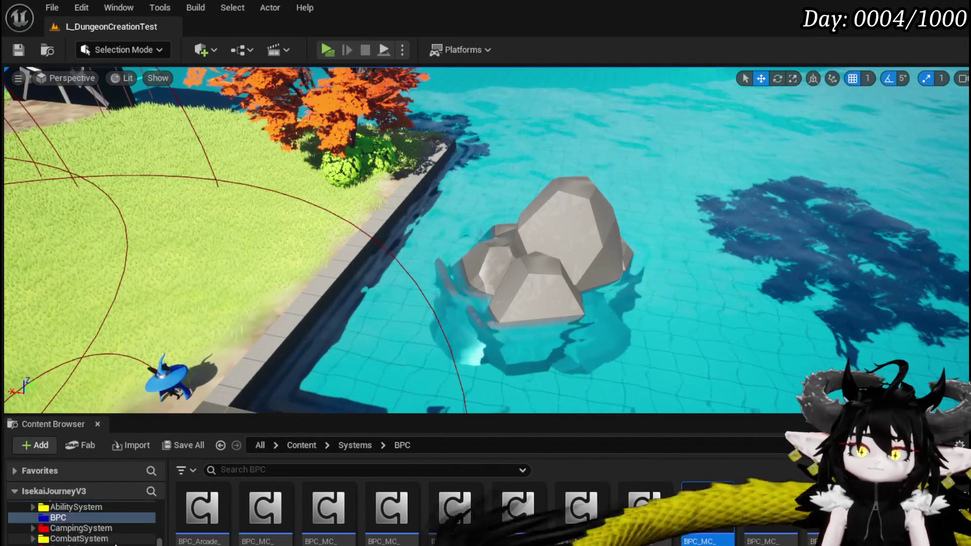
pyautogui.click(76, 528)
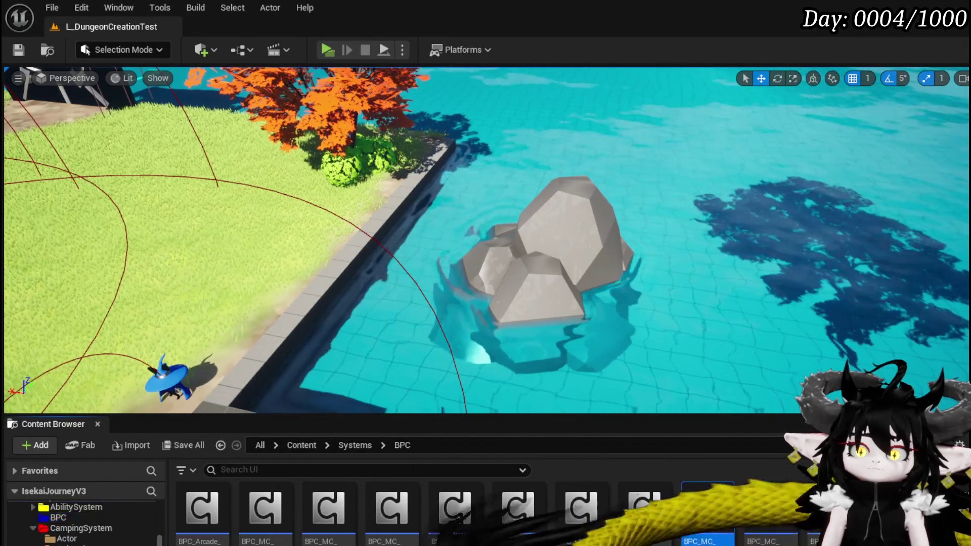
pyautogui.doubleClick(180, 500)
pyautogui.doubleClick(180, 500)
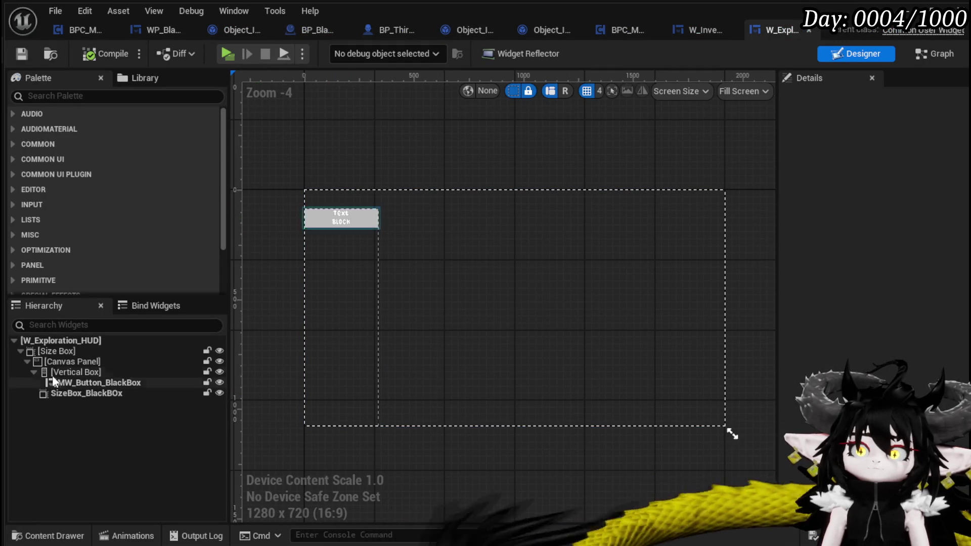
# Select the MW_Button_BlackBox widget and move its Open Black Box HUD nodes down-left.
pyautogui.click(72, 393)
pyautogui.click(74, 383)
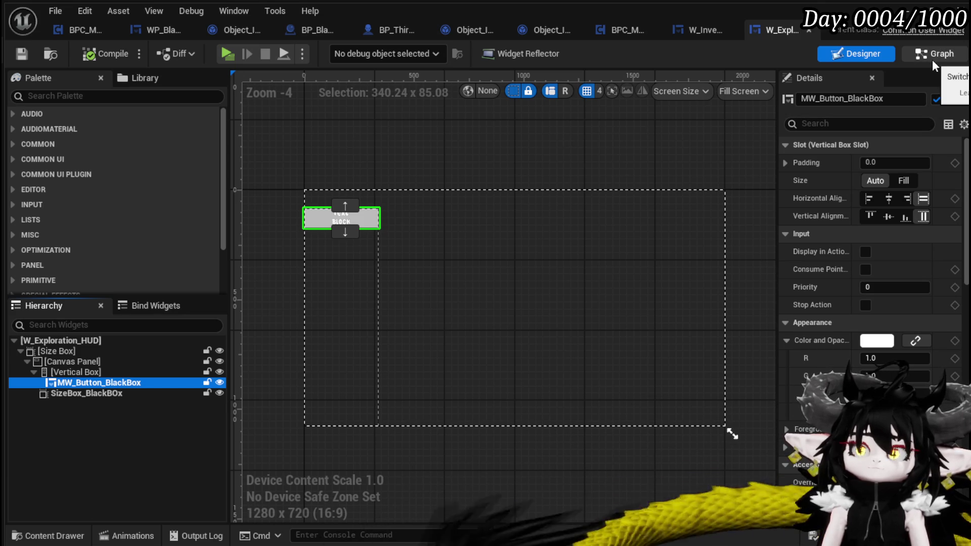
pyautogui.scroll(-10, 960, 214)
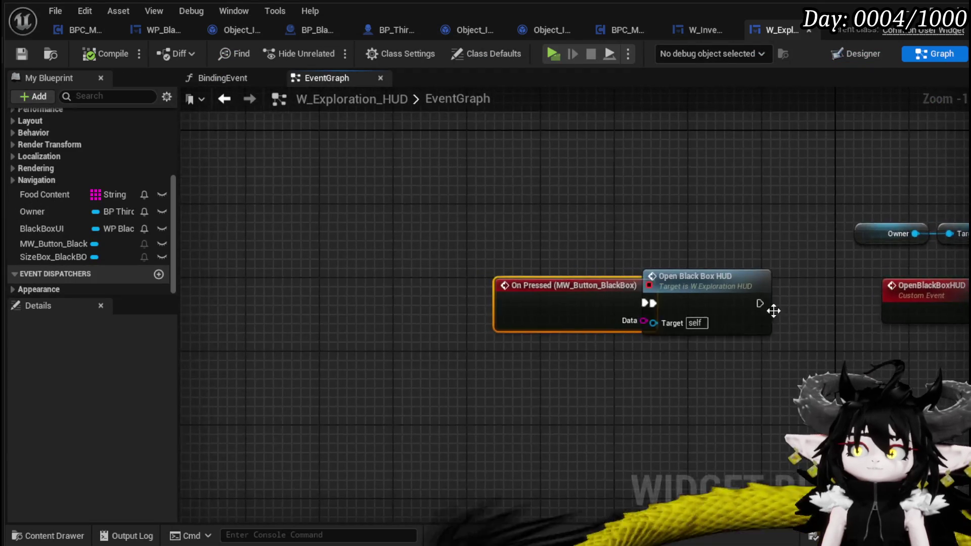
pyautogui.click(645, 274)
pyautogui.moveTo(645, 274); pyautogui.dragTo(489, 317)
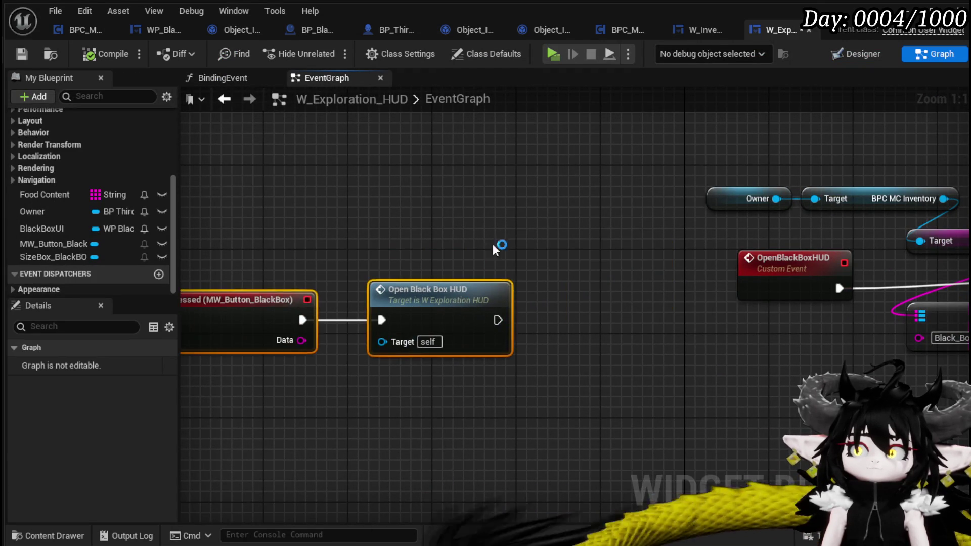
pyautogui.click(590, 225)
# Locate the OpenBlackBoxHUD event with its Is Valid and Set Visibility nodes.
pyautogui.scroll(-1, 593, 232)
pyautogui.moveTo(593, 232); pyautogui.dragTo(631, 230)
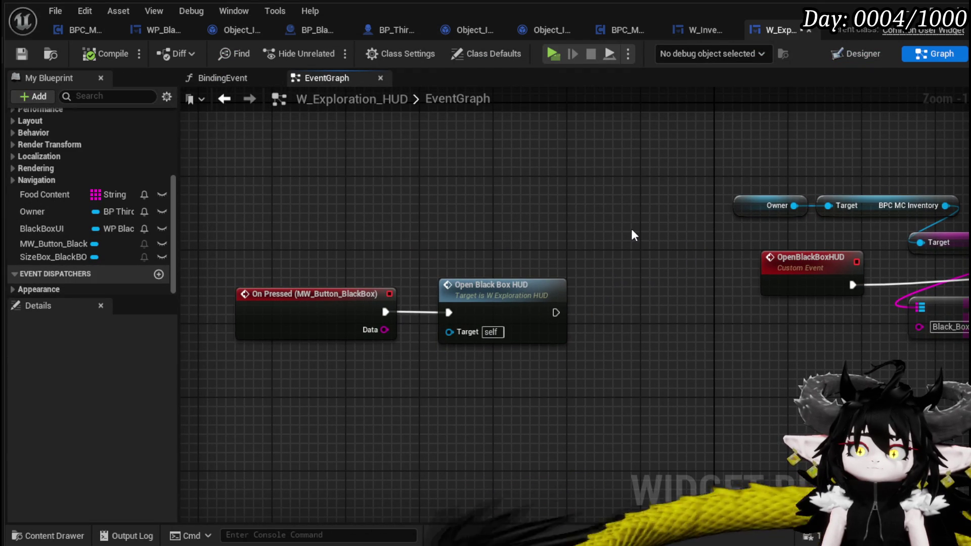
pyautogui.scroll(-1, 630, 228)
pyautogui.click(751, 248)
pyautogui.moveTo(751, 248)
pyautogui.mouseDown()
pyautogui.moveTo(543, 282)
pyautogui.moveTo(375, 280)
pyautogui.mouseUp()
pyautogui.scroll(2, 542, 282)
pyautogui.scroll(-2, 792, 191)
pyautogui.moveTo(792, 191)
pyautogui.mouseDown()
pyautogui.moveTo(507, 245)
pyautogui.moveTo(549, 266)
pyautogui.moveTo(417, 244)
pyautogui.mouseUp()
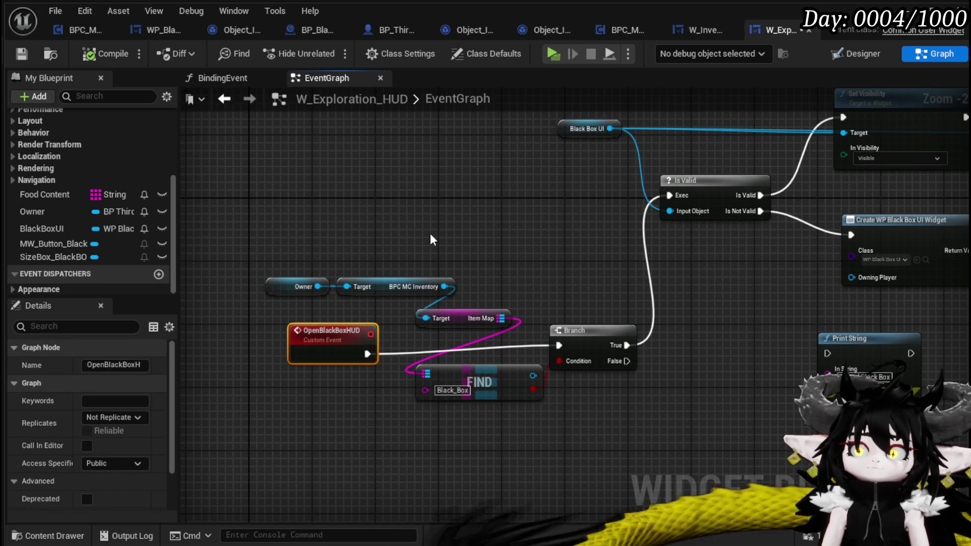
pyautogui.moveTo(477, 223)
pyautogui.mouseDown()
pyautogui.moveTo(312, 293)
pyautogui.moveTo(289, 348)
pyautogui.moveTo(360, 307)
pyautogui.moveTo(351, 268)
pyautogui.moveTo(484, 202)
pyautogui.mouseUp()
# Add a Black Box UI Sort By call after Set Black Box UIVisible with Type Equipment.
pyautogui.write('S')
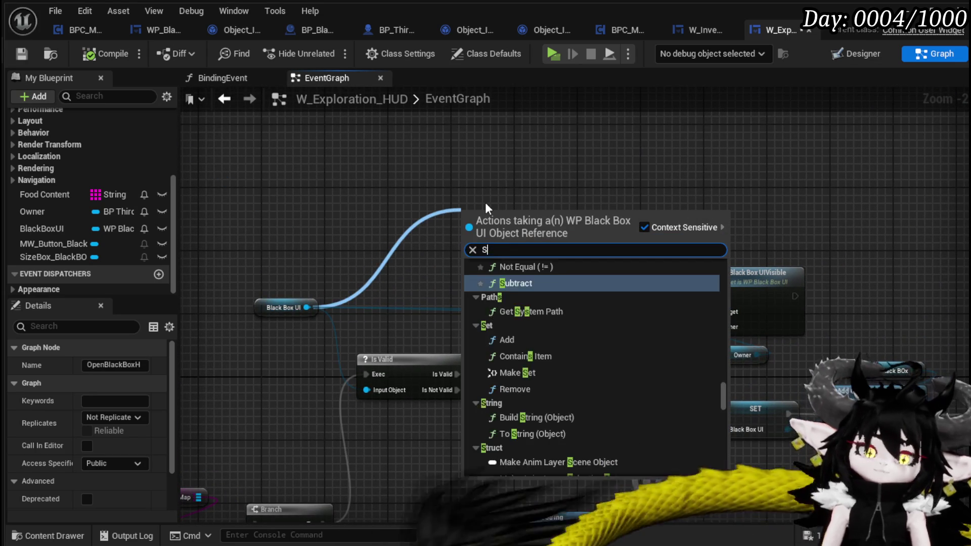
pyautogui.write('ort')
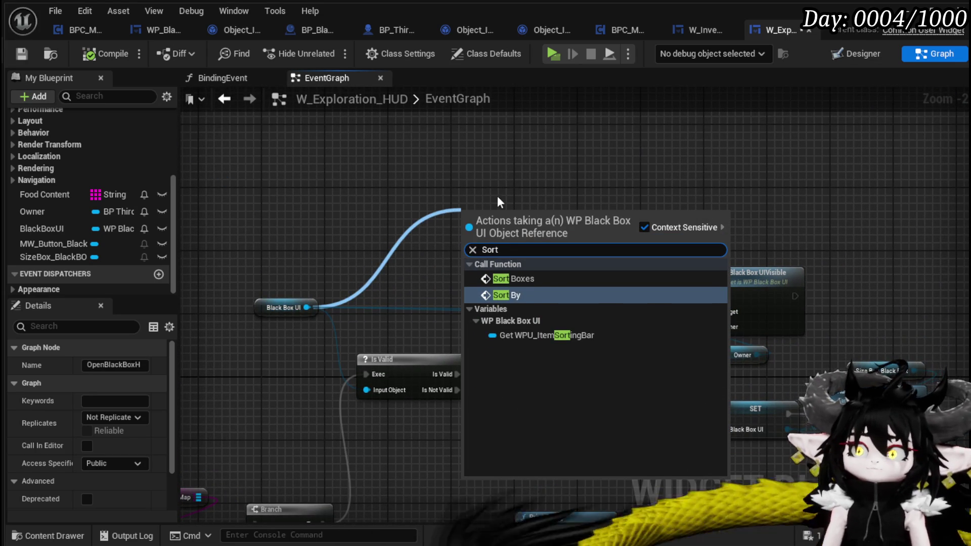
pyautogui.click(533, 297)
pyautogui.moveTo(689, 285); pyautogui.dragTo(681, 317)
pyautogui.moveTo(602, 312)
pyautogui.mouseDown()
pyautogui.moveTo(639, 319)
pyautogui.moveTo(668, 308)
pyautogui.mouseUp()
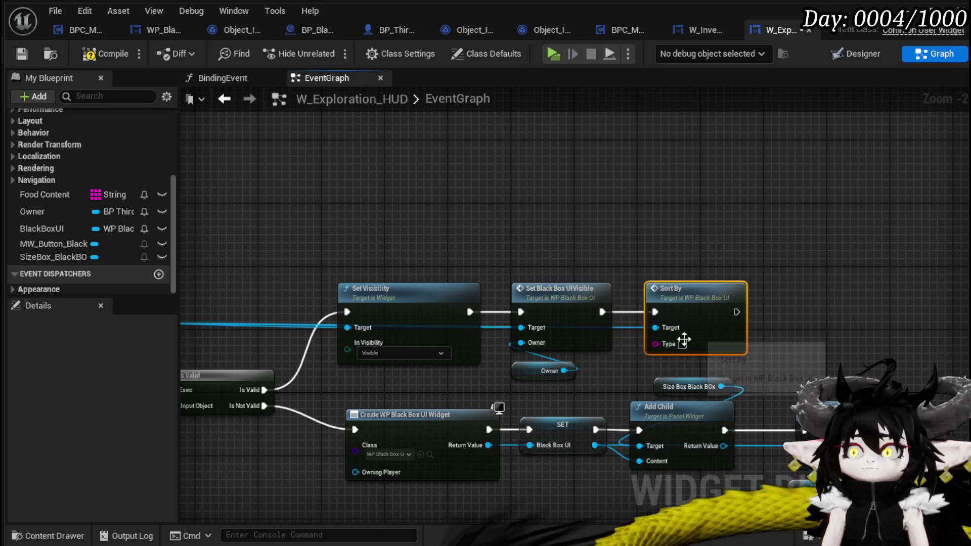
pyautogui.write('Eq')
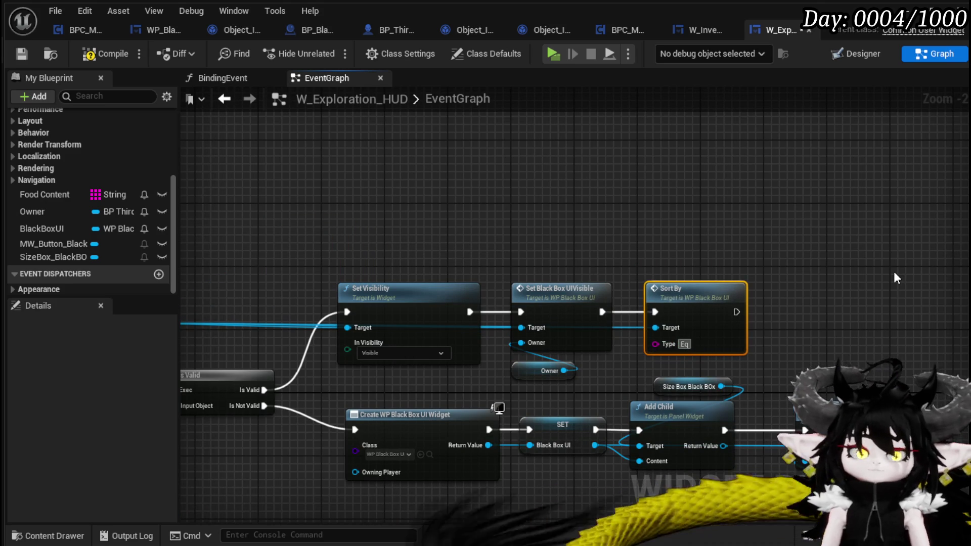
pyautogui.write('uipment')
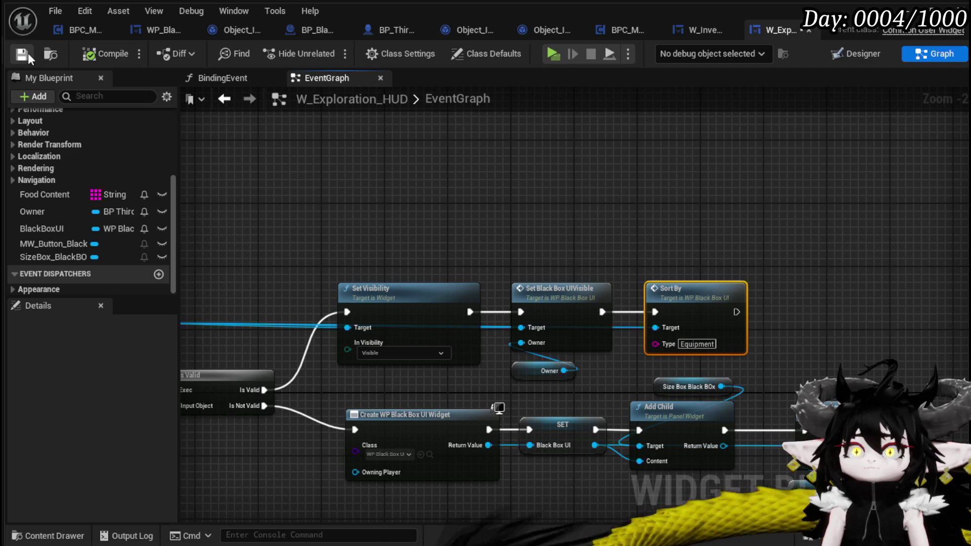
pyautogui.scroll(-3, 708, 240)
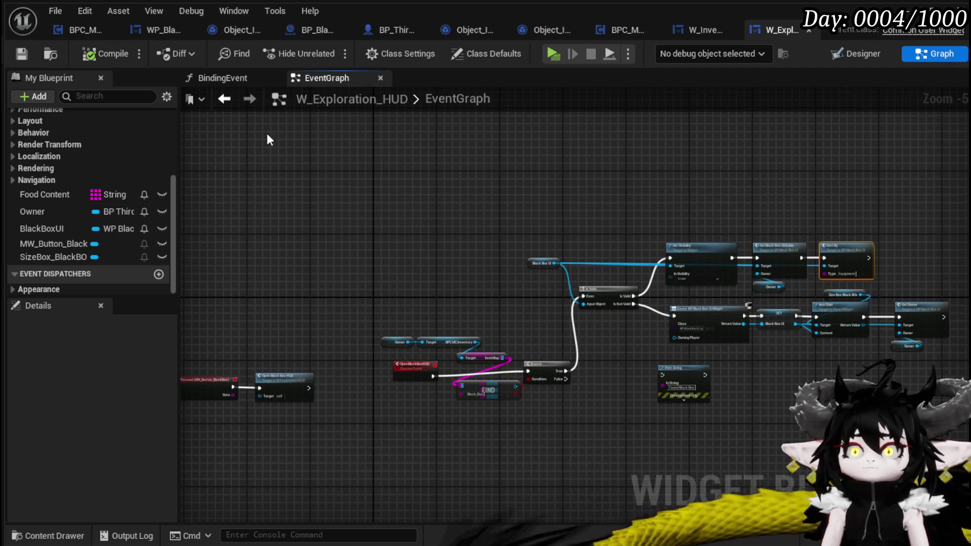
# Bring up WP_BlackBoxUI's SortBy graph and start a standalone play session.
pyautogui.click(167, 29)
pyautogui.scroll(3, 610, 380)
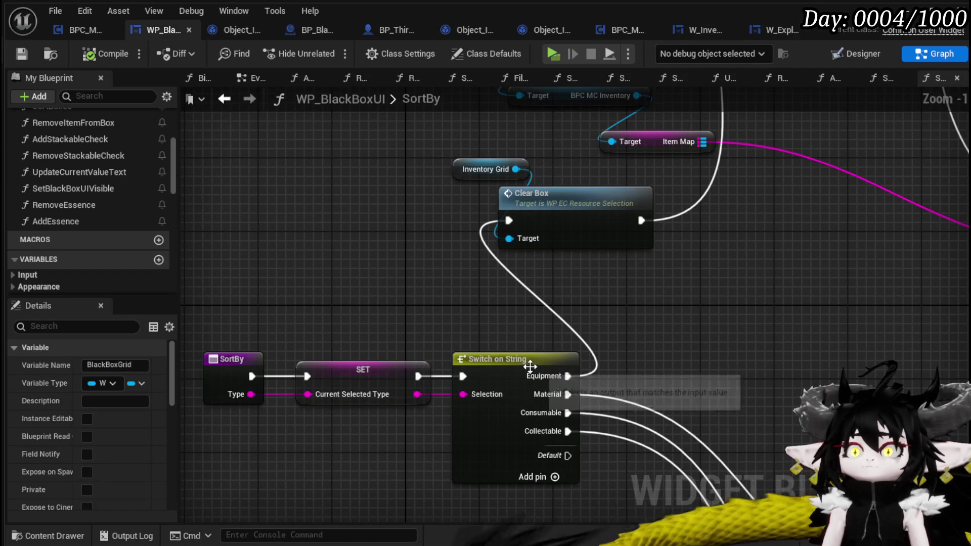
pyautogui.scroll(-3, 690, 260)
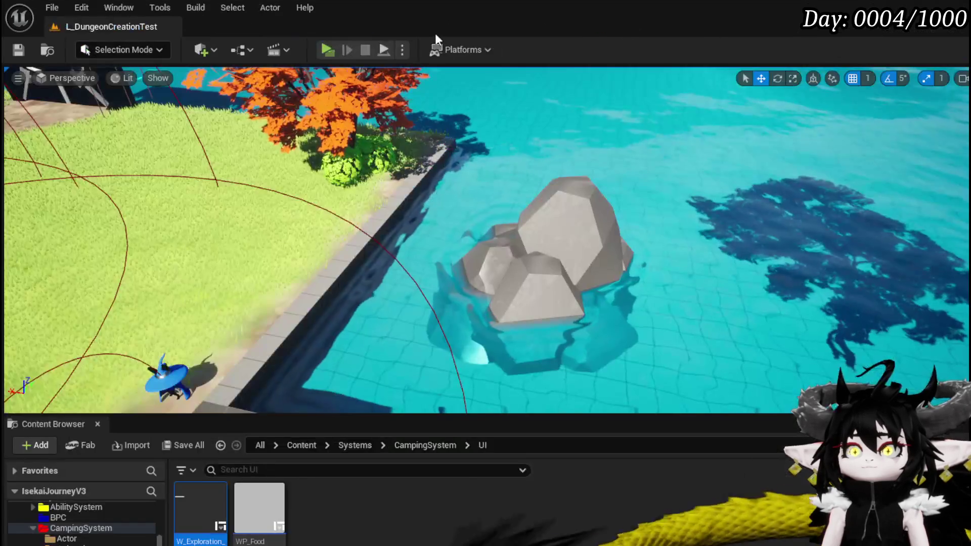
pyautogui.click(332, 50)
# Inspect the in-game inventory and Black Box panel, viewing the Material items.
pyautogui.press('Tab')
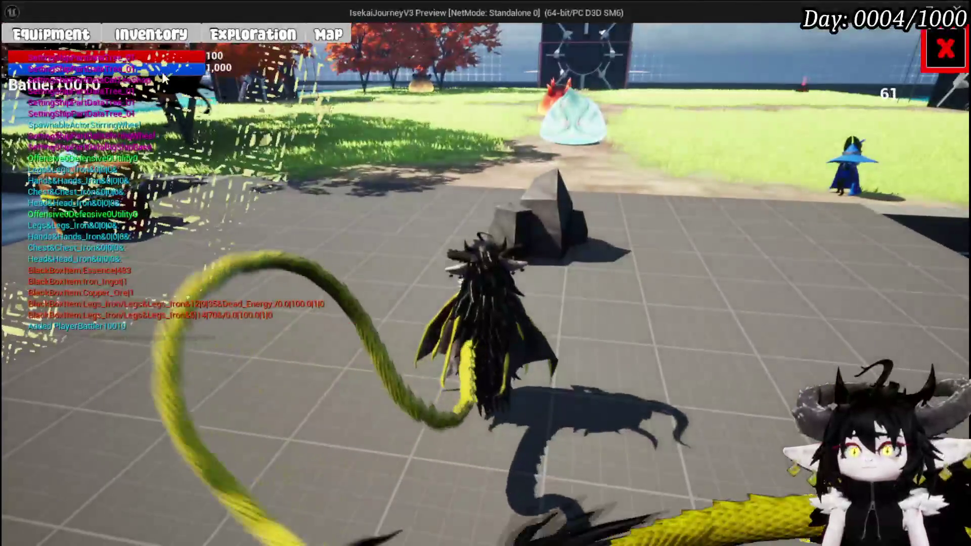
pyautogui.click(152, 34)
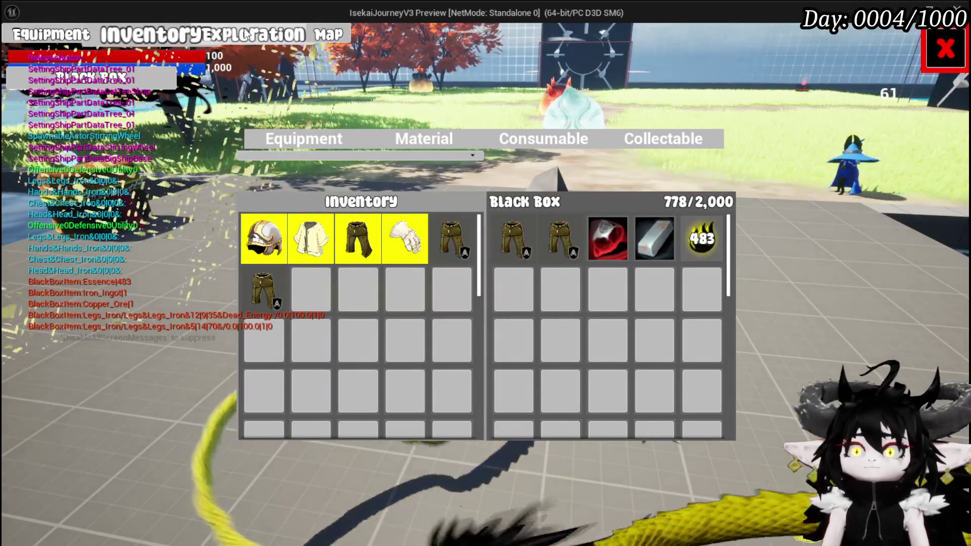
pyautogui.click(432, 146)
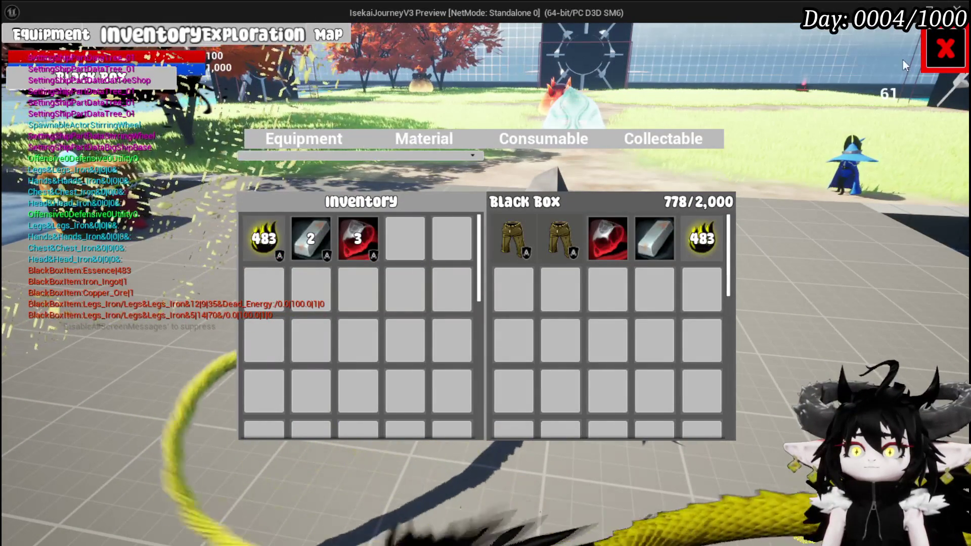
pyautogui.press('Tab')
pyautogui.press('Tab')
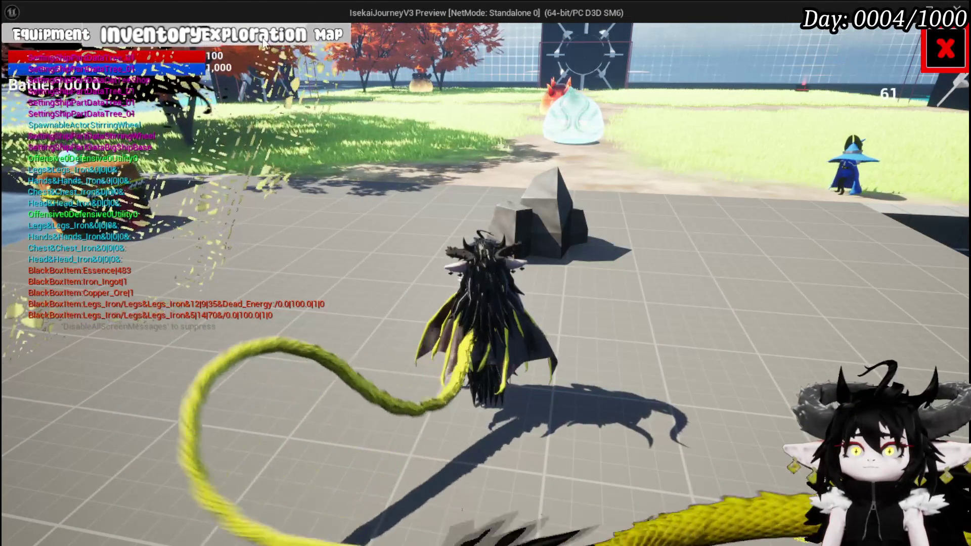
pyautogui.press('Tab')
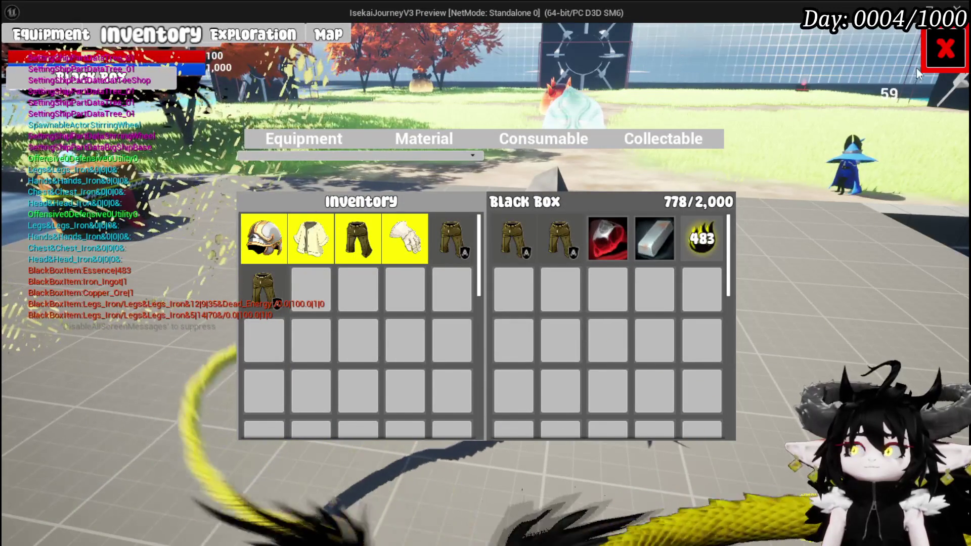
pyautogui.click(944, 50)
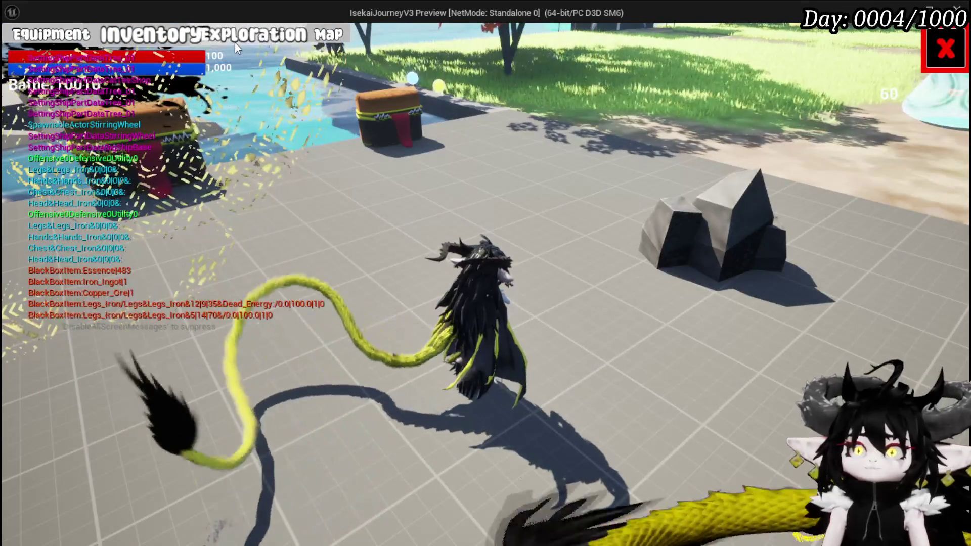
pyautogui.click(234, 42)
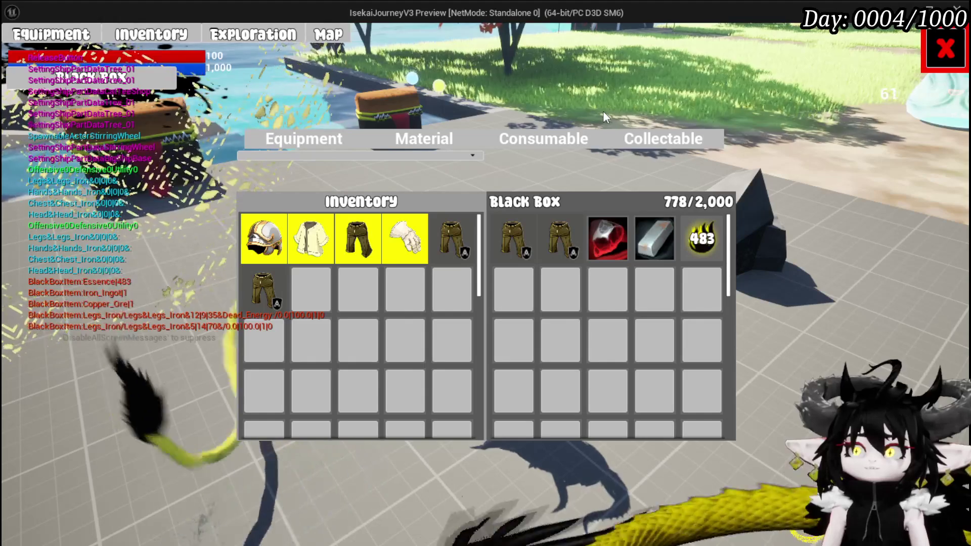
pyautogui.moveTo(629, 248)
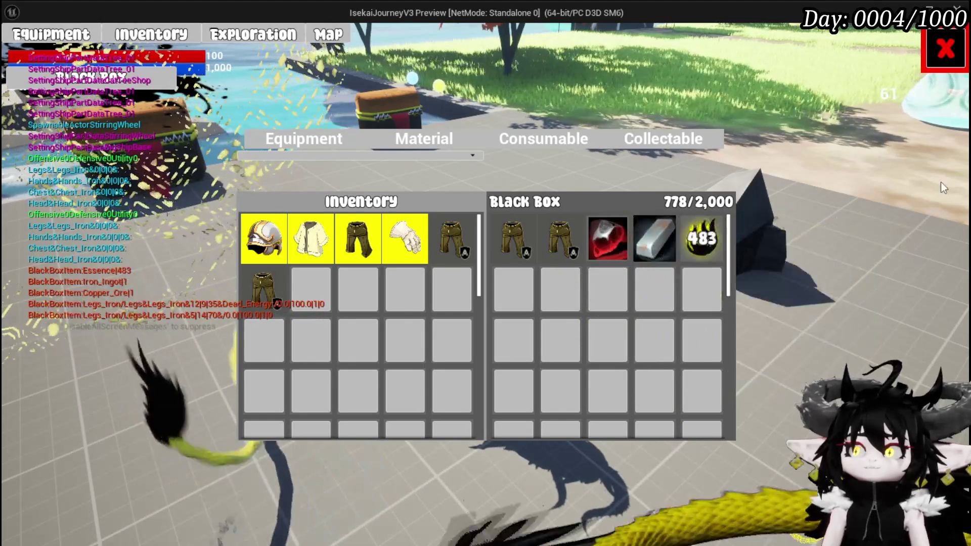
# Walk to the loot chest and take all its loot, hitting the REMOVE breakpoint.
pyautogui.click(929, 71)
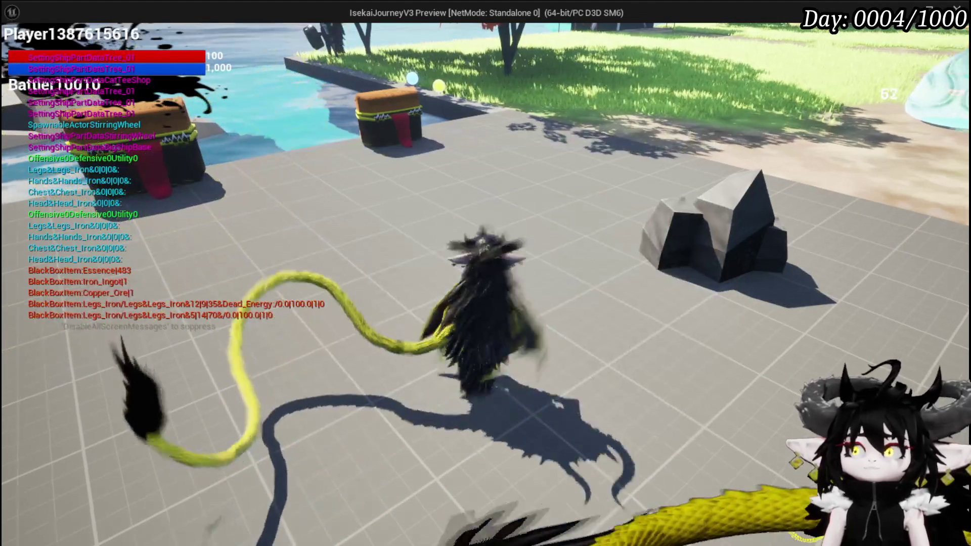
pyautogui.press('w')
pyautogui.press('e')
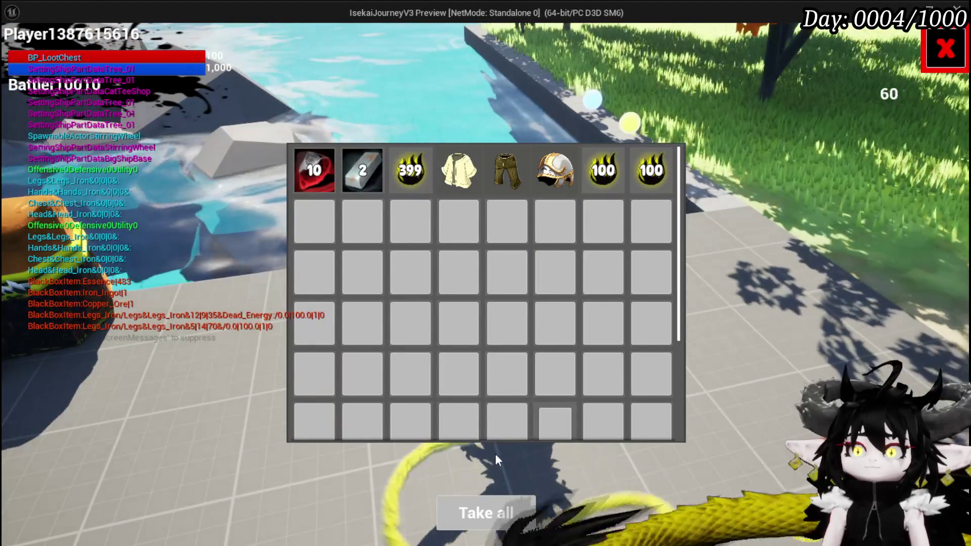
pyautogui.click(495, 510)
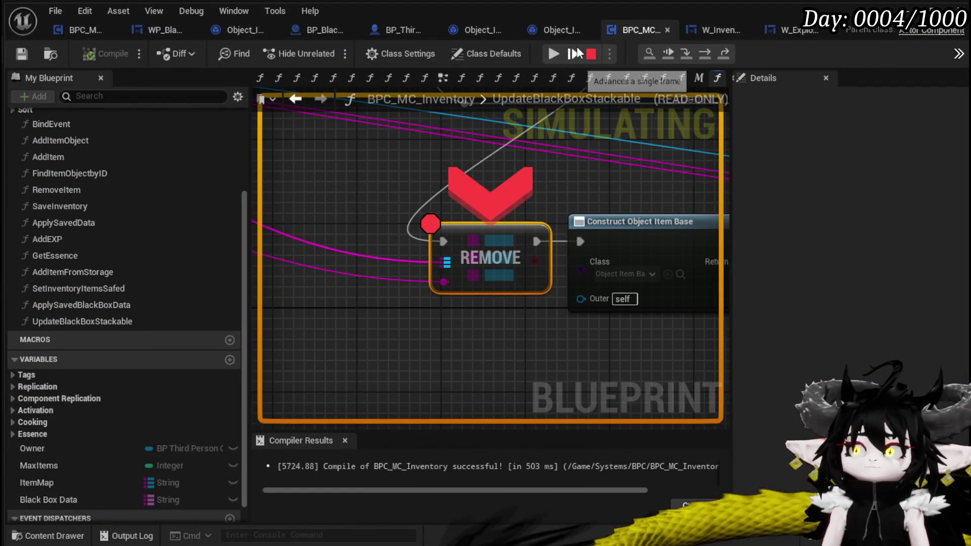
# Resume past the breakpoint and open the Exploration inventory page.
pyautogui.click(552, 55)
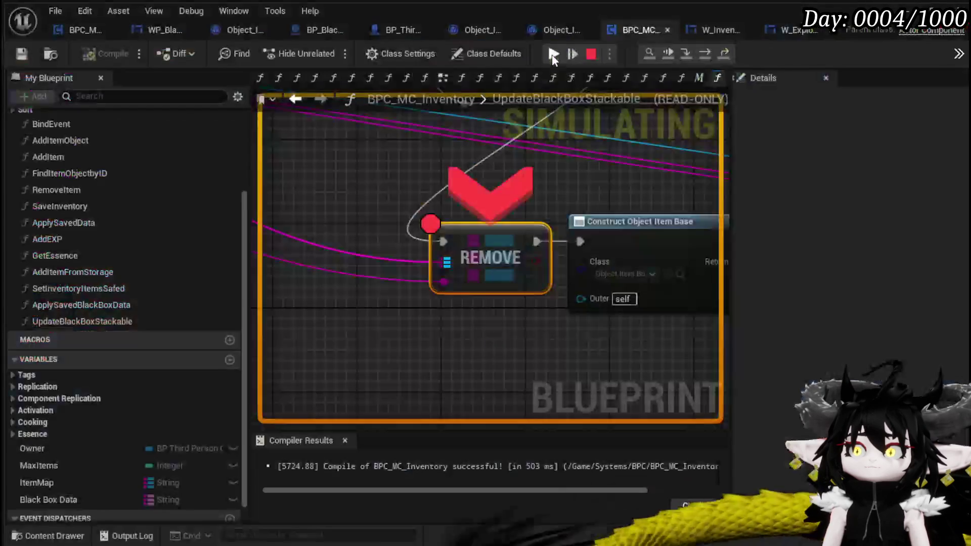
pyautogui.click(553, 55)
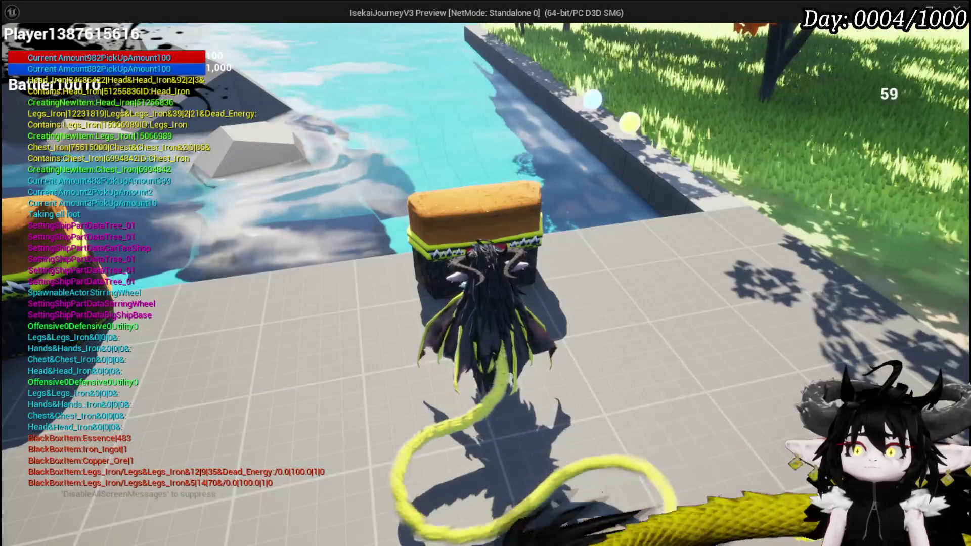
pyautogui.press('Tab')
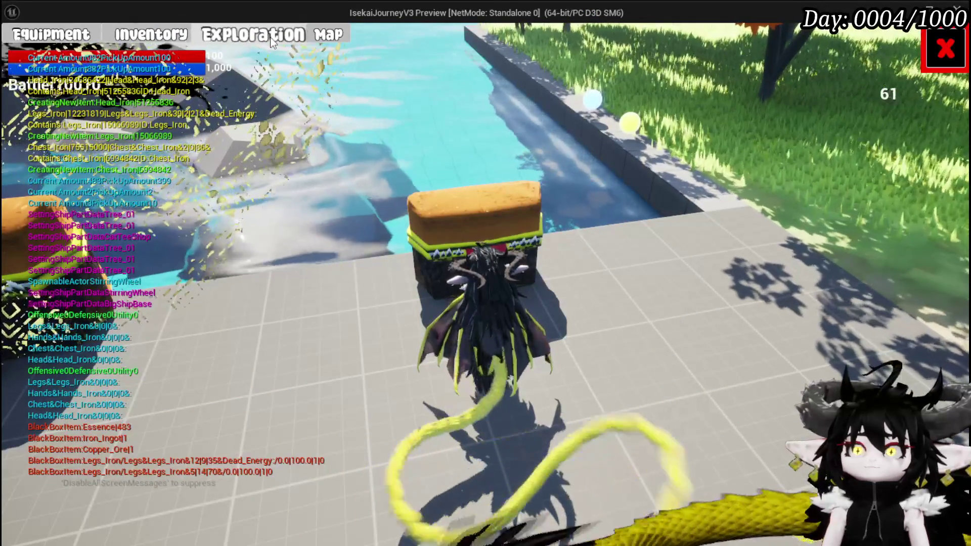
pyautogui.click(270, 39)
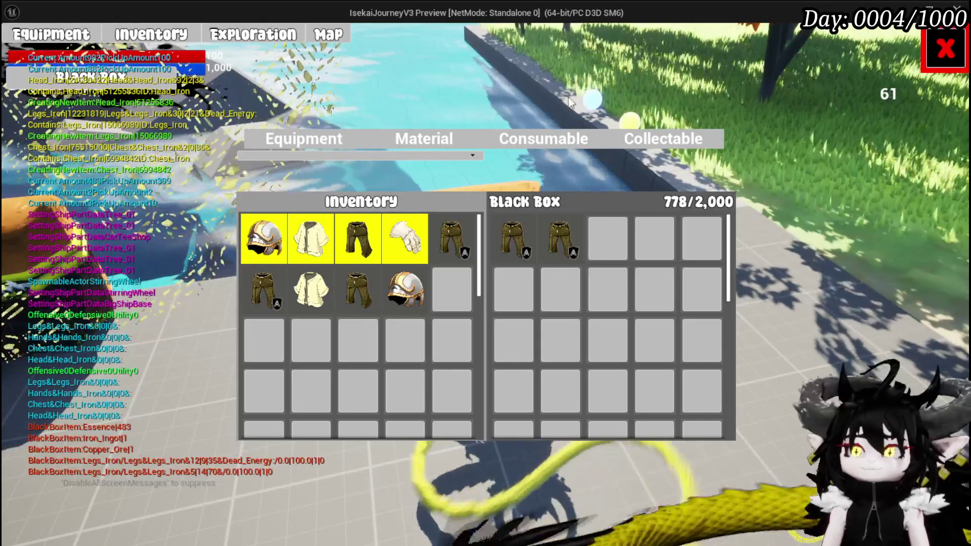
# Cycle Consumable, Material and Equipment tabs, checking Material stacks of 1,082, 4 and 13.
pyautogui.click(524, 145)
pyautogui.click(425, 143)
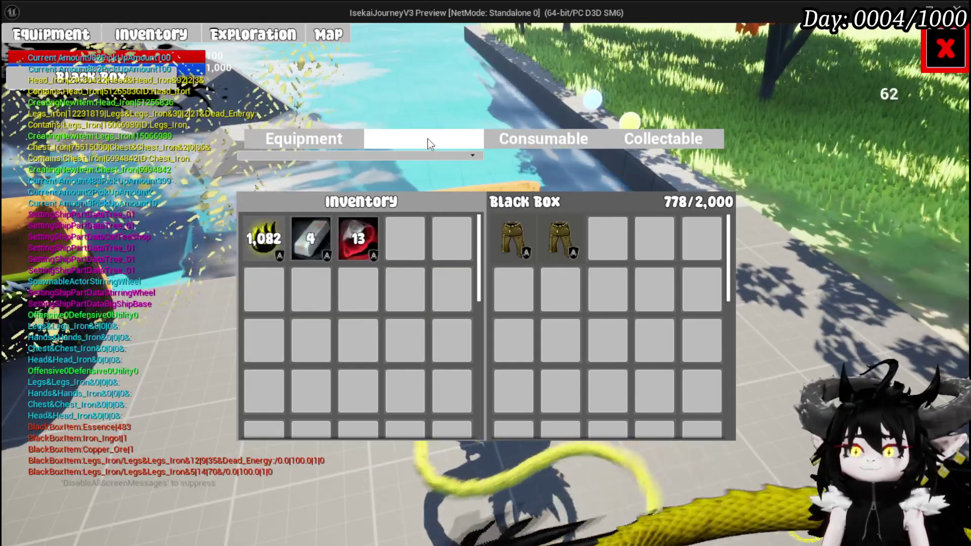
pyautogui.click(321, 138)
pyautogui.click(415, 142)
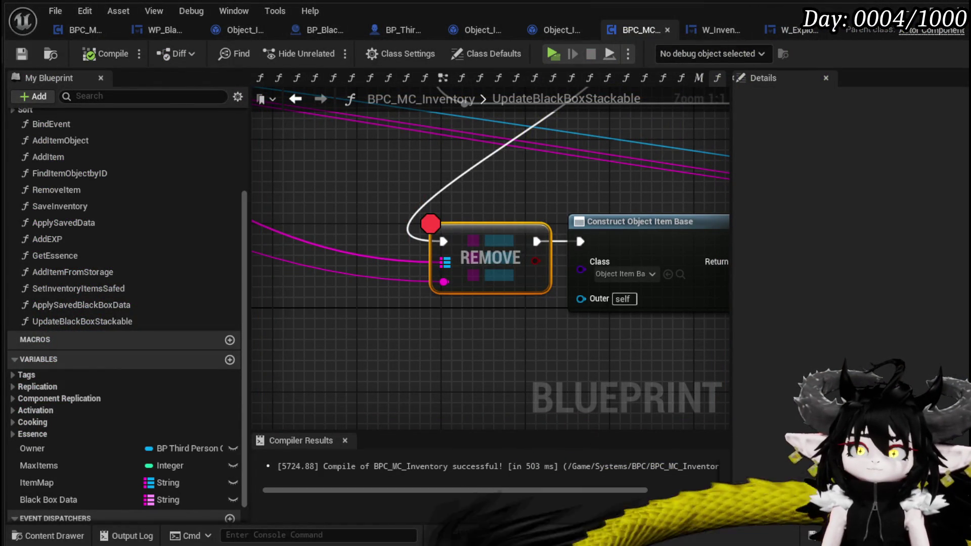
pyautogui.scroll(-3, 432, 198)
pyautogui.moveTo(669, 315)
pyautogui.mouseDown()
pyautogui.moveTo(412, 335)
pyautogui.moveTo(503, 329)
pyautogui.moveTo(373, 329)
pyautogui.moveTo(296, 367)
pyautogui.mouseUp()
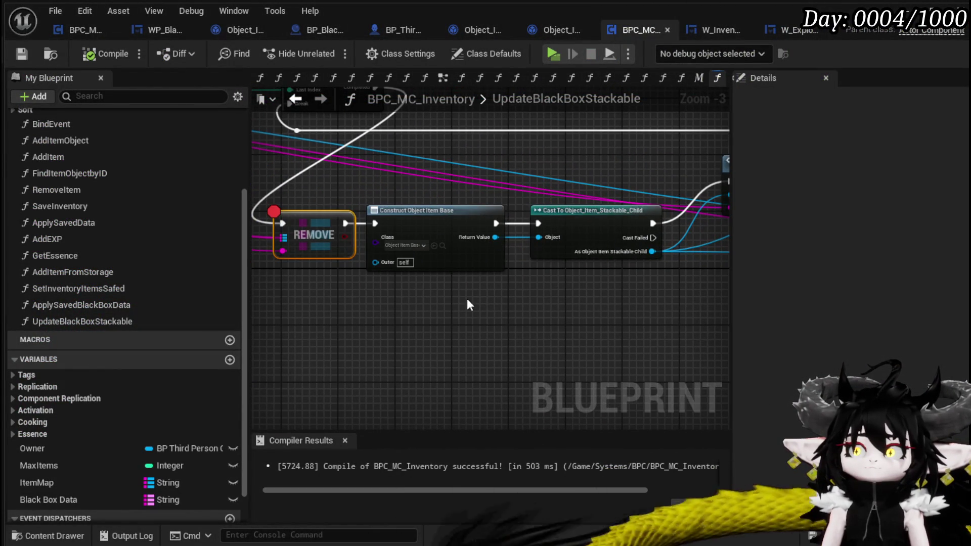
pyautogui.moveTo(498, 296); pyautogui.dragTo(376, 302)
pyautogui.moveTo(537, 301)
pyautogui.mouseDown()
pyautogui.moveTo(393, 290)
pyautogui.moveTo(406, 287)
pyautogui.moveTo(391, 277)
pyautogui.moveTo(371, 220)
pyautogui.mouseUp()
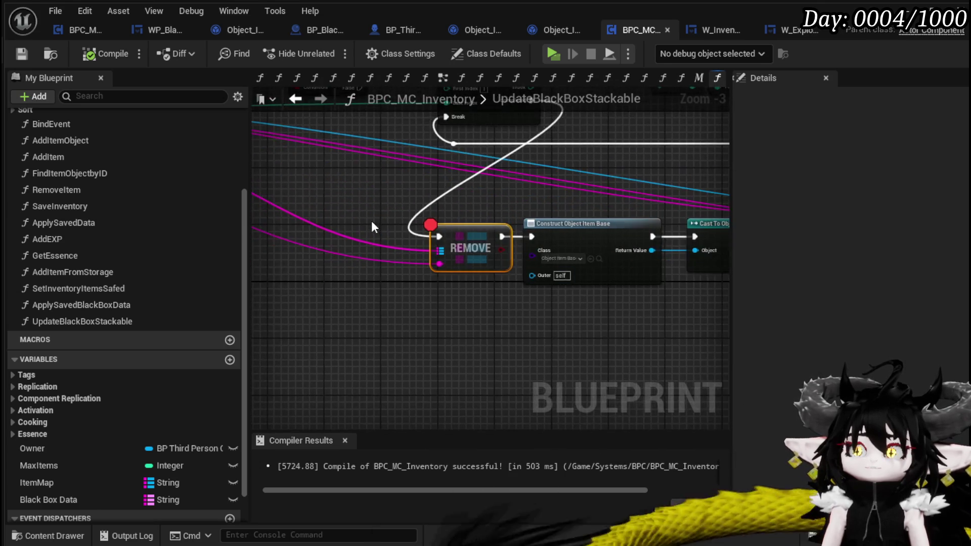
pyautogui.scroll(-3, 371, 221)
pyautogui.scroll(2, 491, 223)
pyautogui.moveTo(490, 223); pyautogui.dragTo(349, 222)
pyautogui.scroll(-2, 401, 298)
pyautogui.scroll(2, 422, 309)
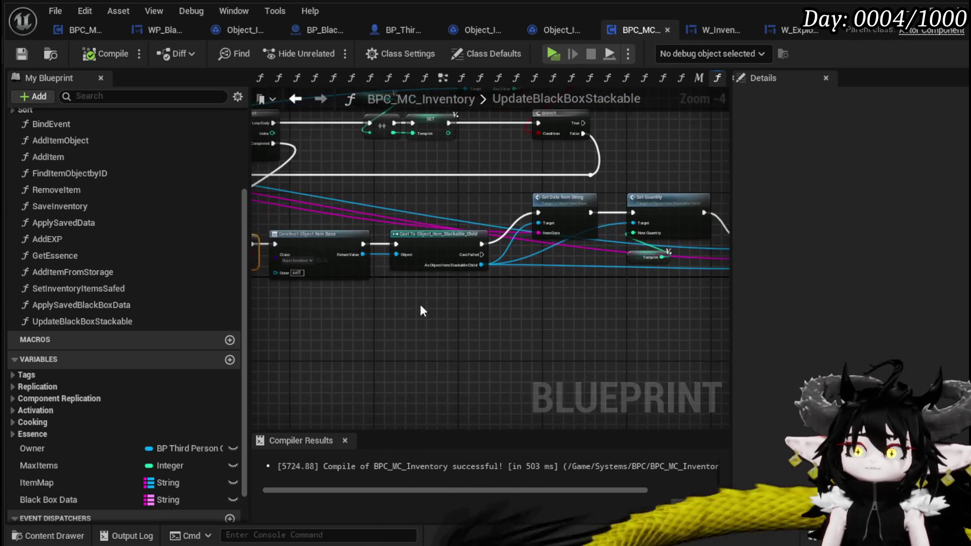
pyautogui.moveTo(726, 200)
pyautogui.mouseDown()
pyautogui.moveTo(644, 200)
pyautogui.moveTo(679, 193)
pyautogui.moveTo(544, 204)
pyautogui.moveTo(404, 167)
pyautogui.moveTo(275, 104)
pyautogui.mouseUp()
pyautogui.scroll(2, 544, 204)
pyautogui.doubleClick(526, 224)
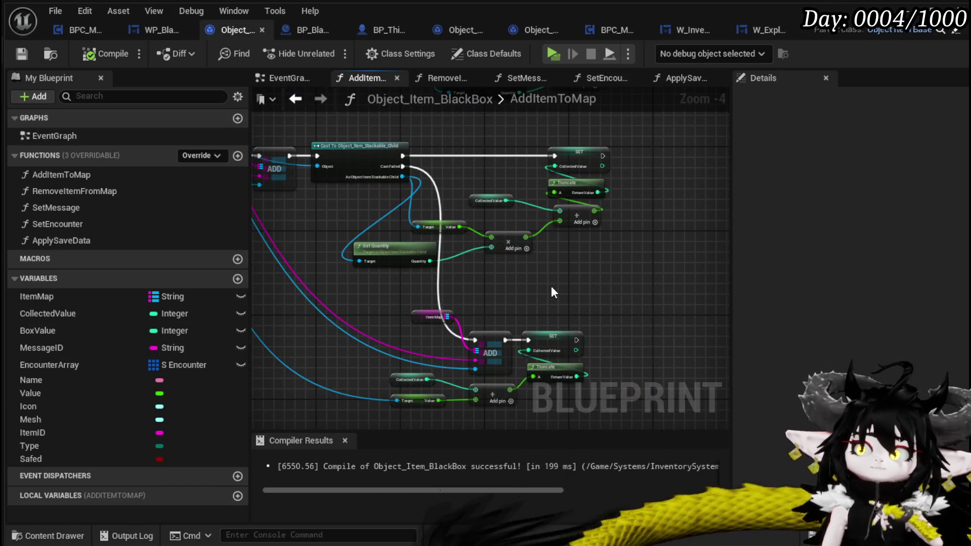
# Review the AddItemToMap graph's cast, ADD and ItemMap nodes, nudging ItemMap right.
pyautogui.moveTo(551, 287); pyautogui.dragTo(689, 303)
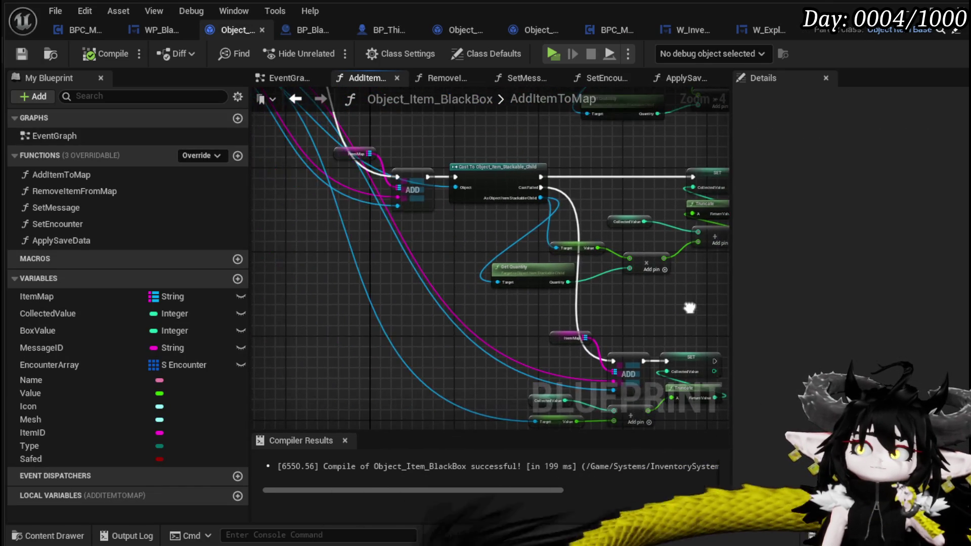
pyautogui.moveTo(390, 126); pyautogui.dragTo(454, 220)
pyautogui.moveTo(408, 243)
pyautogui.mouseDown()
pyautogui.moveTo(475, 242)
pyautogui.moveTo(518, 280)
pyautogui.moveTo(506, 247)
pyautogui.moveTo(565, 256)
pyautogui.mouseUp()
pyautogui.click(457, 215)
pyautogui.click(529, 277)
pyautogui.click(519, 245)
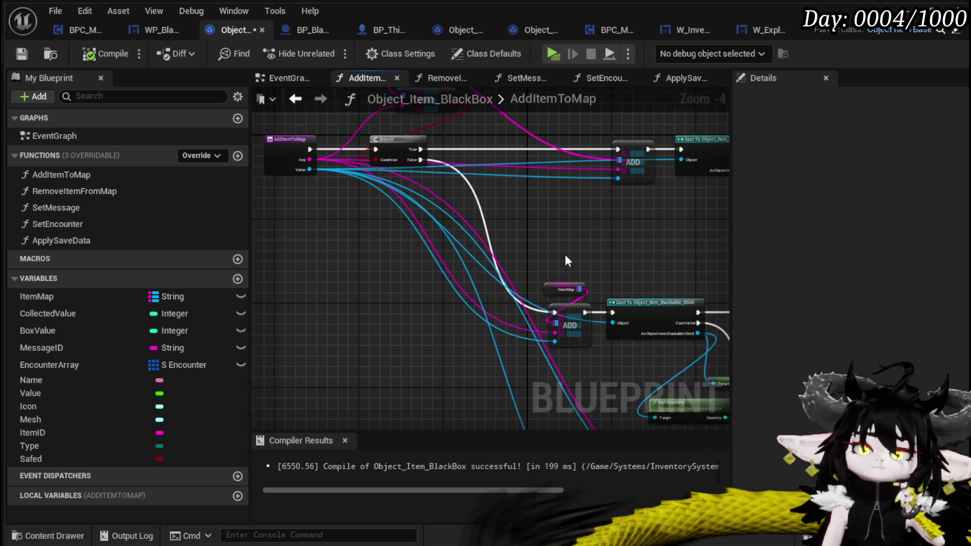
# Save Object_Item_BlackBox and switch over to WP_BlackBoxUI's SortBy graph.
pyautogui.hotkey('ctrl', 's')
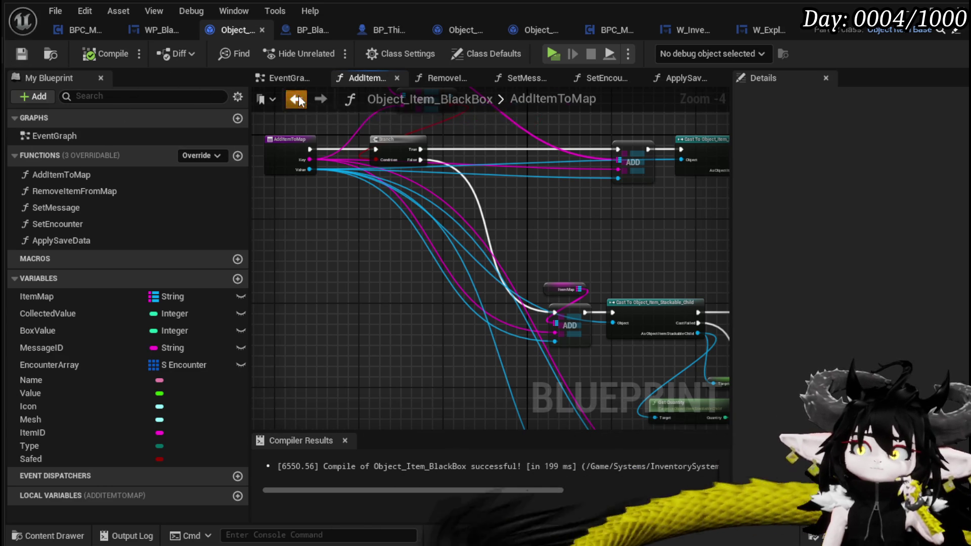
pyautogui.click(298, 99)
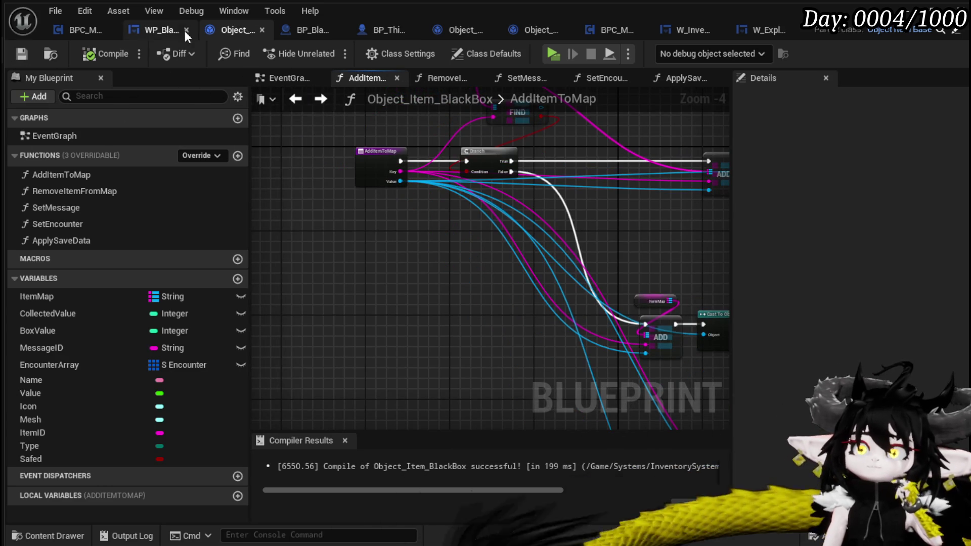
pyautogui.click(154, 32)
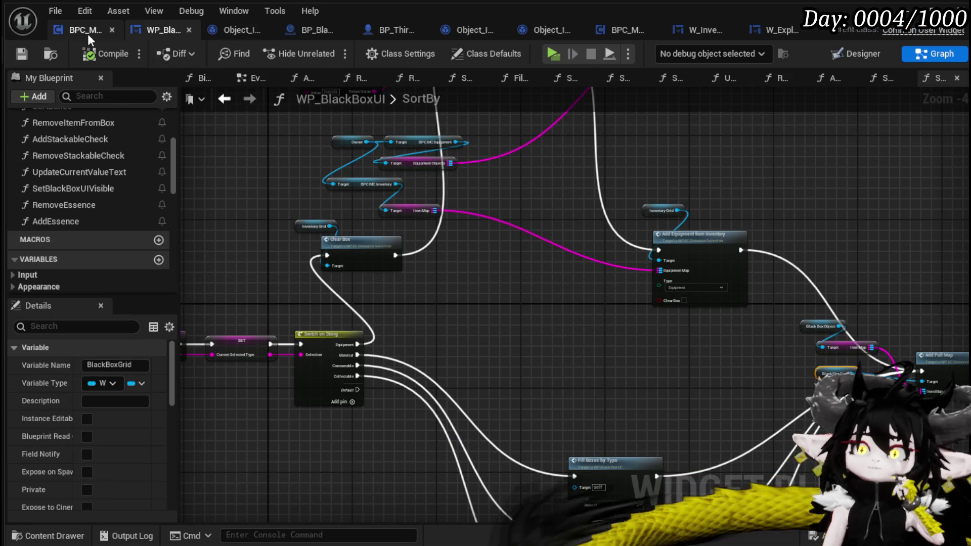
pyautogui.click(245, 32)
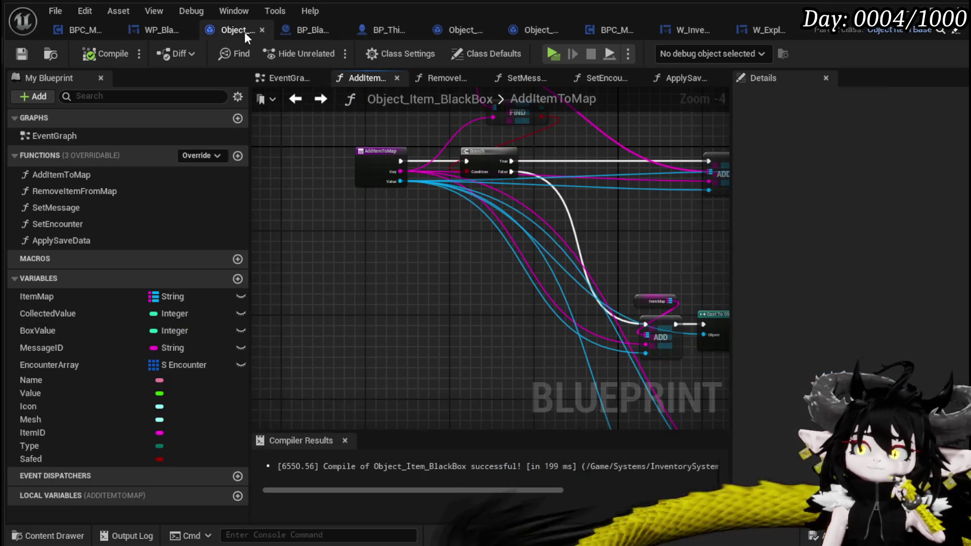
pyautogui.click(137, 31)
pyautogui.moveTo(408, 223)
pyautogui.mouseDown()
pyautogui.moveTo(429, 217)
pyautogui.moveTo(459, 250)
pyautogui.mouseUp()
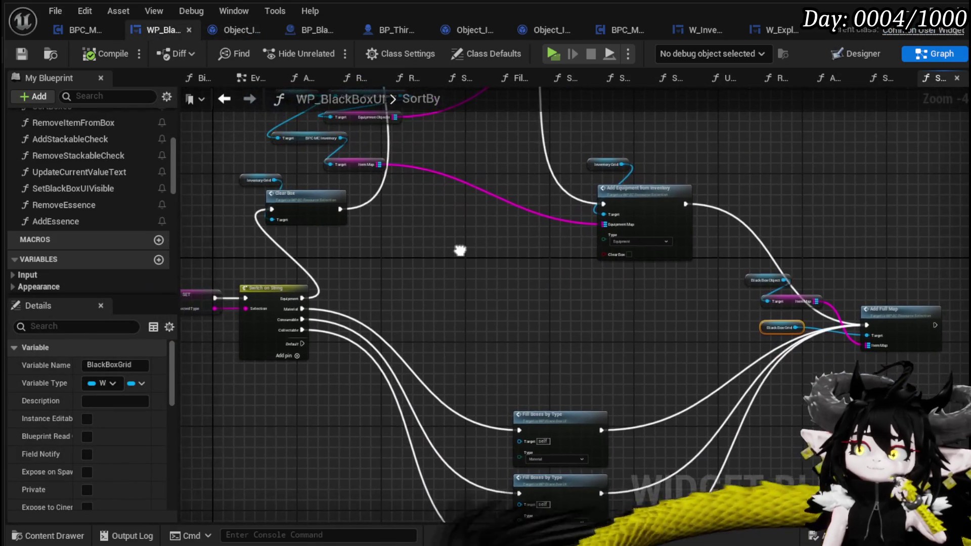
pyautogui.scroll(2, 515, 280)
pyautogui.rightClick(515, 280)
pyautogui.scroll(1, 413, 274)
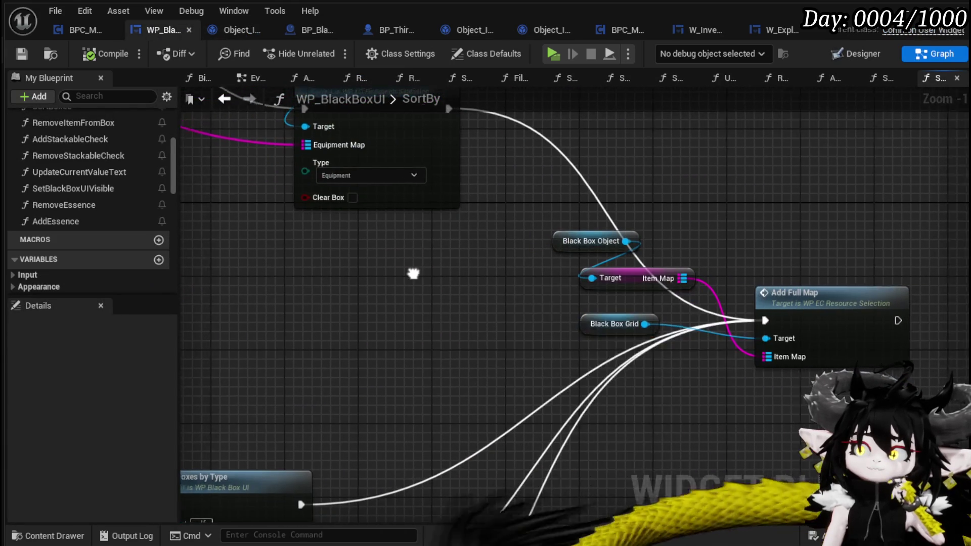
pyautogui.moveTo(413, 274); pyautogui.dragTo(322, 270)
pyautogui.moveTo(417, 289)
pyautogui.mouseDown()
pyautogui.moveTo(582, 236)
pyautogui.moveTo(449, 247)
pyautogui.mouseUp()
pyautogui.click(600, 224)
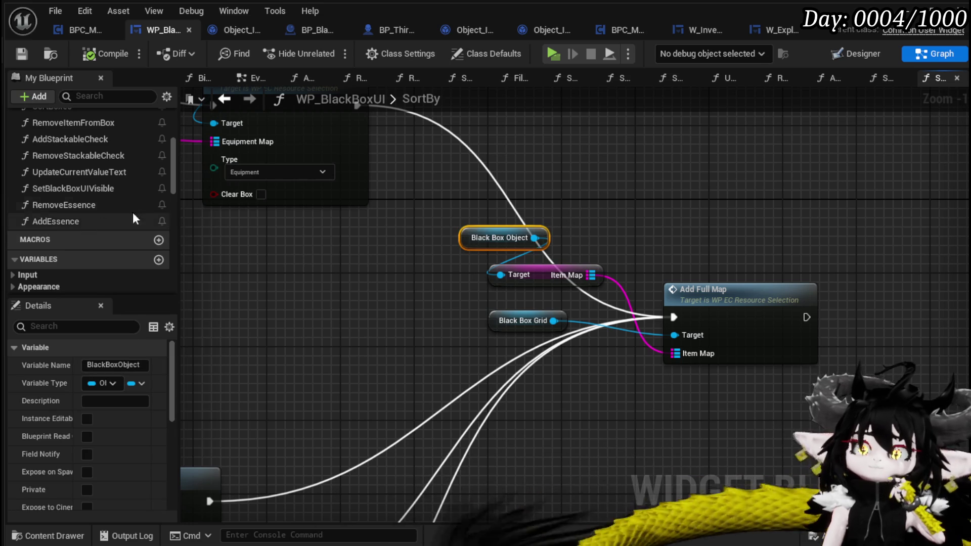
pyautogui.scroll(3, 140, 211)
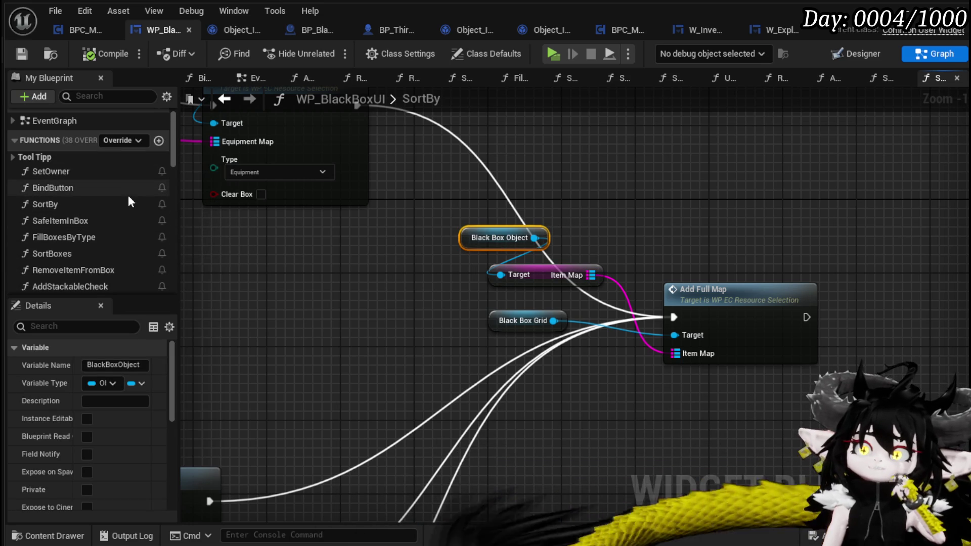
pyautogui.moveTo(202, 222)
pyautogui.mouseDown()
pyautogui.moveTo(273, 238)
pyautogui.moveTo(381, 290)
pyautogui.mouseUp()
pyautogui.scroll(-1, 528, 383)
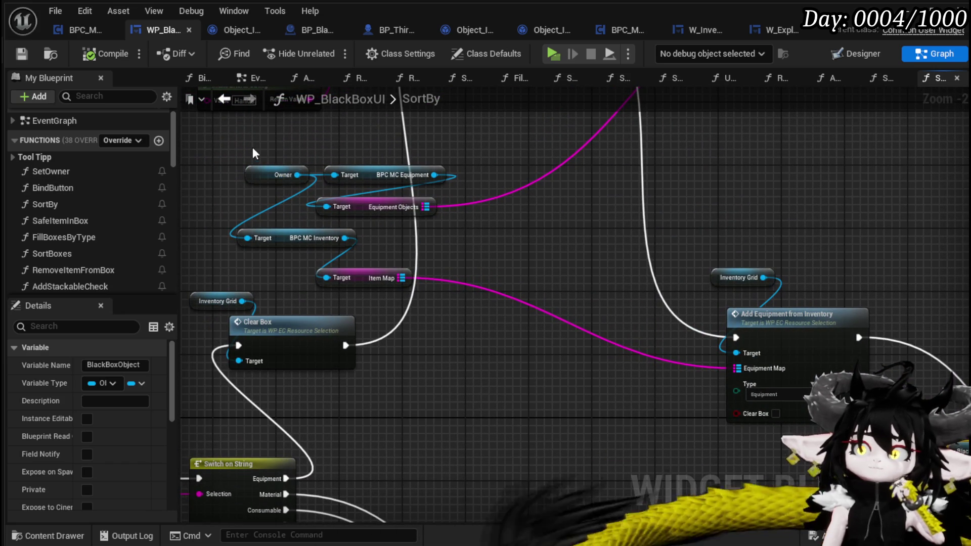
# Duplicate the Owner, BPC MC Inventory and Item Map getters above Add Full Map.
pyautogui.click(276, 175)
pyautogui.keyDown('ctrl'); pyautogui.click(268, 240); pyautogui.keyUp('ctrl')
pyautogui.keyDown('ctrl'); pyautogui.click(362, 278); pyautogui.keyUp('ctrl')
pyautogui.hotkey('ctrl', 'c')
pyautogui.moveTo(526, 256); pyautogui.dragTo(151, 213)
pyautogui.hotkey('ctrl', 'v')
pyautogui.moveTo(640, 342); pyautogui.dragTo(498, 269)
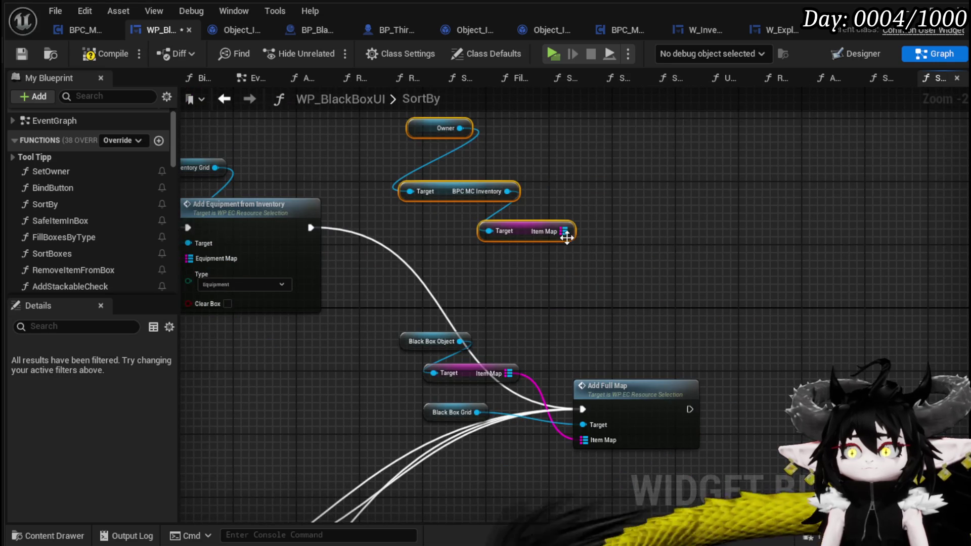
# Add a Find node on the Item Map with key Black_Box.
pyautogui.moveTo(564, 231); pyautogui.dragTo(597, 257)
pyautogui.write('Find')
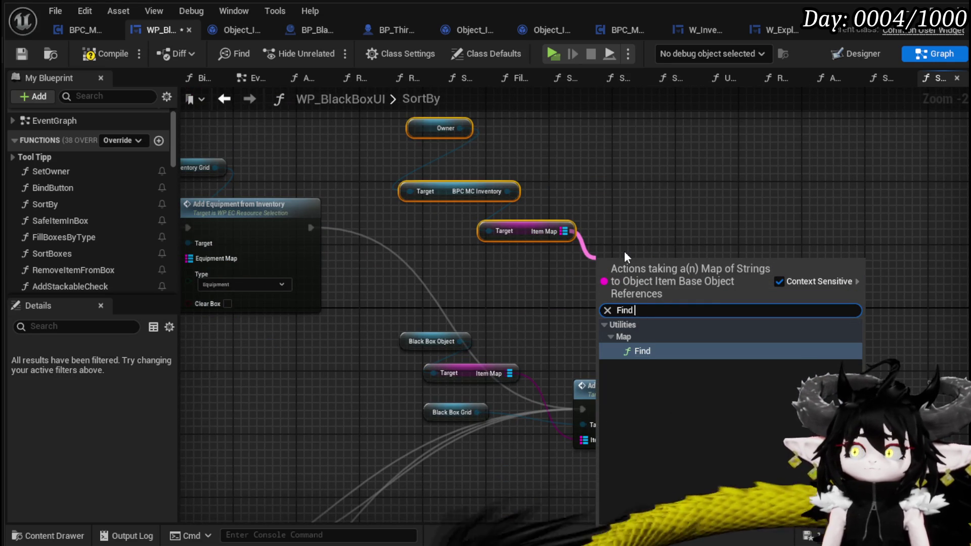
pyautogui.write(' black')
pyautogui.press('BackSpace')
pyautogui.press('BackSpace')
pyautogui.press('BackSpace')
pyautogui.press('BackSpace')
pyautogui.press('BackSpace')
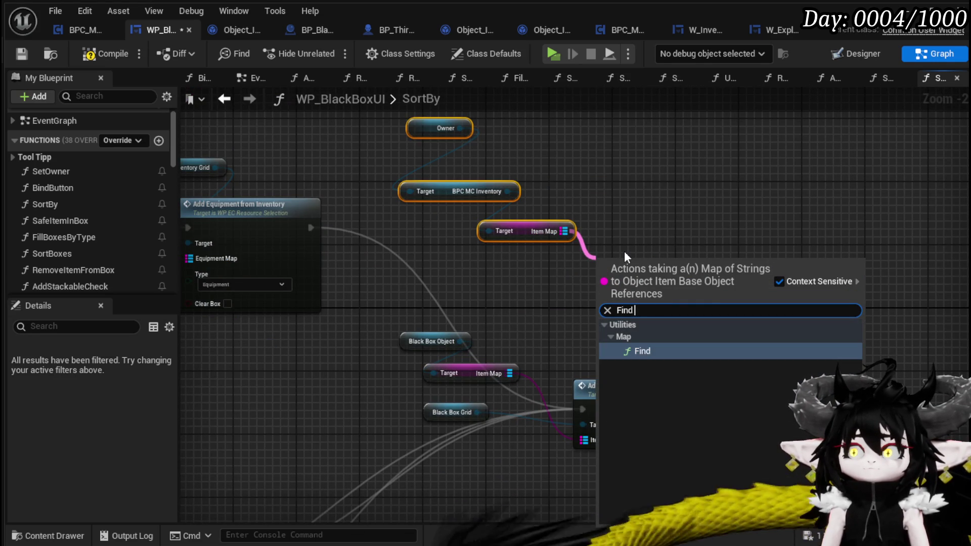
pyautogui.press('Return')
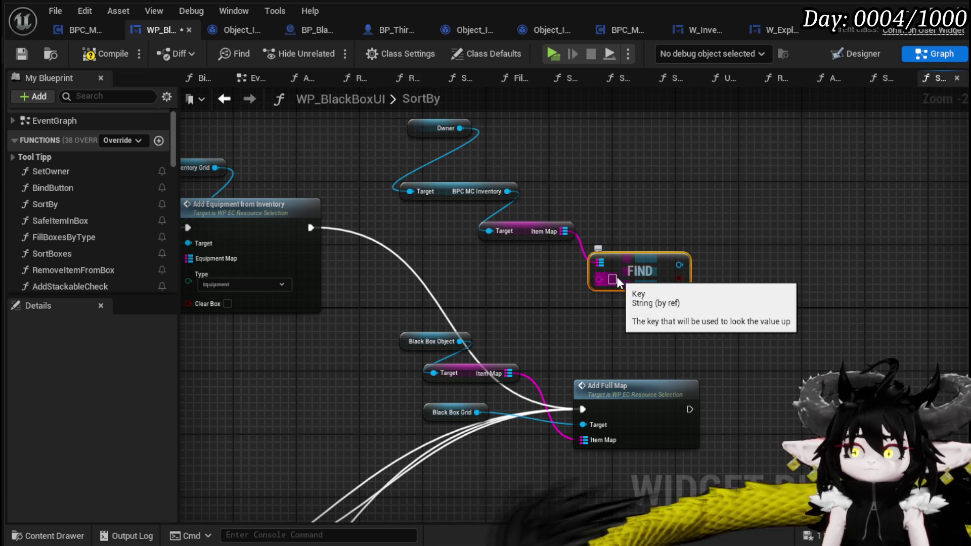
pyautogui.moveTo(629, 268); pyautogui.dragTo(550, 283)
pyautogui.click(533, 295)
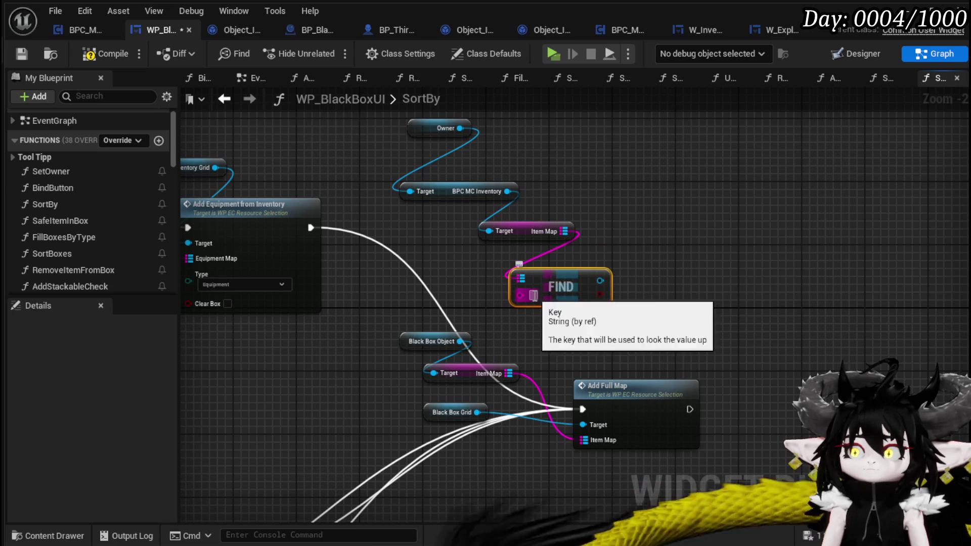
pyautogui.write('Black_Box')
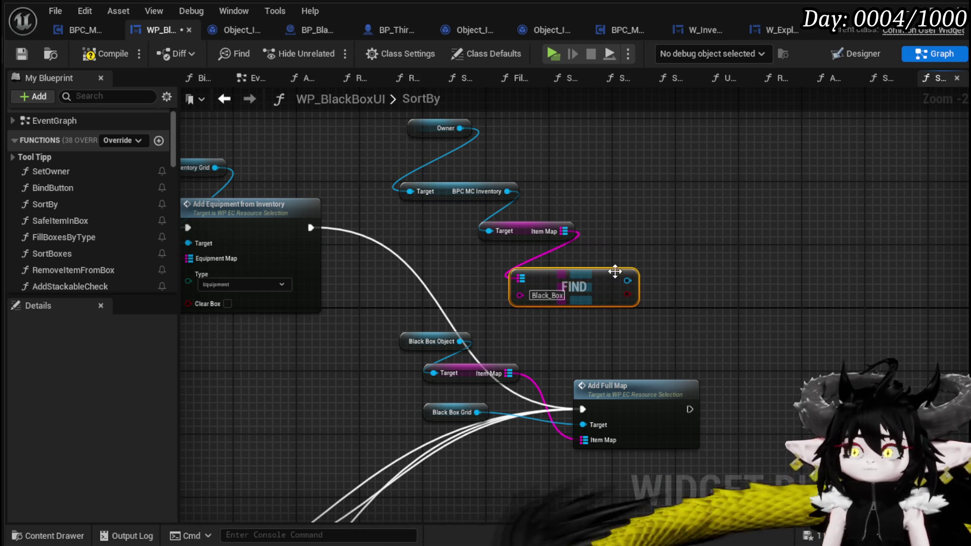
# Cast the Find result to Object_Item_BlackBox.
pyautogui.moveTo(627, 281); pyautogui.dragTo(703, 287)
pyautogui.write('Cast tp bl')
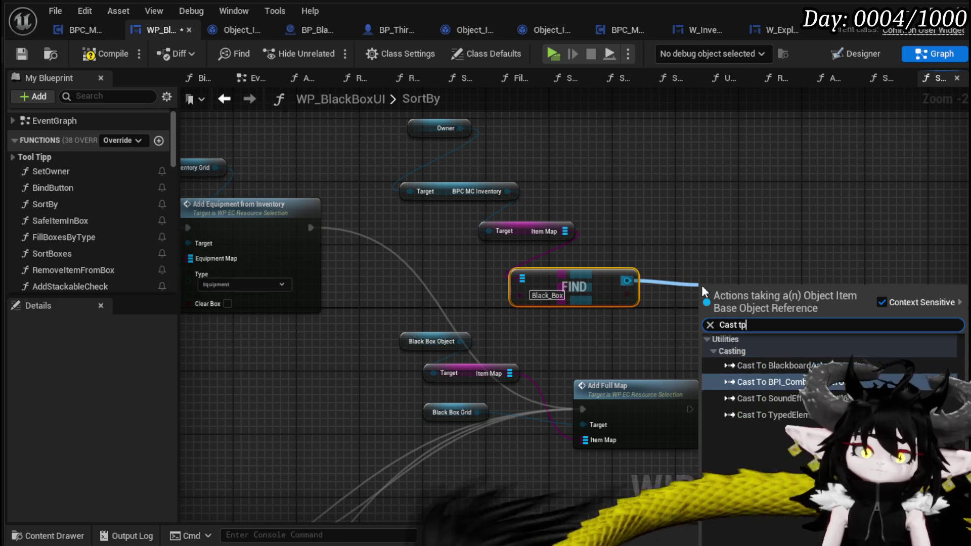
pyautogui.press('BackSpace')
pyautogui.press('BackSpace')
pyautogui.press('BackSpace')
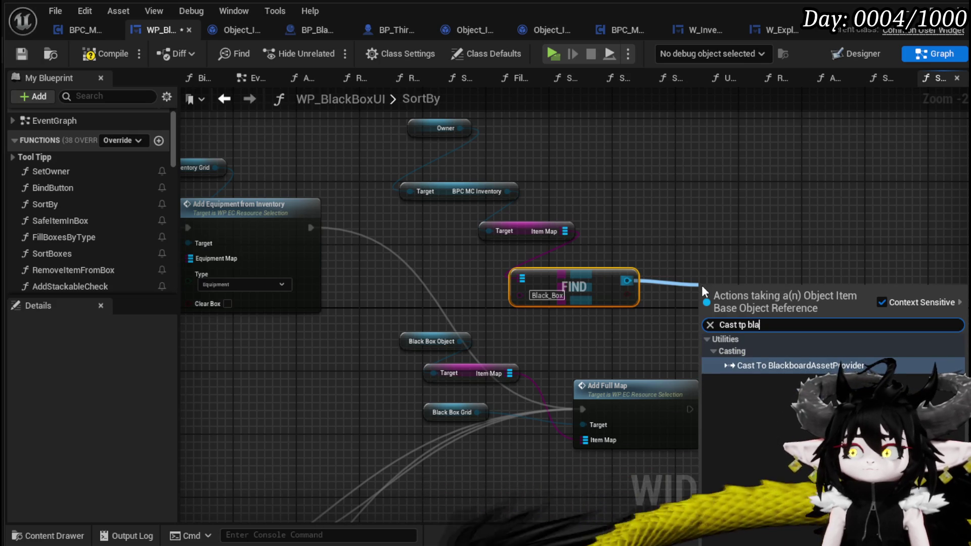
pyautogui.write('o black')
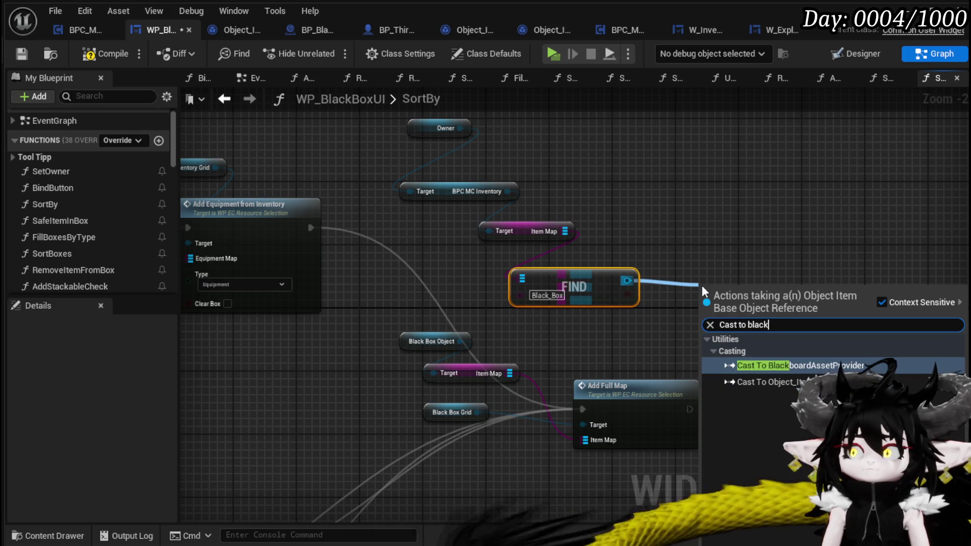
pyautogui.click(742, 360)
# Route execution through the cast into Add Full Map, using the cast object as its Target.
pyautogui.moveTo(714, 370); pyautogui.dragTo(593, 321)
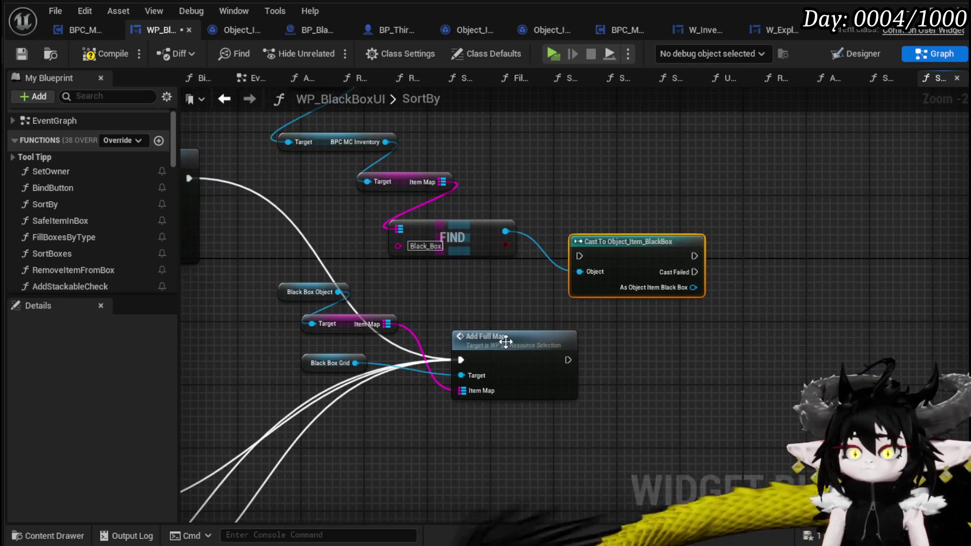
pyautogui.moveTo(523, 344); pyautogui.dragTo(609, 350)
pyautogui.moveTo(554, 366)
pyautogui.mouseDown()
pyautogui.moveTo(587, 260)
pyautogui.moveTo(449, 351)
pyautogui.mouseUp()
pyautogui.moveTo(521, 350)
pyautogui.mouseDown()
pyautogui.moveTo(547, 368)
pyautogui.moveTo(656, 343)
pyautogui.mouseUp()
pyautogui.moveTo(610, 375); pyautogui.dragTo(523, 384)
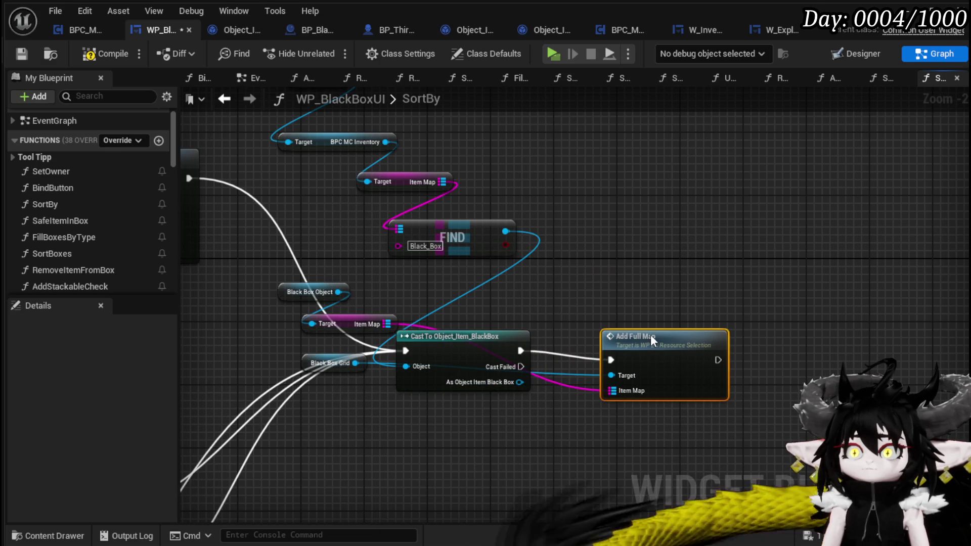